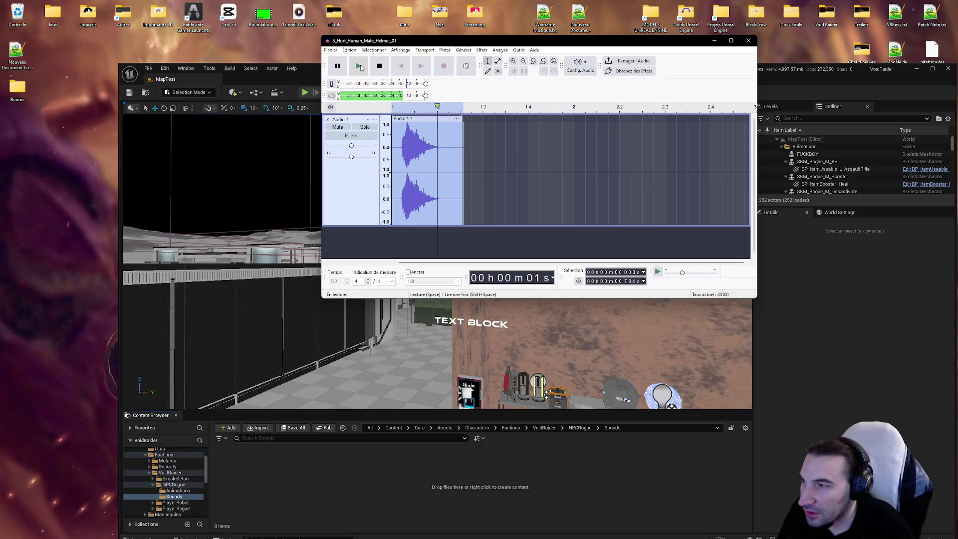
Play the S_Hurt_Human_Male_Helmet_01 clip several times to listen to it.
{"action": "left_click", "coordinate": [359, 67]}
{"action": "left_click", "coordinate": [359, 67]}
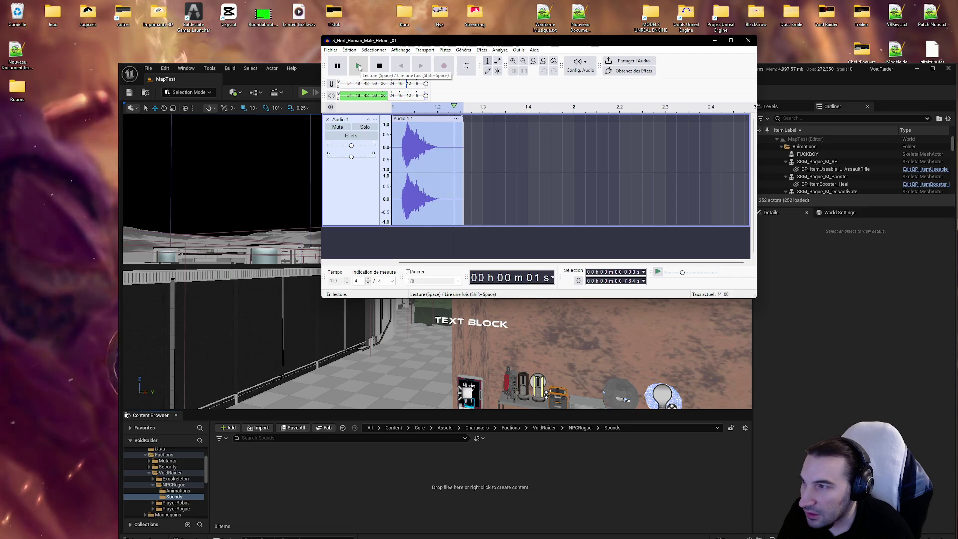
{"action": "left_click", "coordinate": [359, 66]}
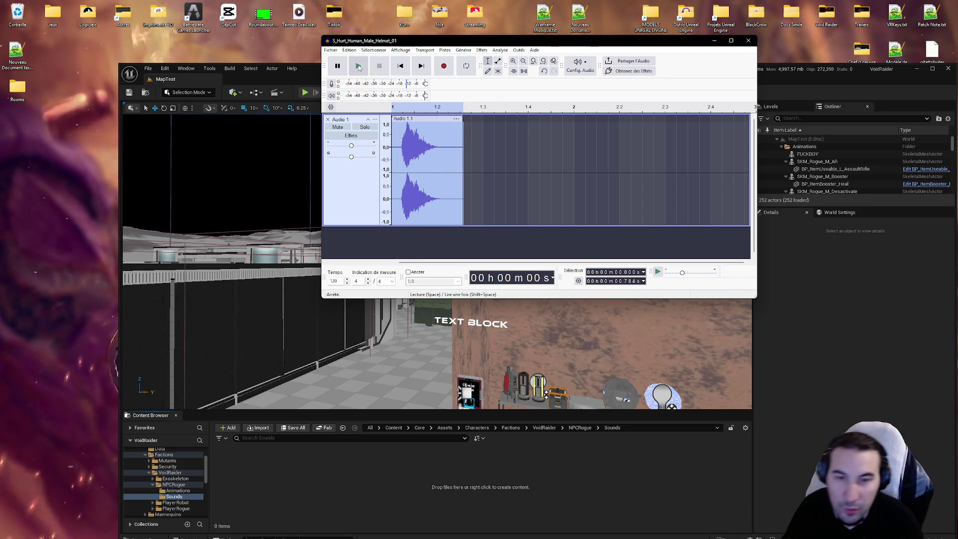
{"action": "left_click", "coordinate": [359, 67]}
{"action": "left_click", "coordinate": [359, 67]}
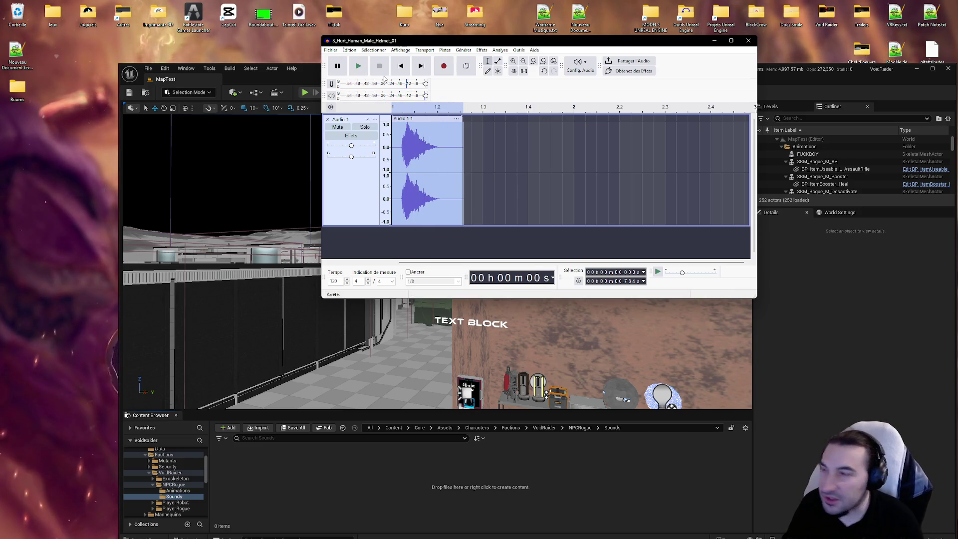
Browse the sound generators menu, then switch to another open window.
{"action": "left_click", "coordinate": [464, 51]}
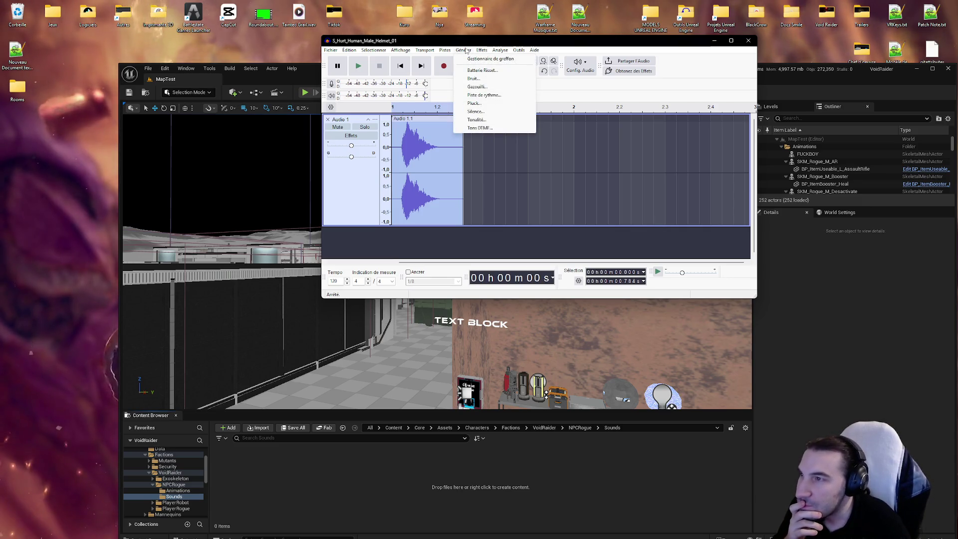
{"action": "mouse_move", "coordinate": [478, 53]}
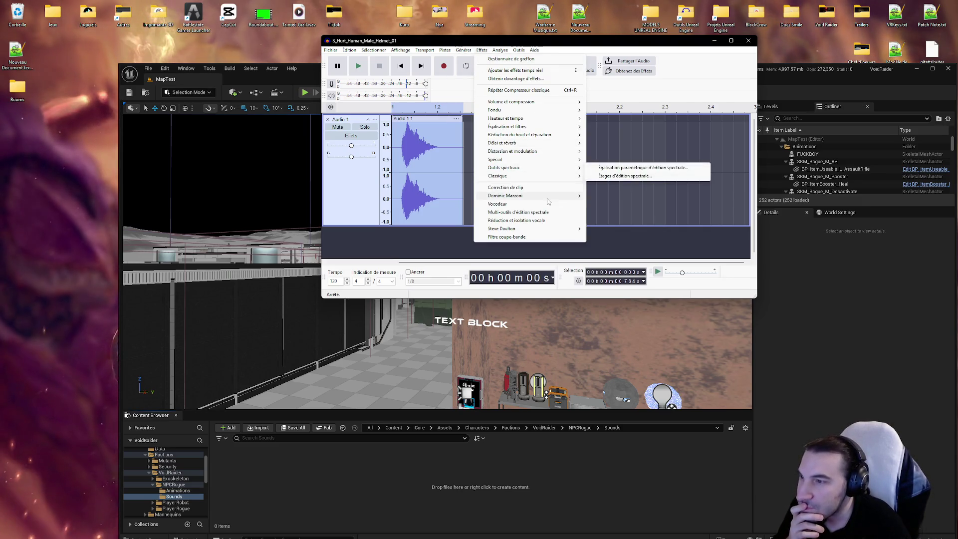
{"action": "mouse_move", "coordinate": [552, 196]}
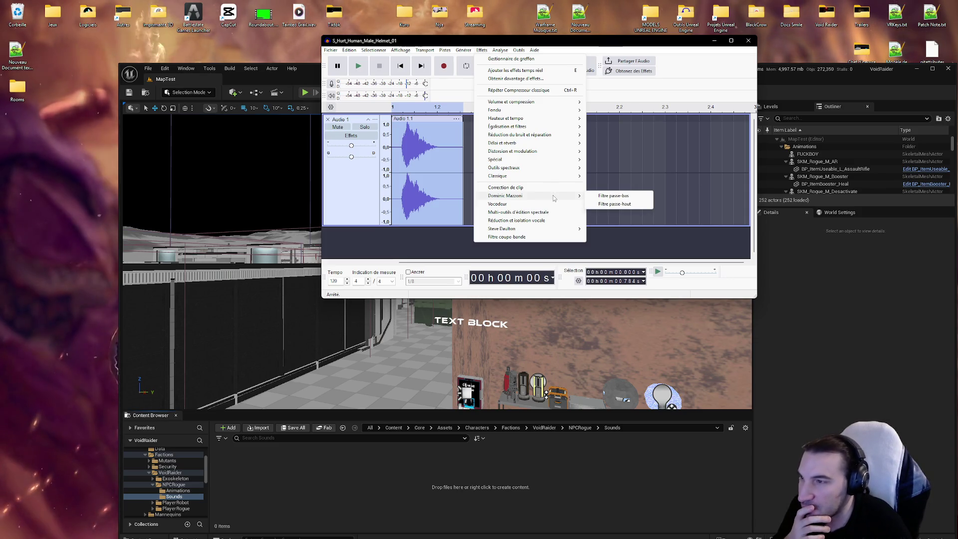
{"action": "mouse_move", "coordinate": [560, 118]}
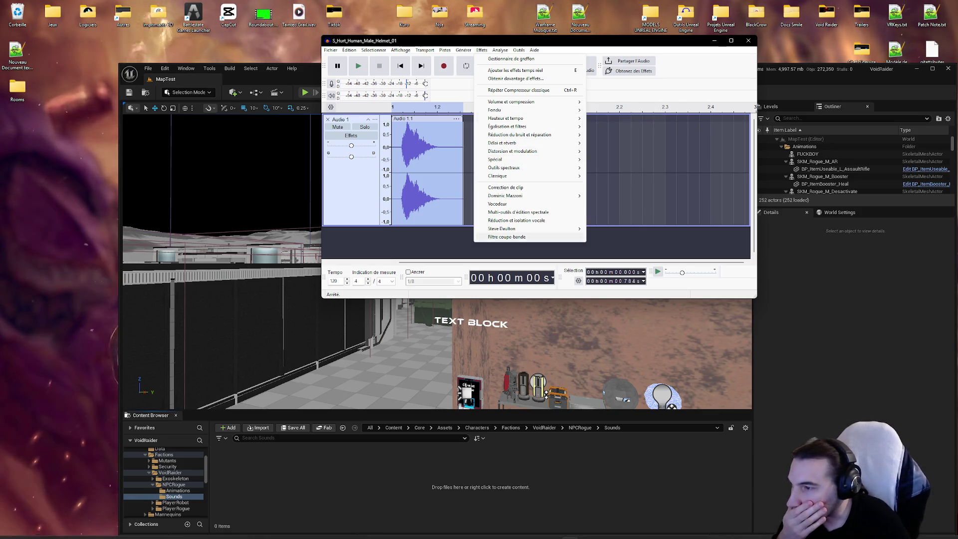
{"action": "left_click", "coordinate": [422, 530]}
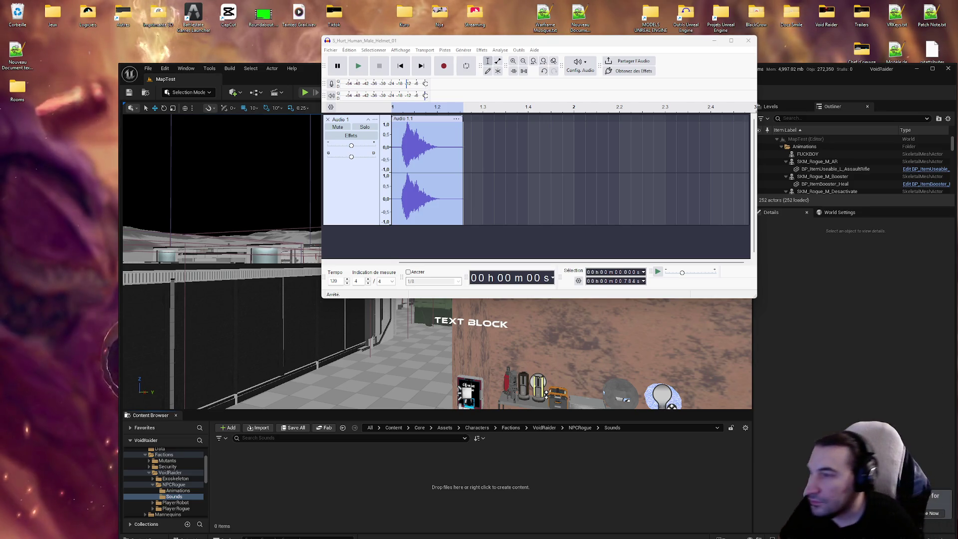
Apply the Dominic Mazzoni Filtre passe-haut (high-pass filter) to the hurt clip.
{"action": "left_click", "coordinate": [455, 50]}
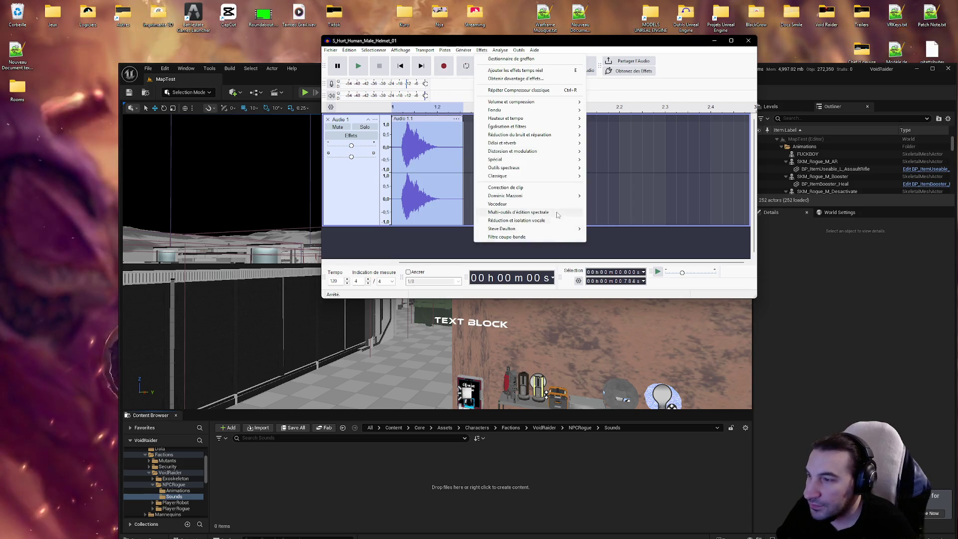
{"action": "left_click", "coordinate": [607, 205]}
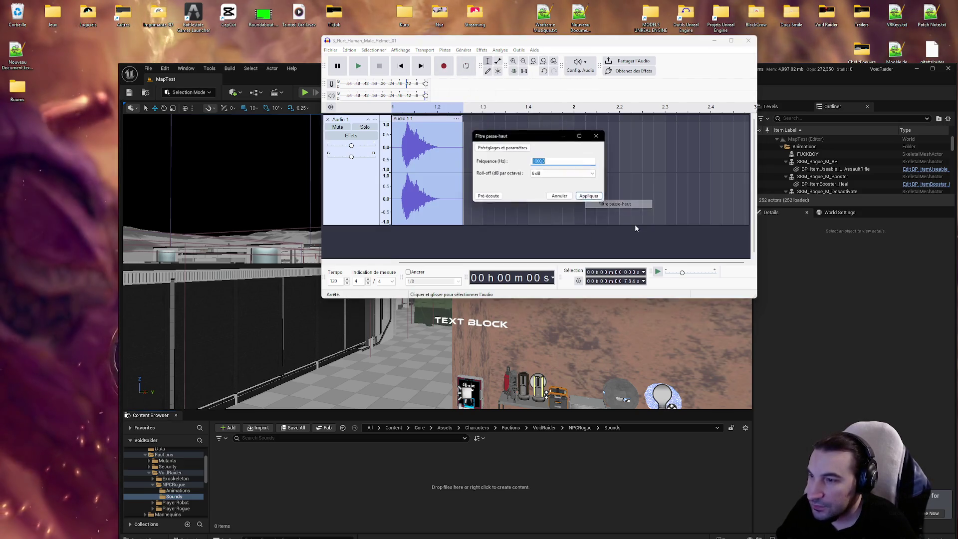
{"action": "key", "text": "Return"}
Open Suppression des clics under Réduction du bruit and close it without applying.
{"action": "left_click", "coordinate": [479, 51]}
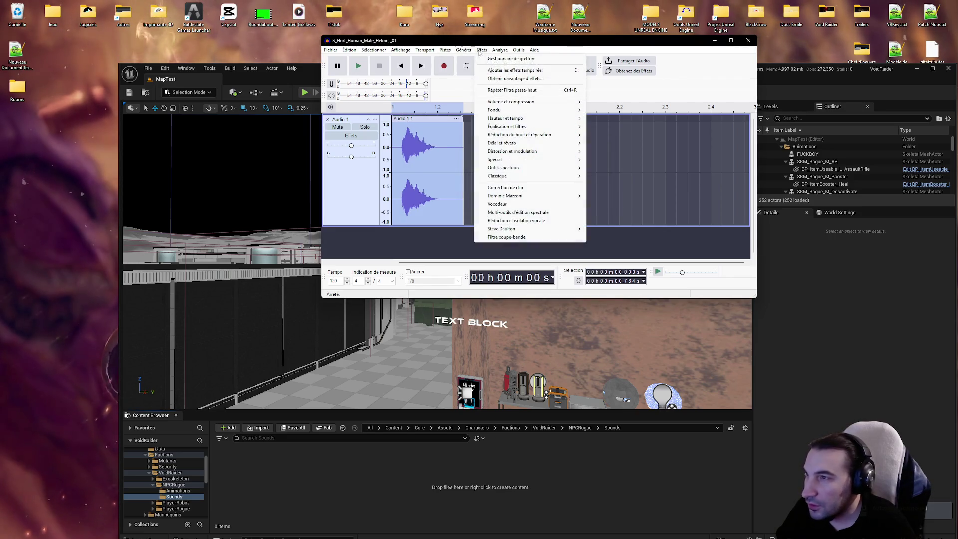
{"action": "mouse_move", "coordinate": [560, 138]}
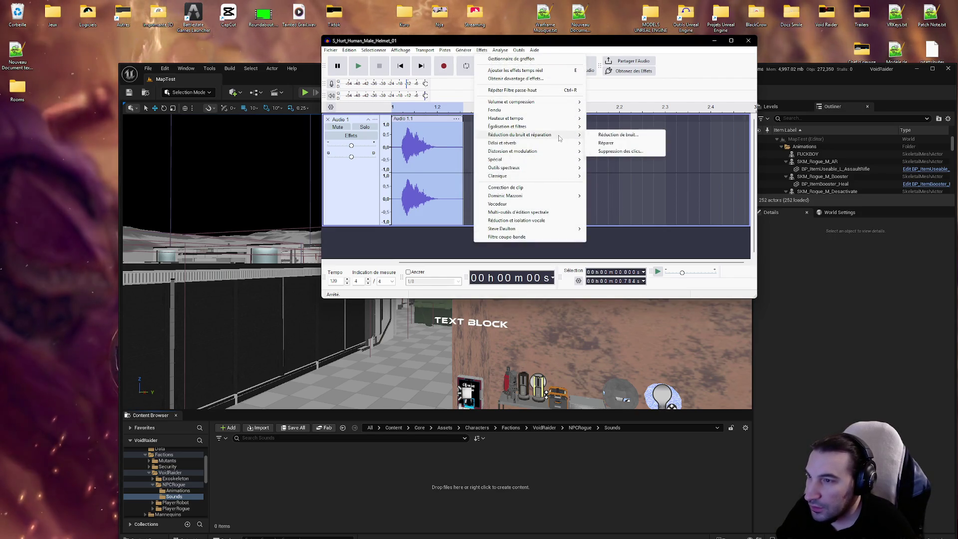
{"action": "left_click", "coordinate": [600, 152]}
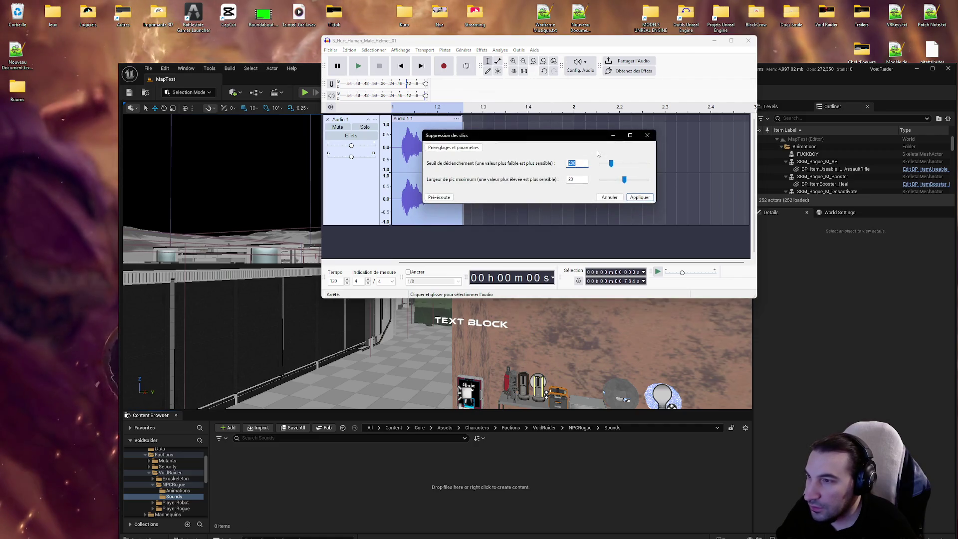
{"action": "left_click", "coordinate": [647, 135]}
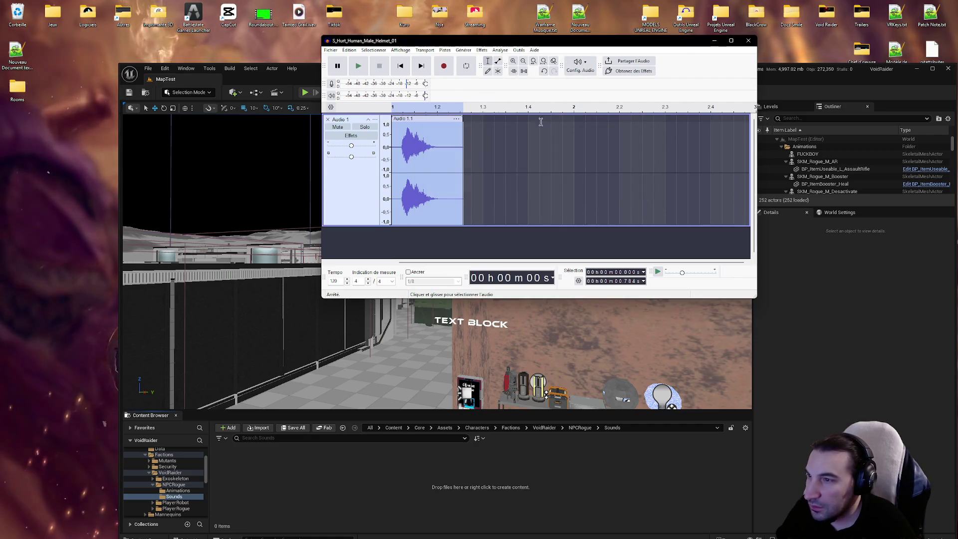
{"action": "left_click", "coordinate": [480, 51]}
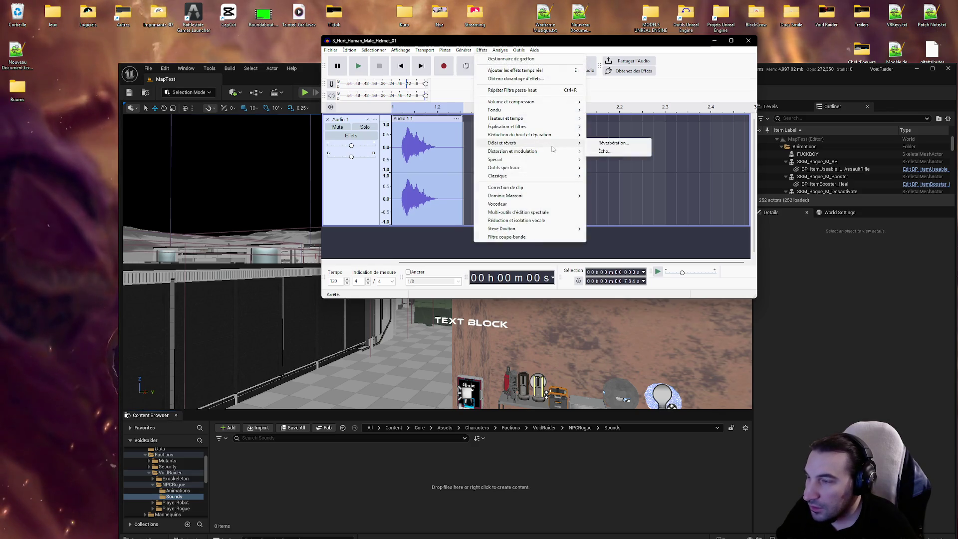
Apply the Égaliseur graphique from Égalisation et filtres to the clip.
{"action": "mouse_move", "coordinate": [555, 137]}
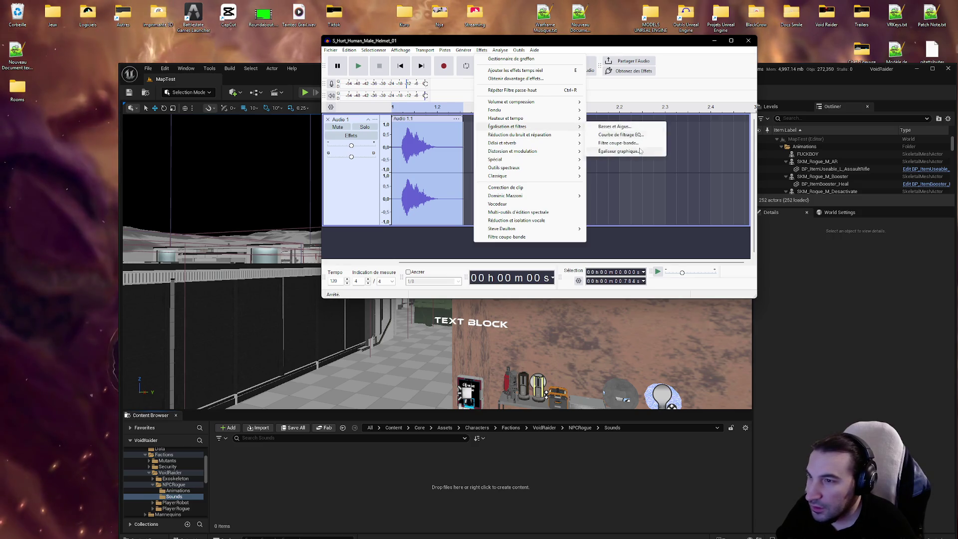
{"action": "left_click", "coordinate": [618, 143]}
{"action": "left_click", "coordinate": [689, 250]}
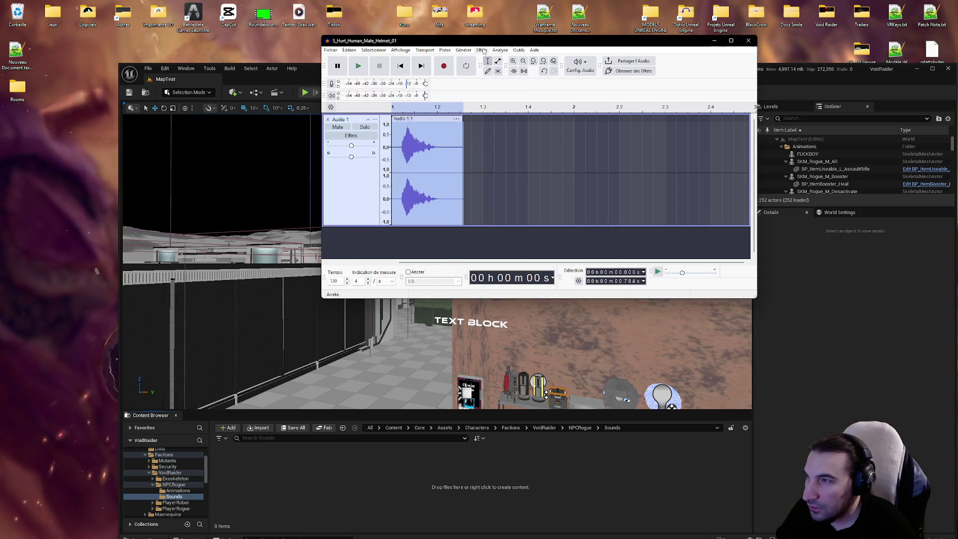
Apply the Compresseur classique from the Classique effects to the clip.
{"action": "left_click", "coordinate": [482, 51]}
{"action": "mouse_move", "coordinate": [544, 177]}
{"action": "left_click", "coordinate": [616, 175]}
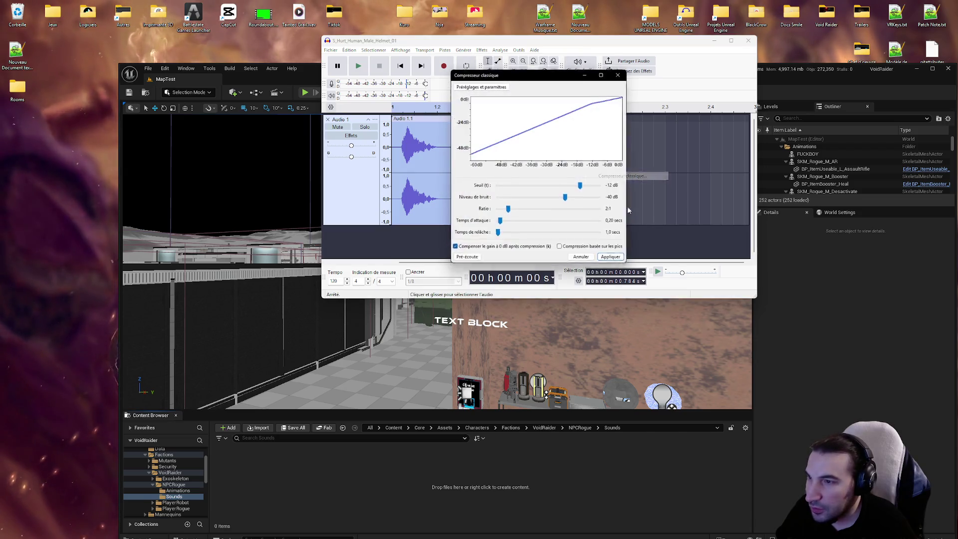
{"action": "left_click", "coordinate": [613, 260]}
Play the equalized and compressed clip to hear the result.
{"action": "left_click", "coordinate": [358, 66]}
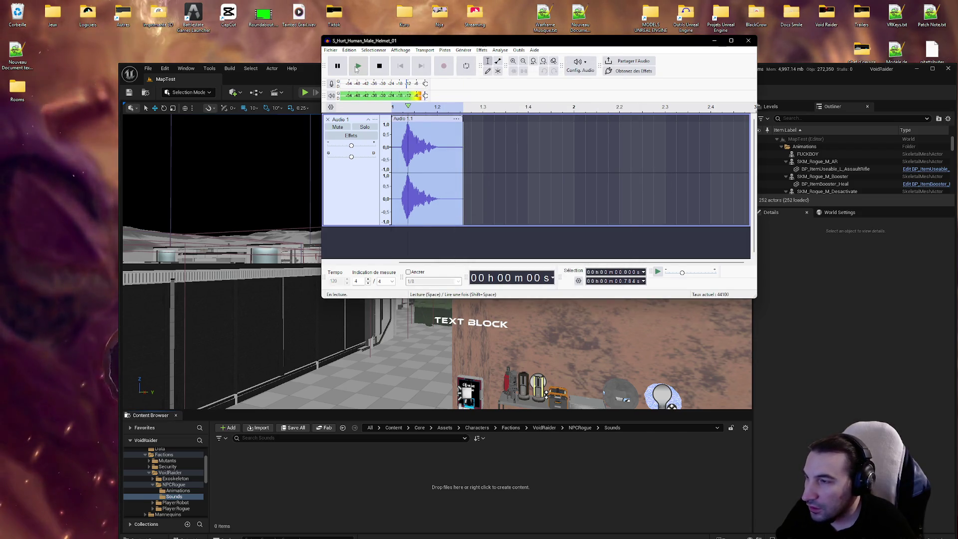
{"action": "left_click", "coordinate": [358, 65]}
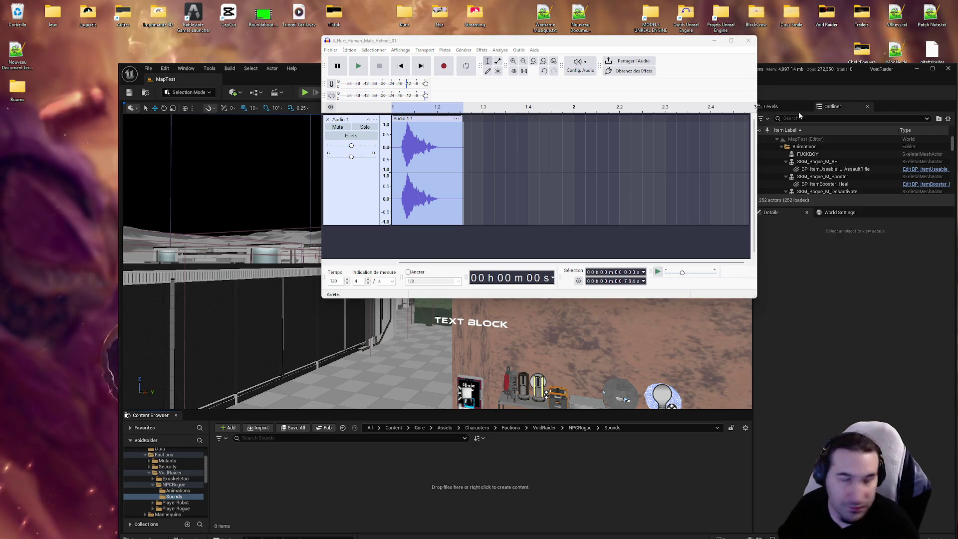
{"action": "left_click", "coordinate": [402, 70]}
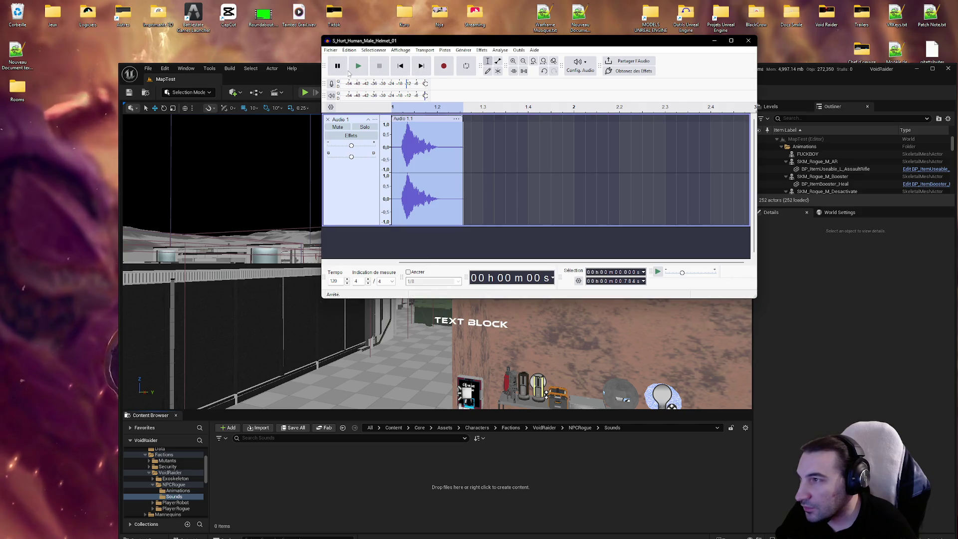
Play the clip, then preview and apply Suppression des clics, dismissing both error messages.
{"action": "key", "text": "space"}
{"action": "left_click", "coordinate": [435, 50]}
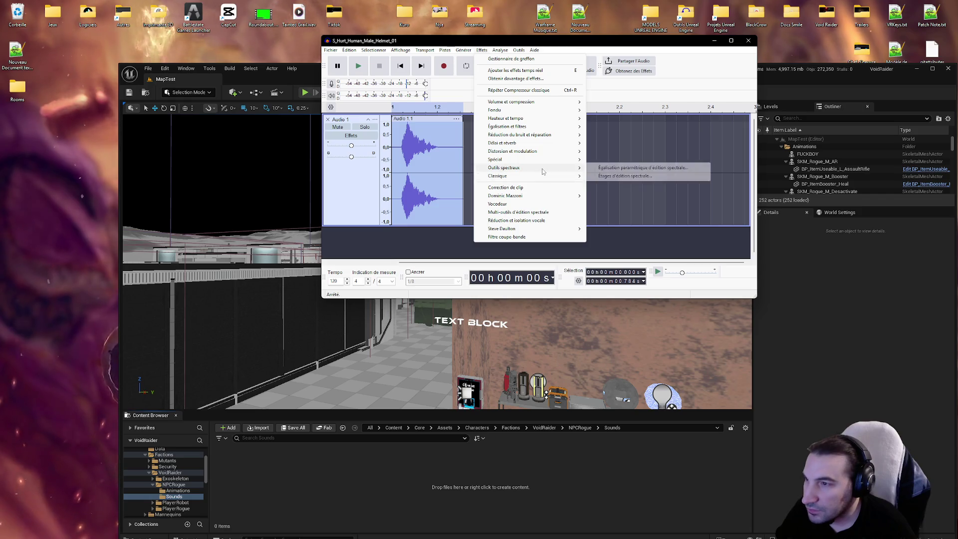
{"action": "mouse_move", "coordinate": [542, 161]}
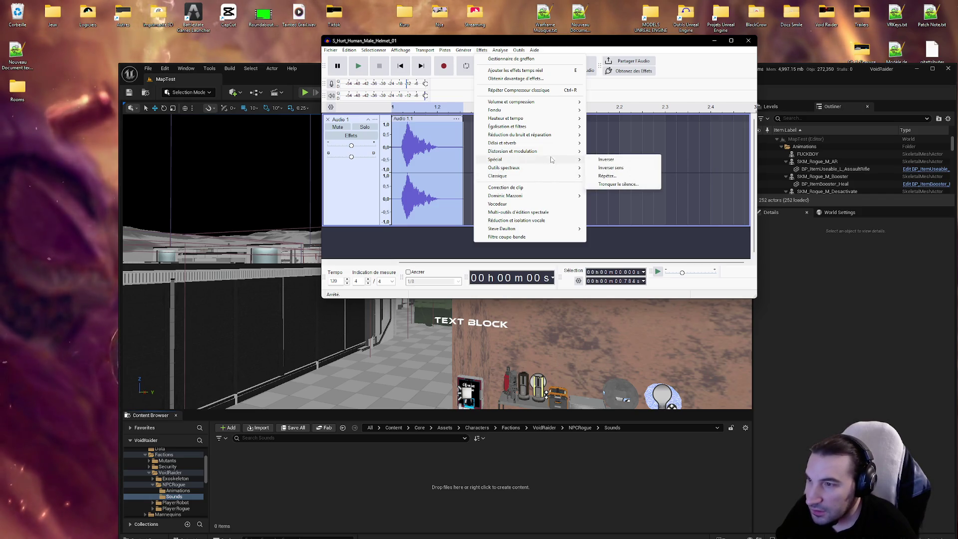
{"action": "mouse_move", "coordinate": [559, 135]}
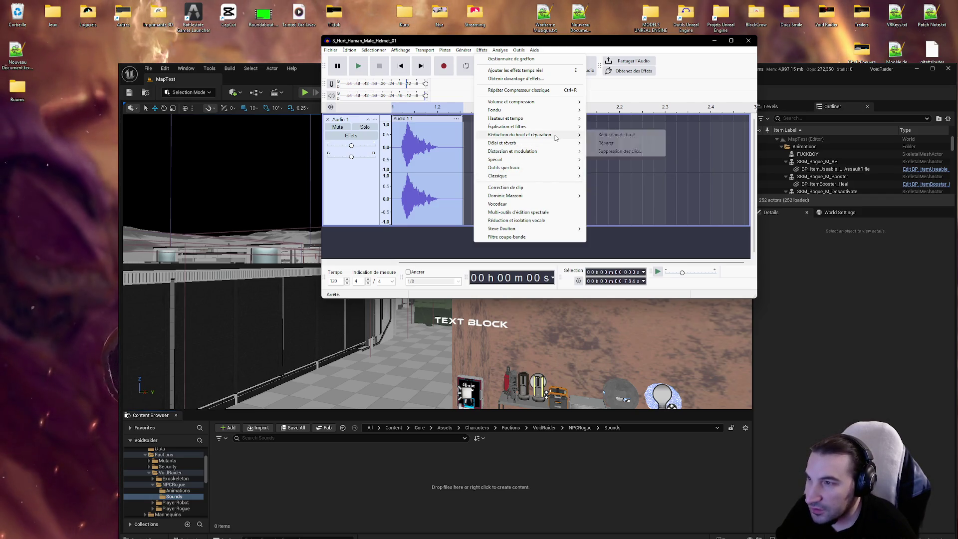
{"action": "left_click", "coordinate": [619, 151]}
{"action": "left_click", "coordinate": [448, 198]}
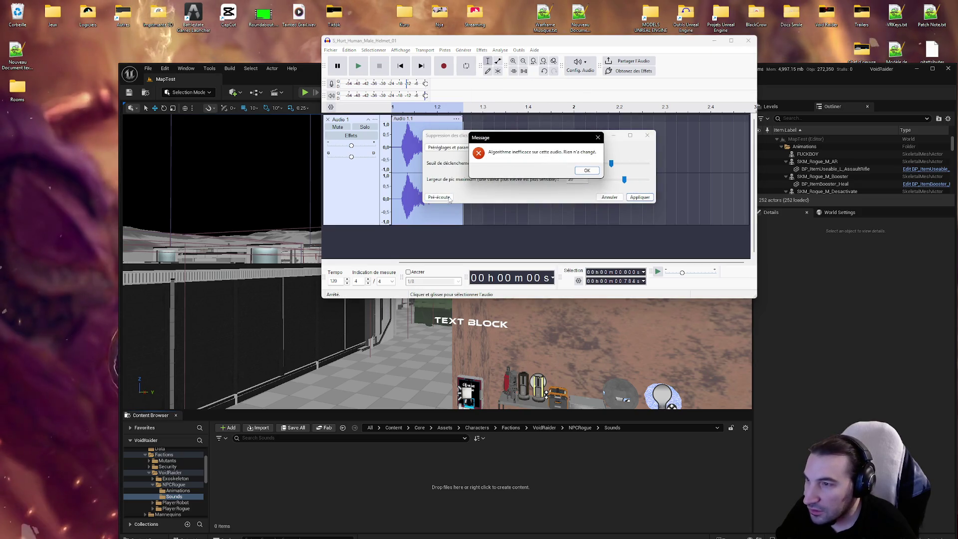
{"action": "left_click", "coordinate": [587, 170]}
{"action": "left_click", "coordinate": [640, 198]}
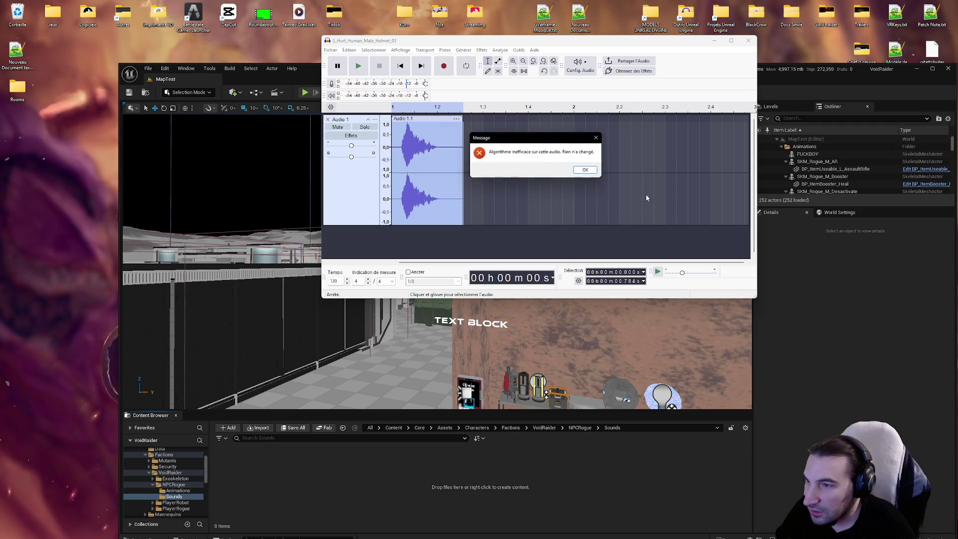
{"action": "left_click", "coordinate": [588, 171]}
Reverse the hurt clip using the Effets > Spécial menu.
{"action": "left_click", "coordinate": [444, 51]}
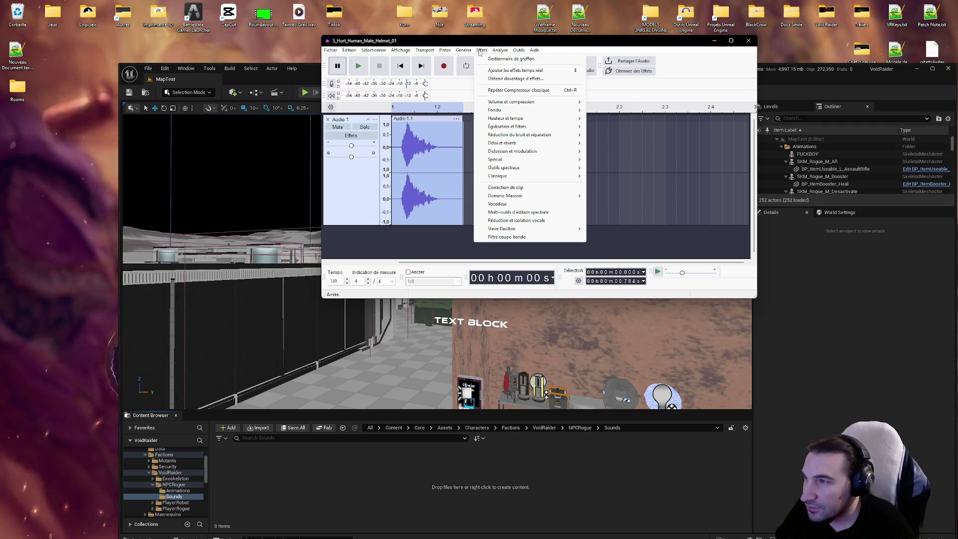
{"action": "mouse_move", "coordinate": [552, 176]}
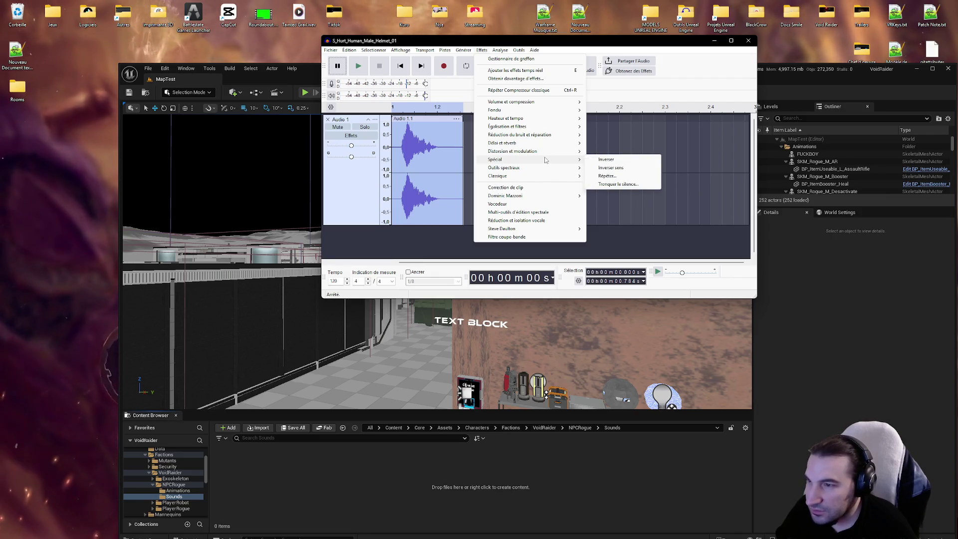
{"action": "left_click", "coordinate": [615, 159]}
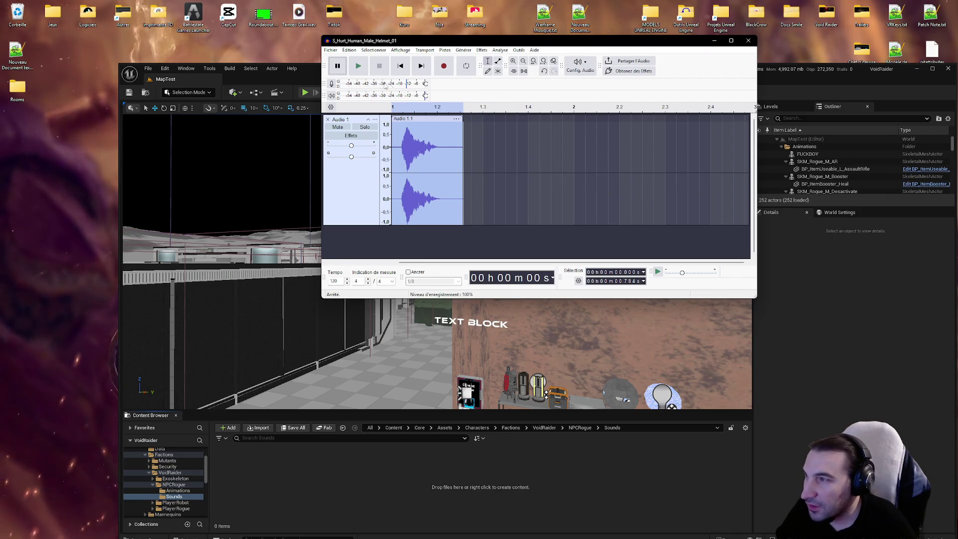
Play the reversed clip, then preview an Écho (0.06 s delay, 0.6 decay) and cancel it.
{"action": "left_click", "coordinate": [358, 67]}
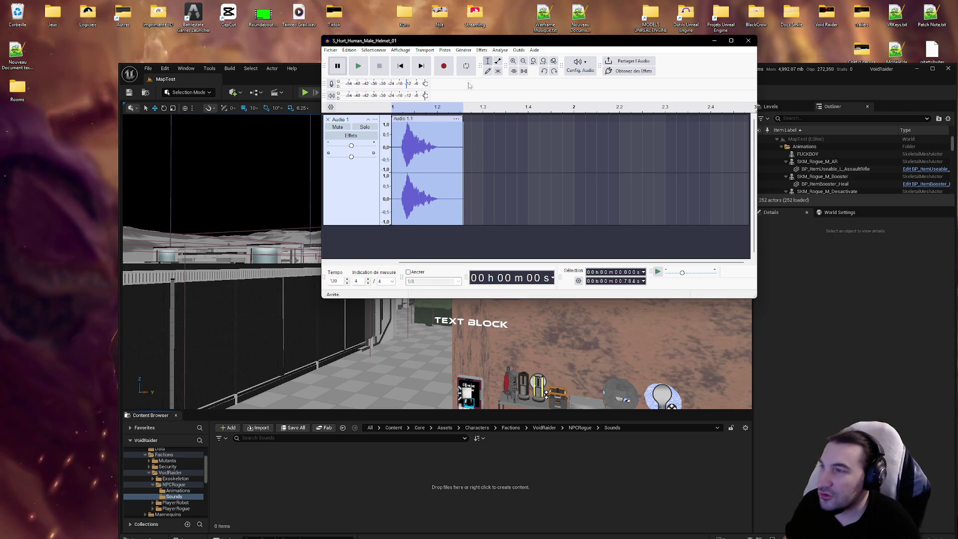
{"action": "left_click", "coordinate": [481, 50]}
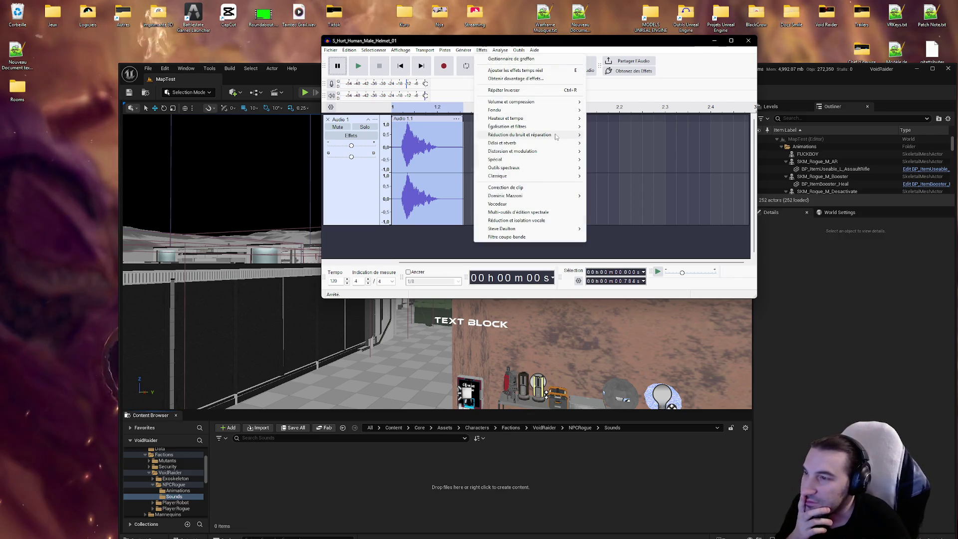
{"action": "mouse_move", "coordinate": [555, 136]}
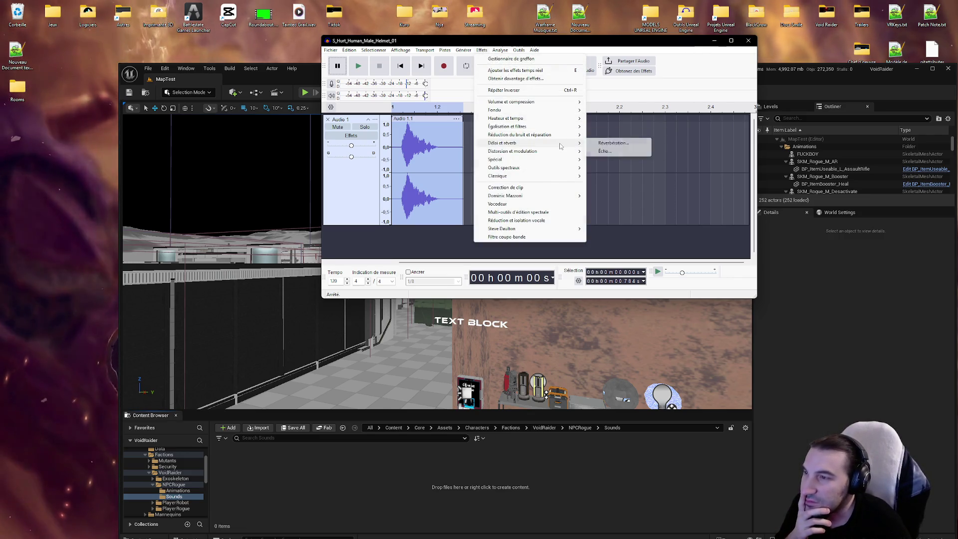
{"action": "left_click", "coordinate": [605, 150]}
{"action": "left_click", "coordinate": [516, 198]}
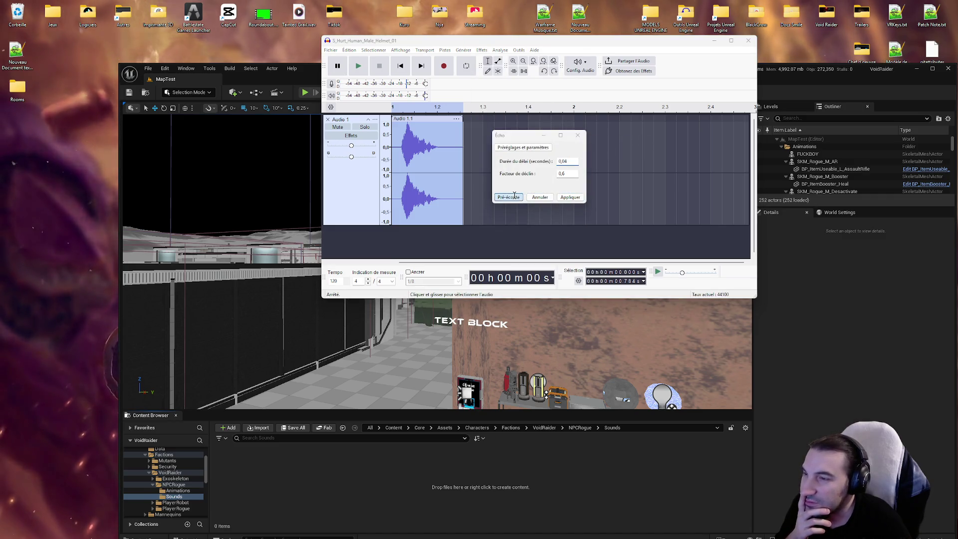
{"action": "left_click", "coordinate": [540, 197]}
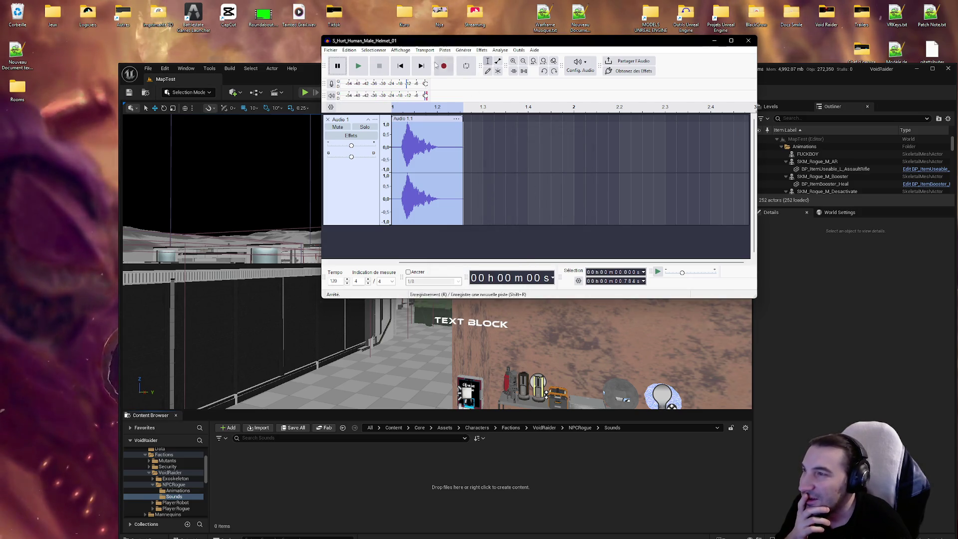
Play the clip again and bring up the Délai et réverb effects.
{"action": "left_click", "coordinate": [365, 65]}
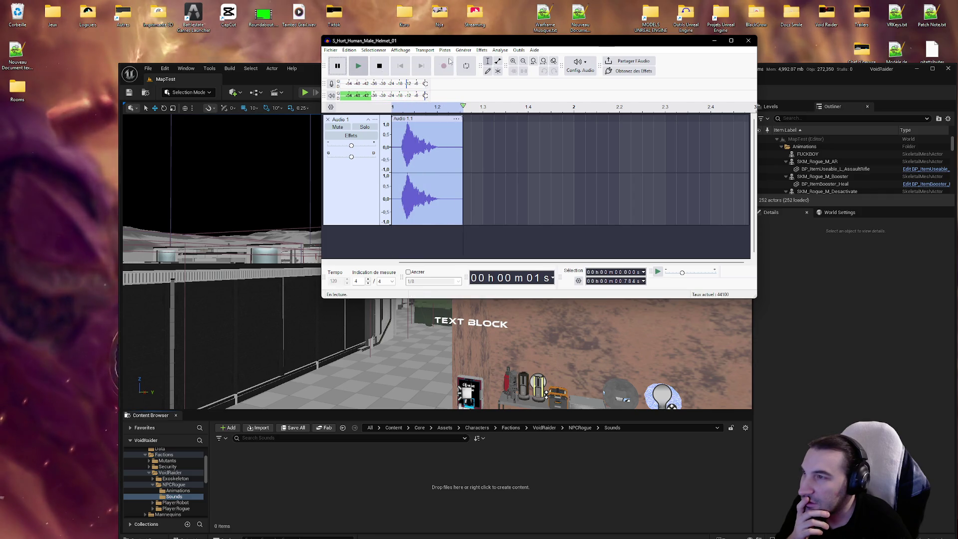
{"action": "left_click", "coordinate": [482, 50]}
{"action": "mouse_move", "coordinate": [551, 143]}
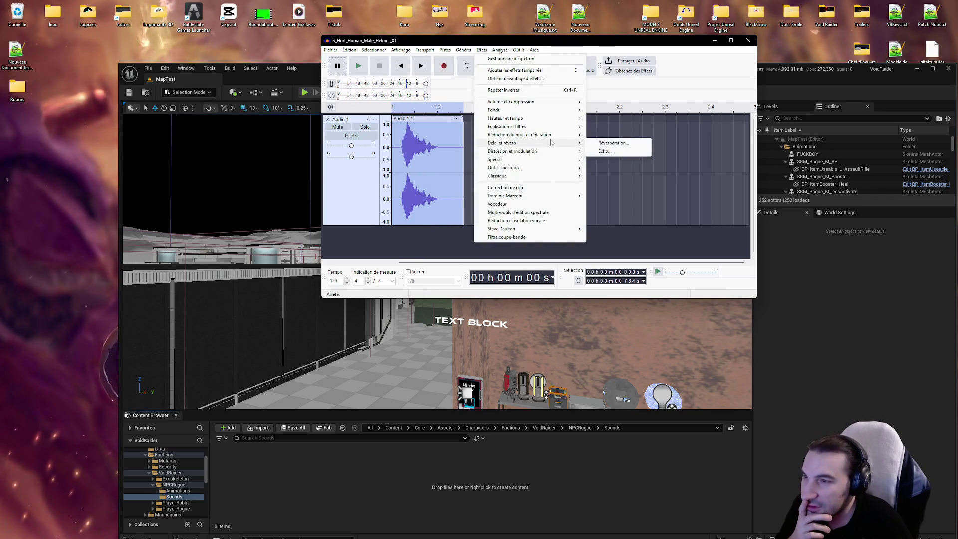
{"action": "left_click", "coordinate": [605, 152]}
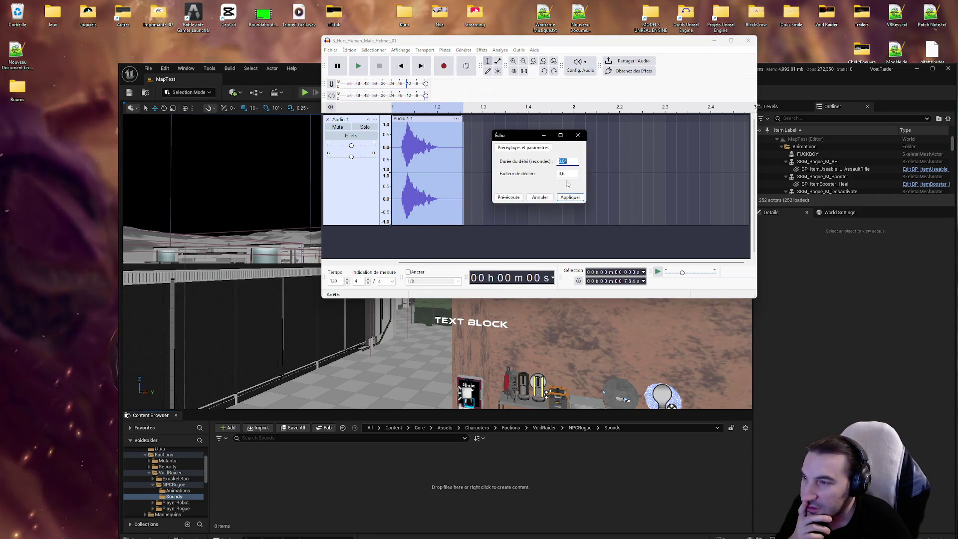
{"action": "left_click", "coordinate": [507, 197]}
{"action": "left_click", "coordinate": [508, 196]}
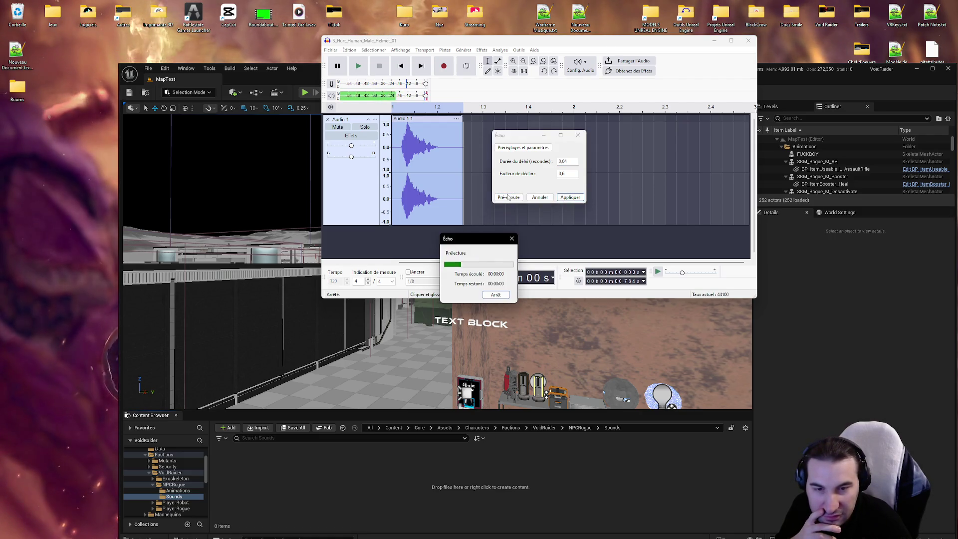
{"action": "left_click", "coordinate": [508, 196]}
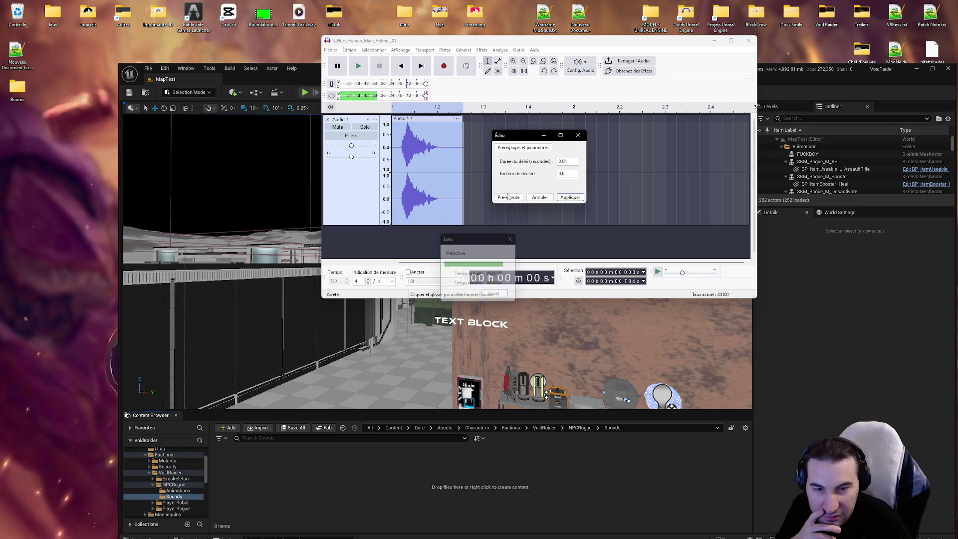
{"action": "left_click", "coordinate": [508, 196]}
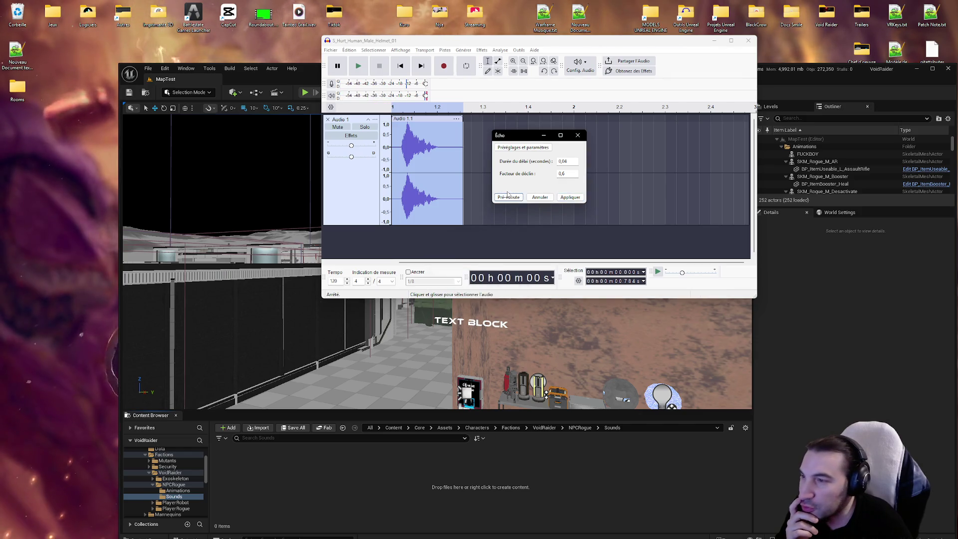
{"action": "left_click", "coordinate": [509, 197]}
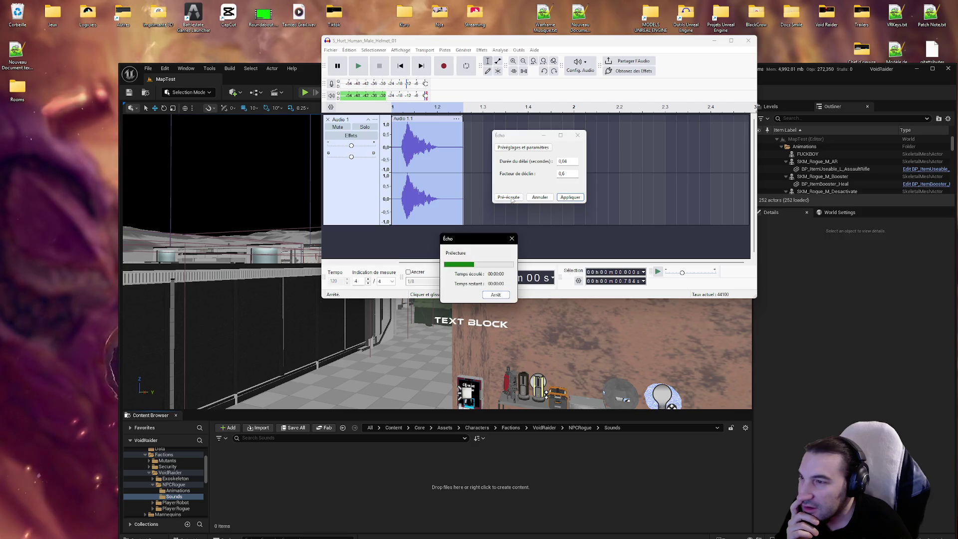
{"action": "left_click", "coordinate": [512, 200]}
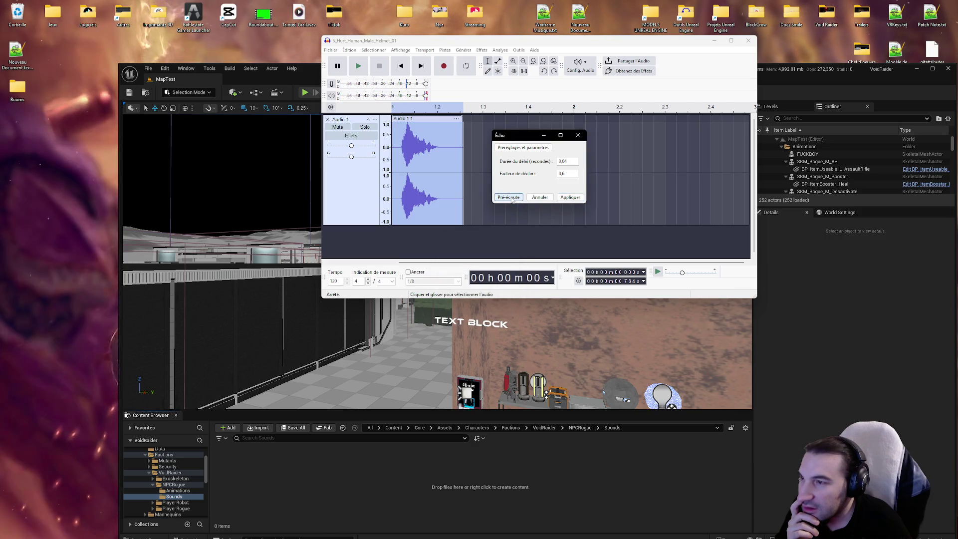
{"action": "left_click", "coordinate": [511, 200]}
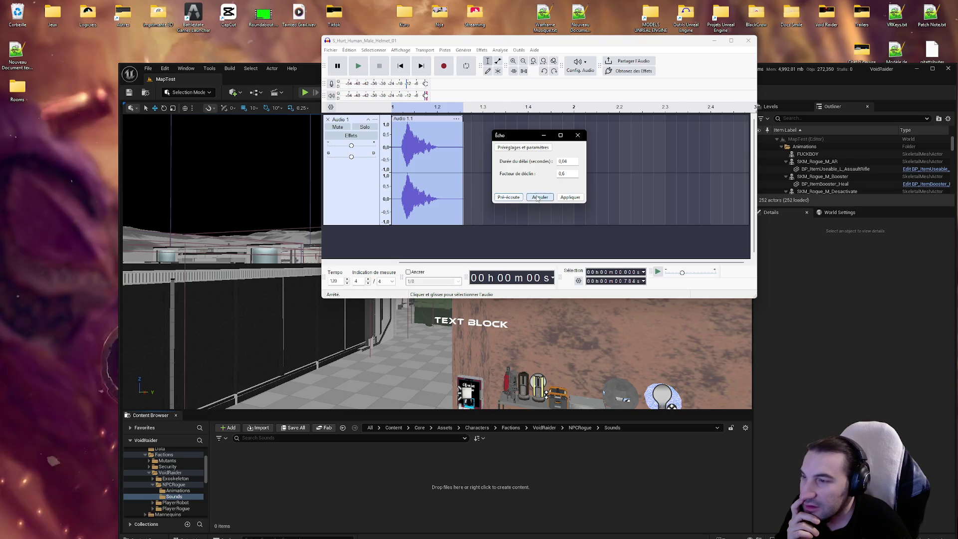
{"action": "left_click", "coordinate": [540, 197]}
{"action": "left_click", "coordinate": [443, 50]}
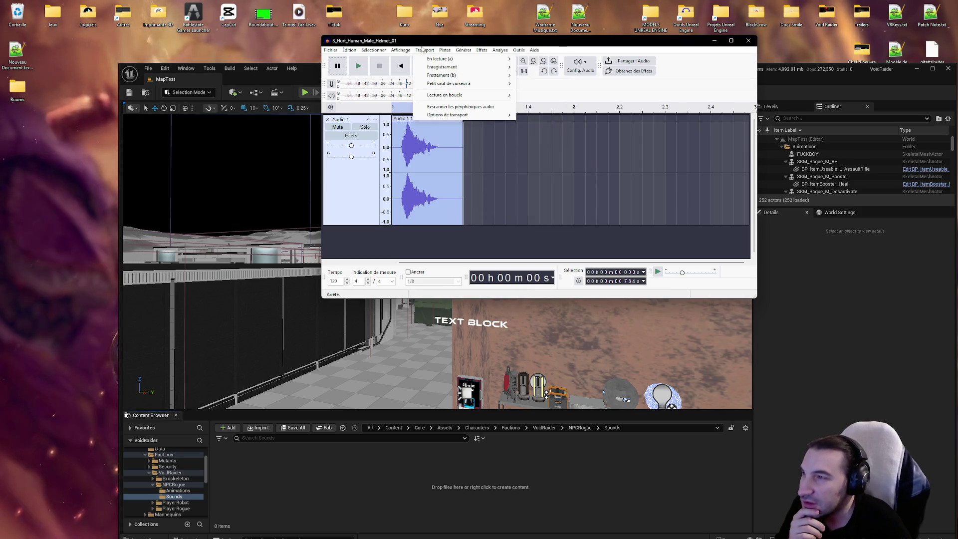
{"action": "mouse_move", "coordinate": [481, 51]}
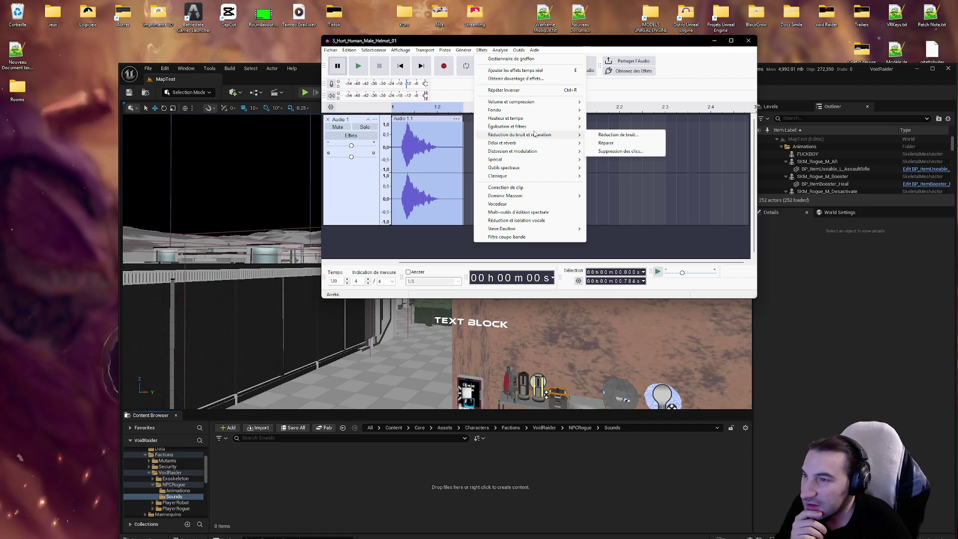
{"action": "mouse_move", "coordinate": [533, 129]}
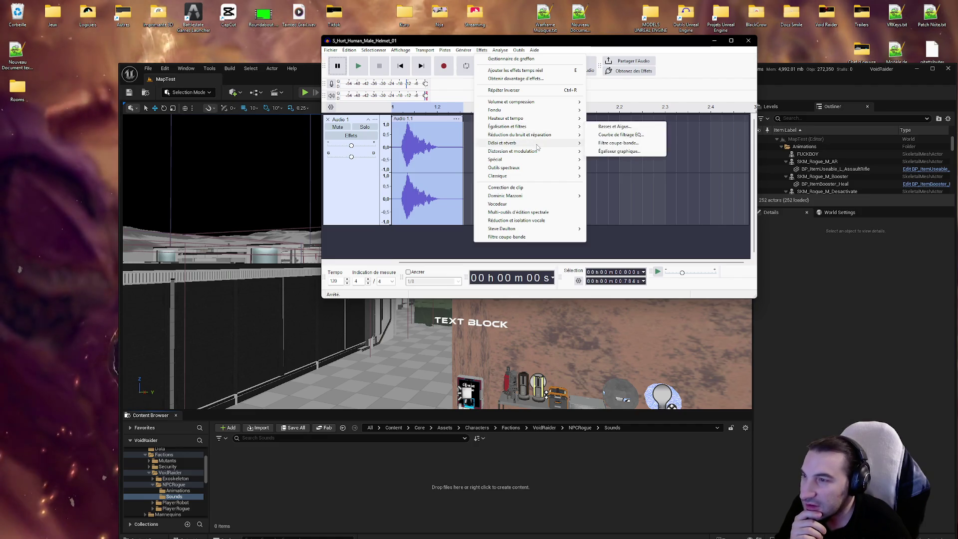
Preview Réverbération at 75% room size and 50% reverberance several times, then apply it.
{"action": "mouse_move", "coordinate": [559, 144]}
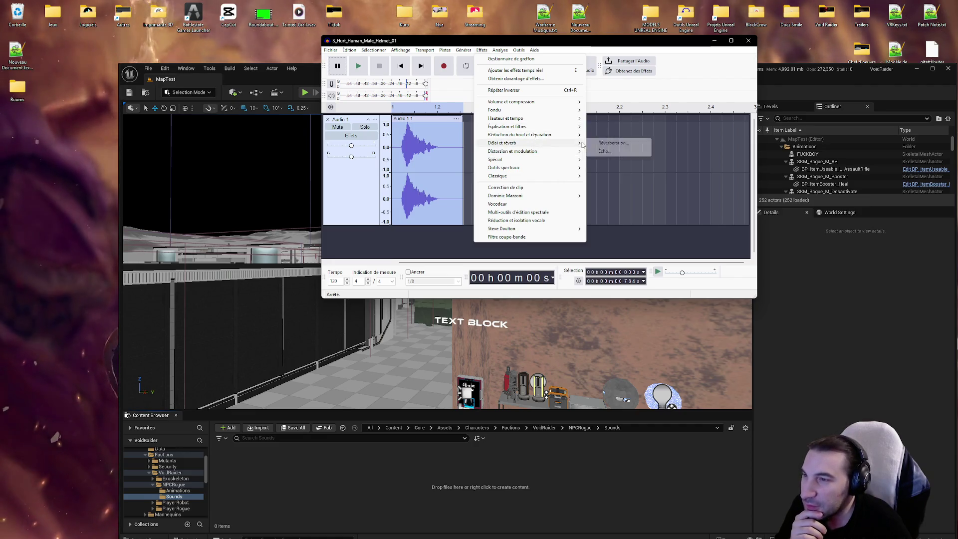
{"action": "left_click", "coordinate": [613, 144]}
{"action": "left_click", "coordinate": [499, 241]}
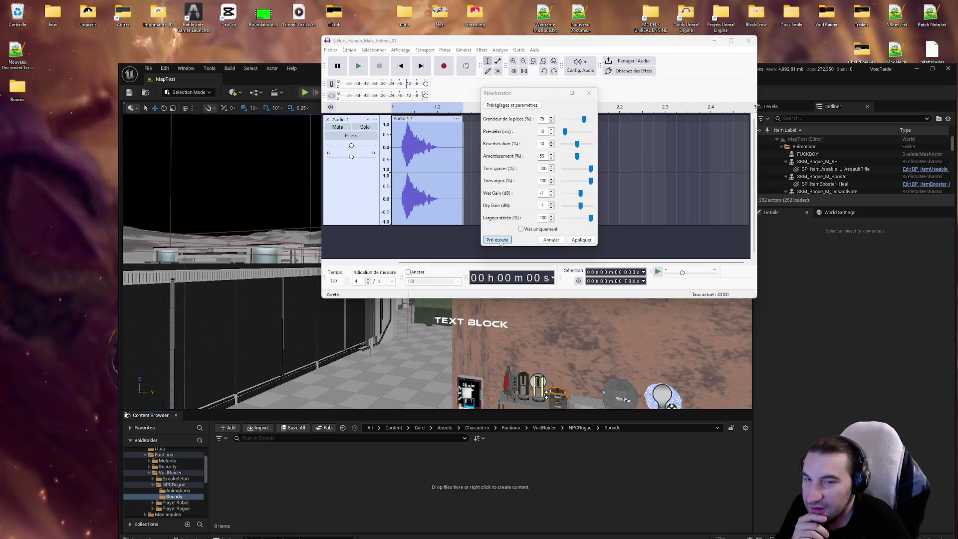
{"action": "left_click", "coordinate": [498, 240]}
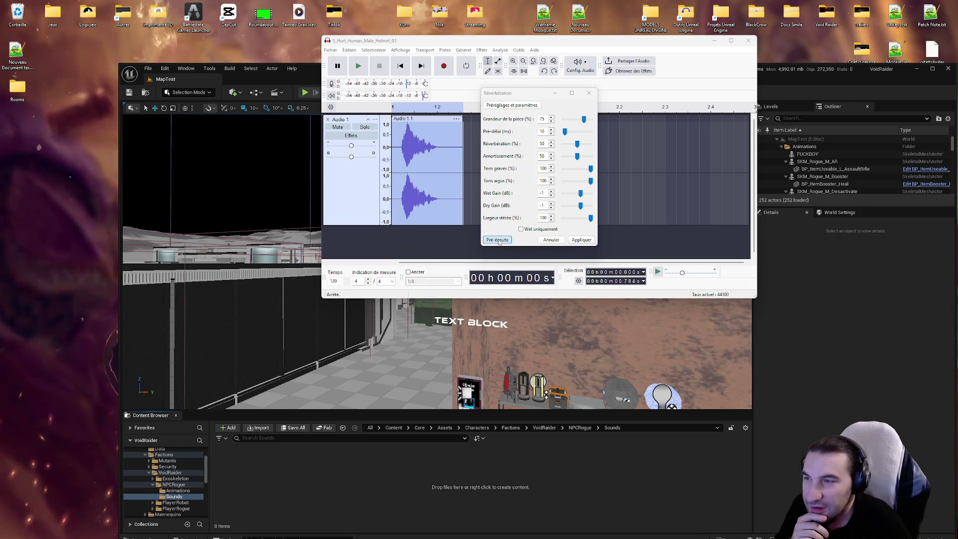
{"action": "left_click", "coordinate": [498, 240]}
{"action": "left_click", "coordinate": [498, 240]}
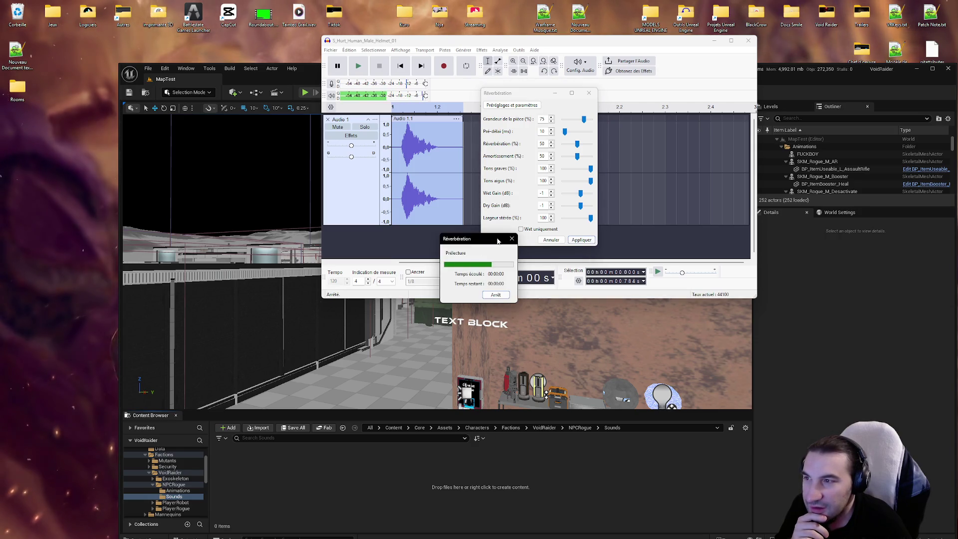
{"action": "left_click", "coordinate": [582, 240]}
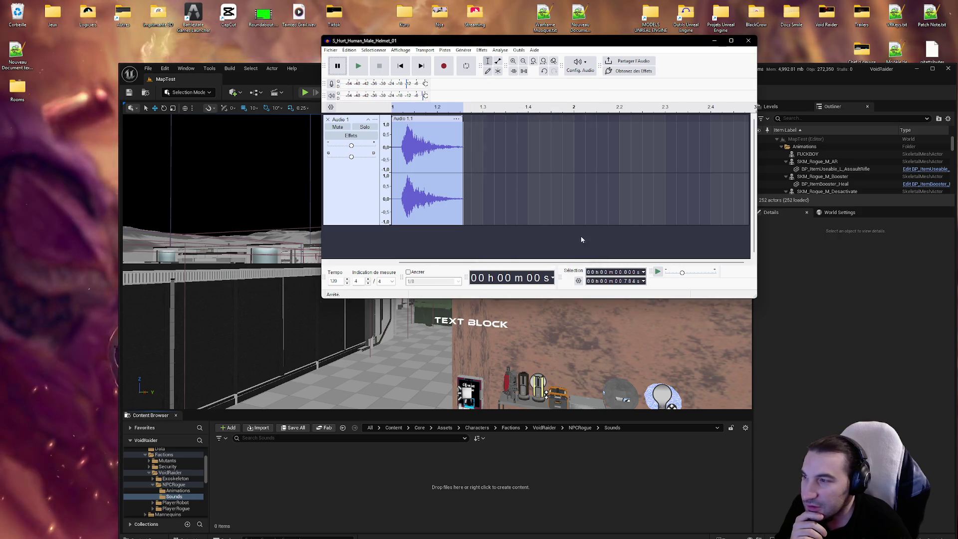
Play the reverberated clip twice, then bring up the Fichier menu.
{"action": "left_click", "coordinate": [364, 68]}
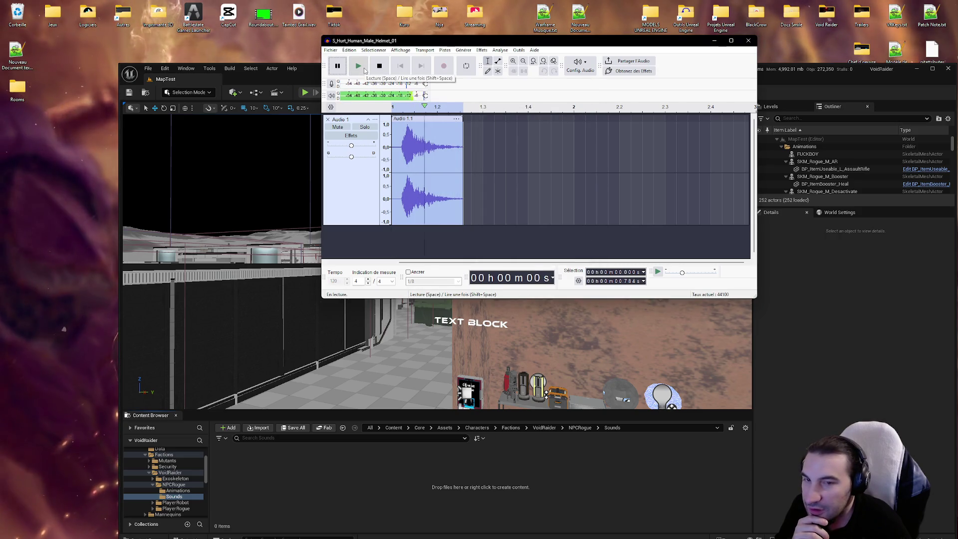
{"action": "left_click", "coordinate": [364, 69]}
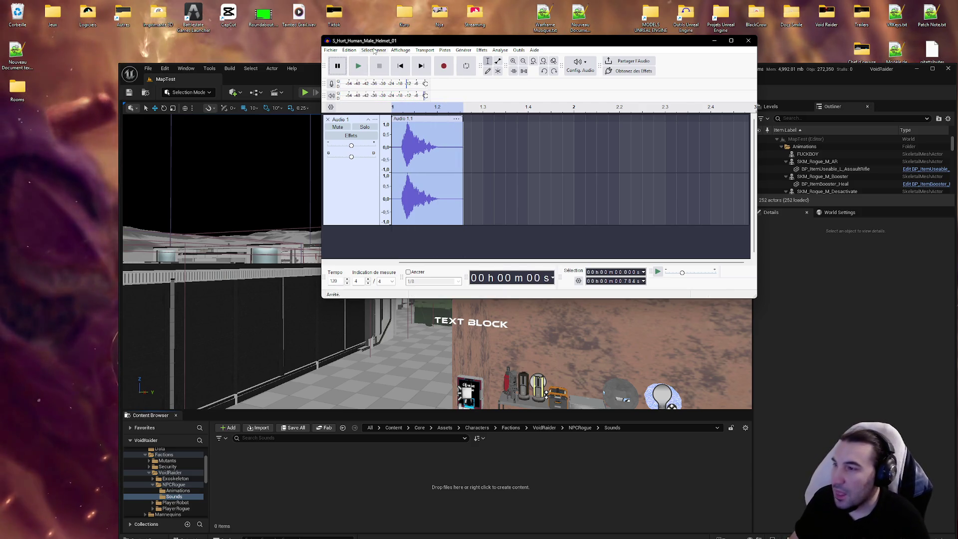
{"action": "left_click", "coordinate": [332, 50]}
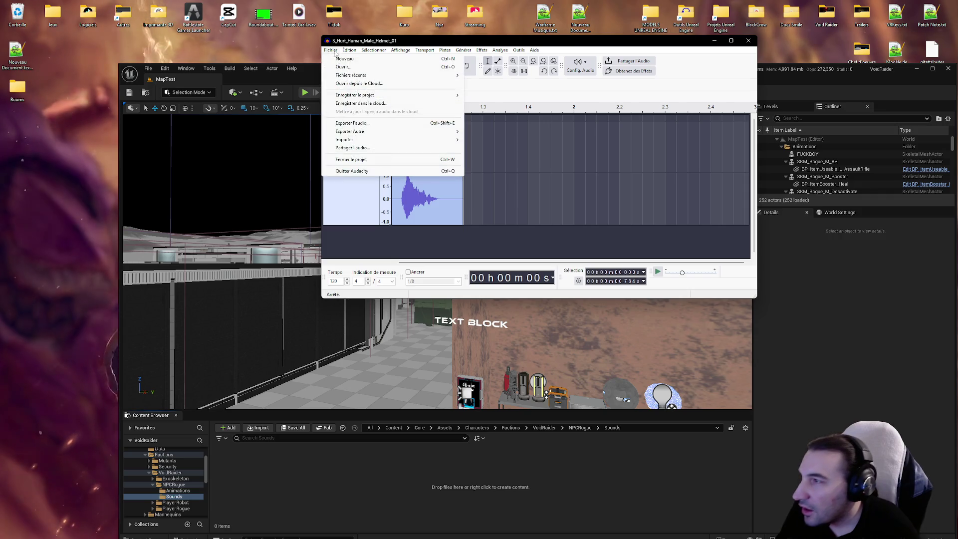
Export S_Hurt_Human_Male_Helmet_01.wav as 48000 Hz 16-bit WAV and drag it into Unreal's Sounds folder.
{"action": "left_click", "coordinate": [375, 123]}
{"action": "key", "text": "Return"}
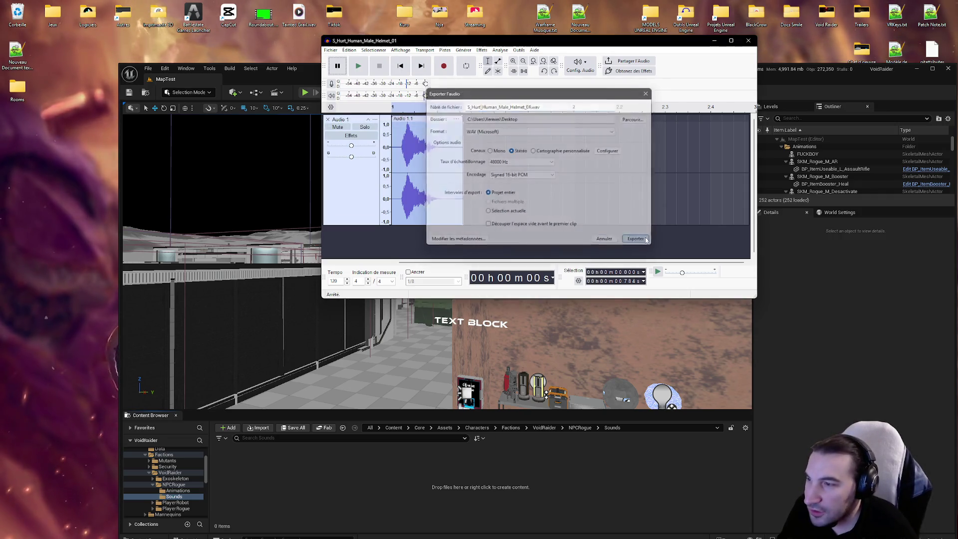
{"action": "left_click_drag", "start_coordinate": [20, 132], "coordinate": [287, 459]}
{"action": "left_click", "coordinate": [233, 466]}
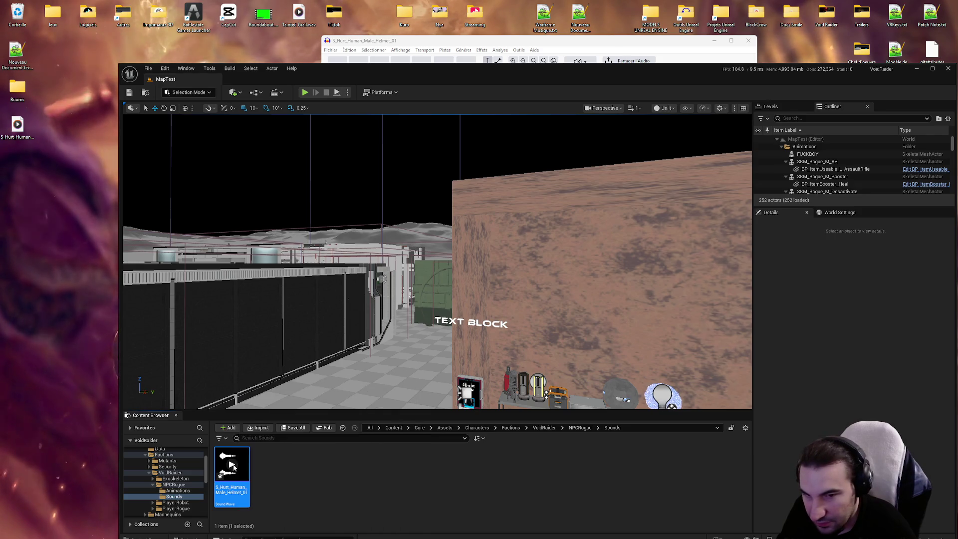
Play the imported S_Hurt_Human_Male_Helmet_01 Sound Wave in Unreal three times to check it.
{"action": "left_click", "coordinate": [232, 465]}
{"action": "left_click", "coordinate": [232, 465]}
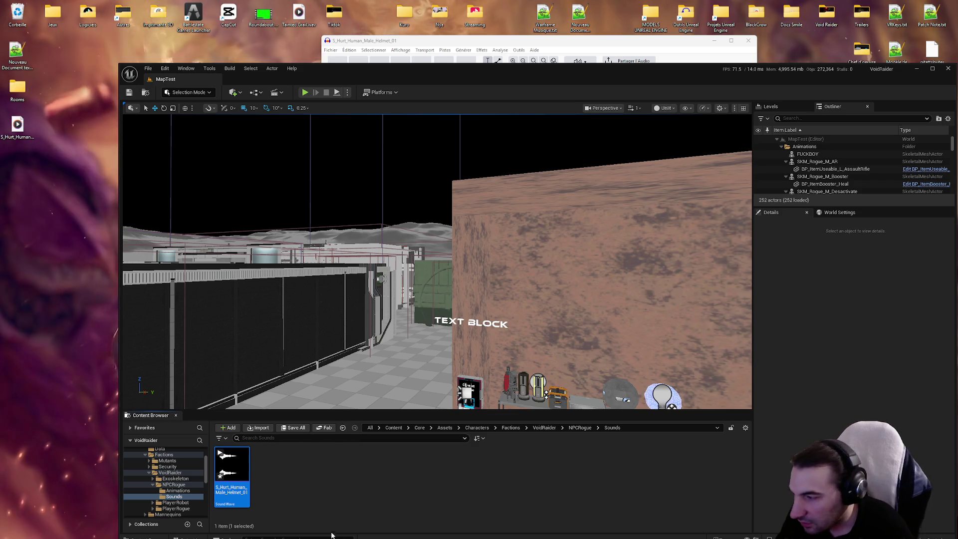
{"action": "mouse_move", "coordinate": [246, 465]}
{"action": "left_click", "coordinate": [232, 465]}
Save the modified sound asset with Ctrl+S, then bring up the Windows Start menu.
{"action": "key", "text": "ctrl+s"}
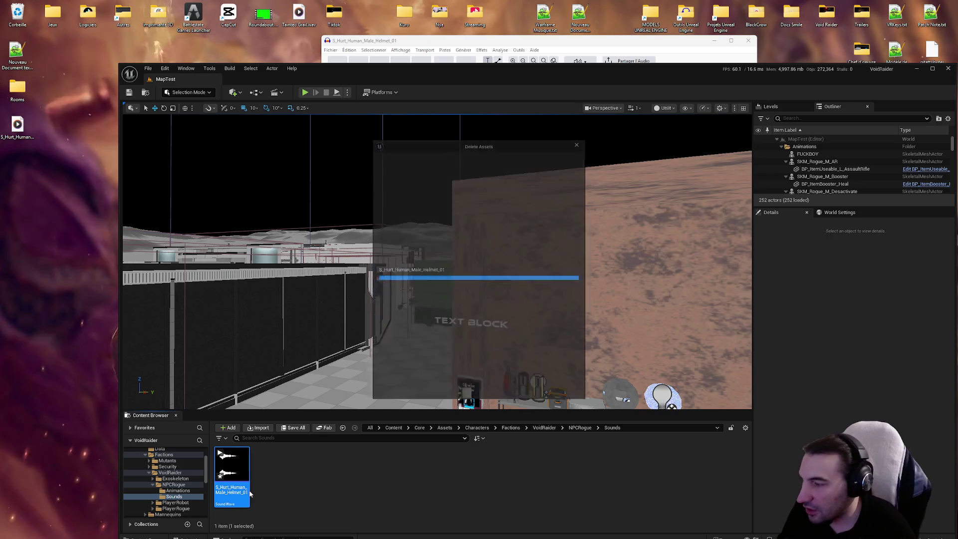
{"action": "left_click", "coordinate": [549, 395]}
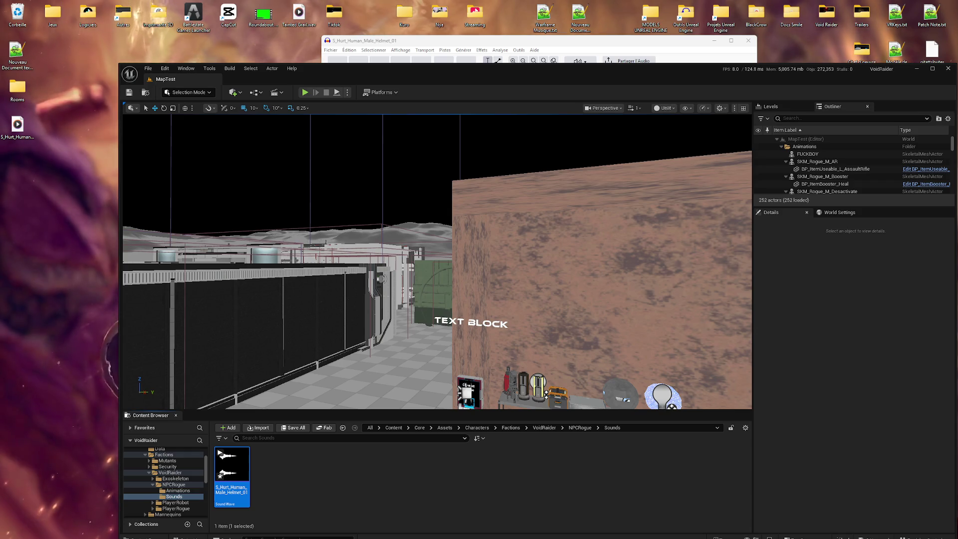
{"action": "key", "text": "super"}
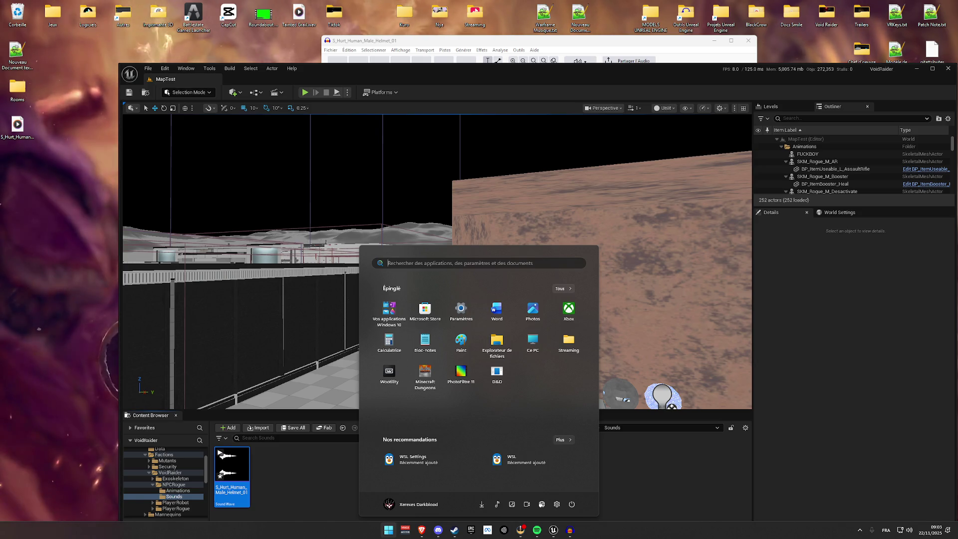
Close the Start menu and open the Bluetooth devices settings from the system tray.
{"action": "left_click", "coordinate": [873, 509]}
{"action": "left_click", "coordinate": [860, 537]}
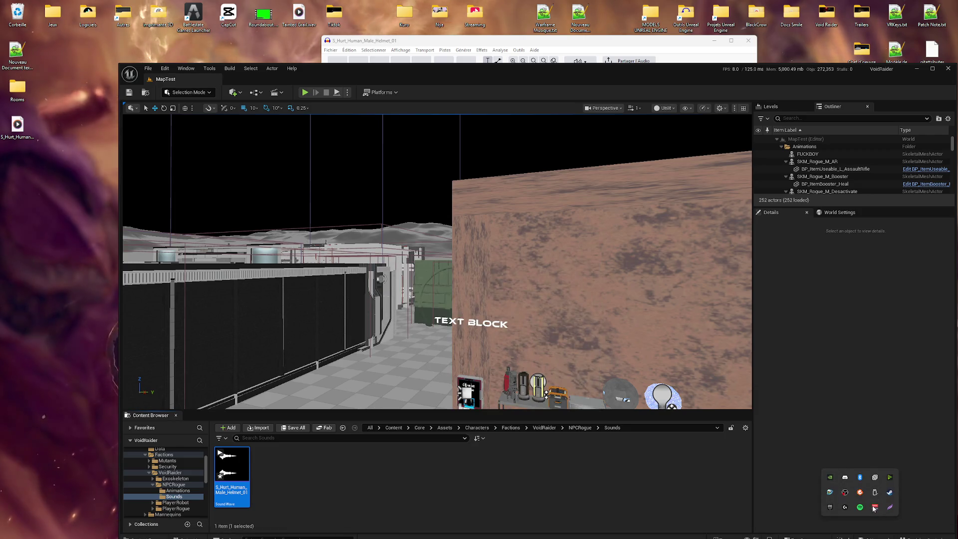
{"action": "double_click", "coordinate": [859, 480]}
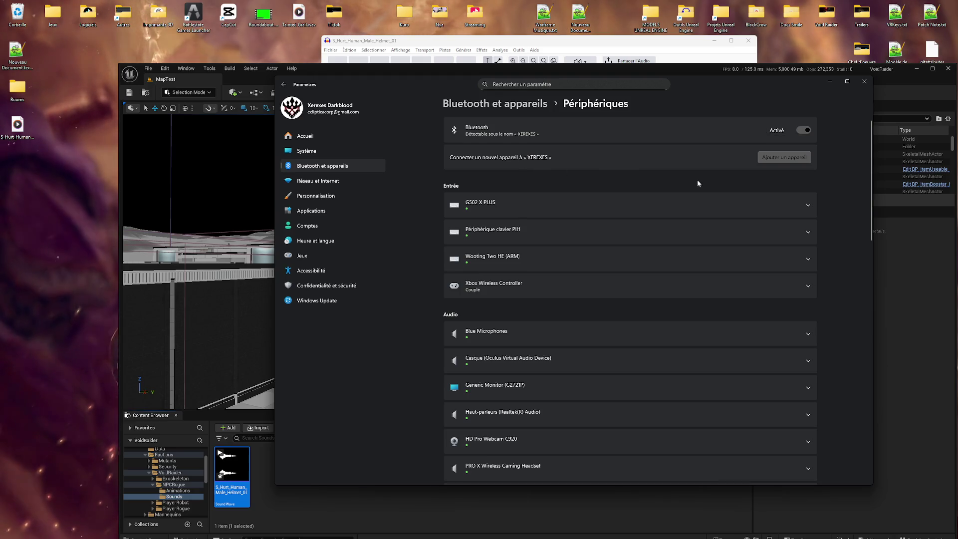
Pair the TY_HS_STACK Bluetooth device, then begin another Bluetooth device search.
{"action": "left_click", "coordinate": [766, 157]}
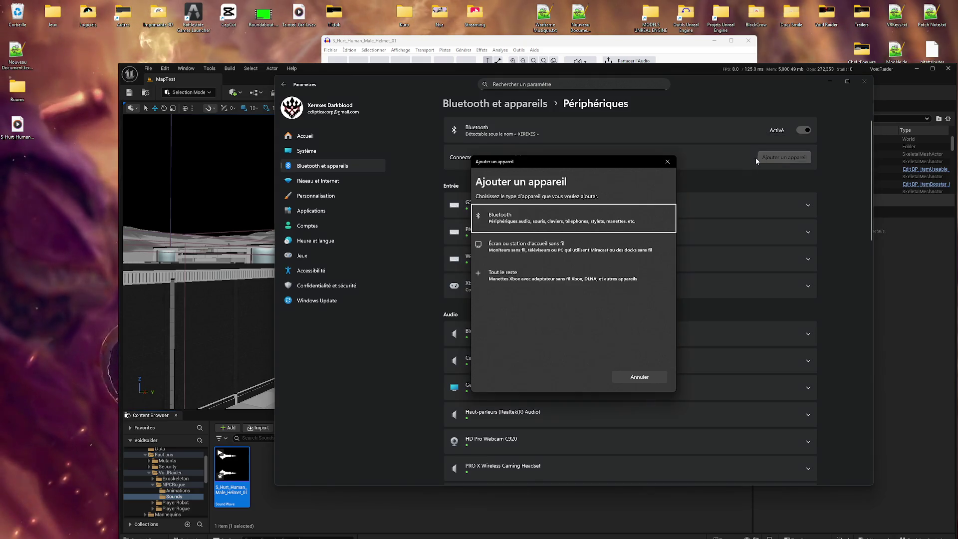
{"action": "left_click", "coordinate": [529, 223]}
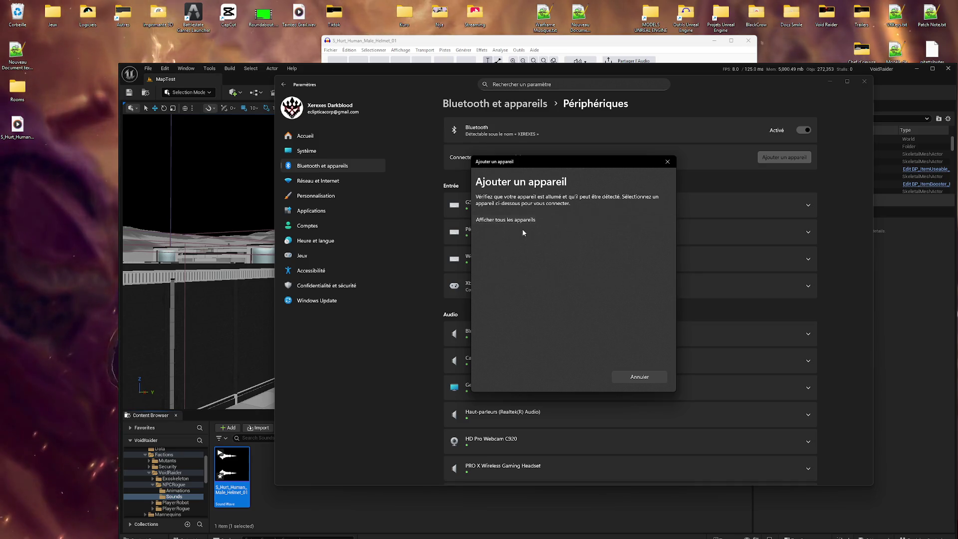
{"action": "left_click", "coordinate": [524, 220]}
{"action": "left_click", "coordinate": [511, 218]}
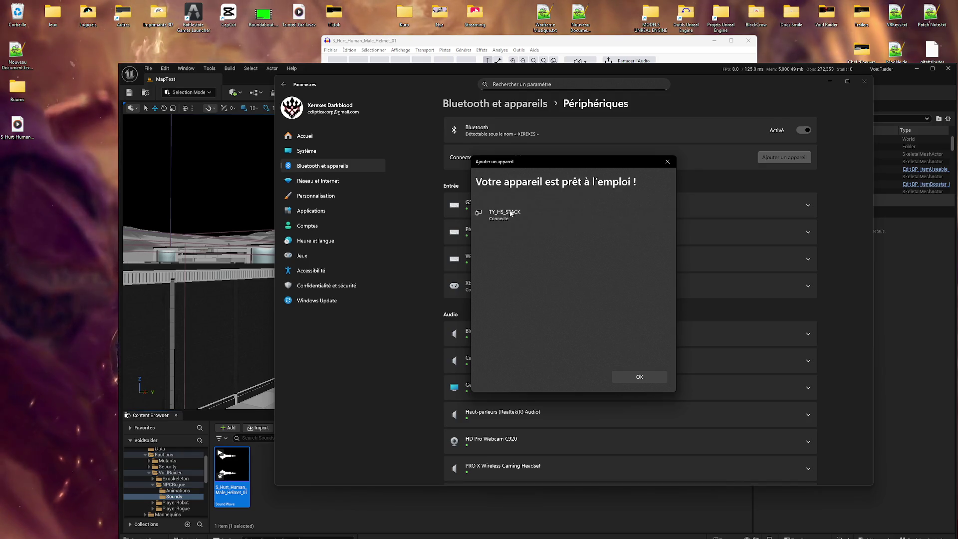
{"action": "left_click", "coordinate": [670, 161]}
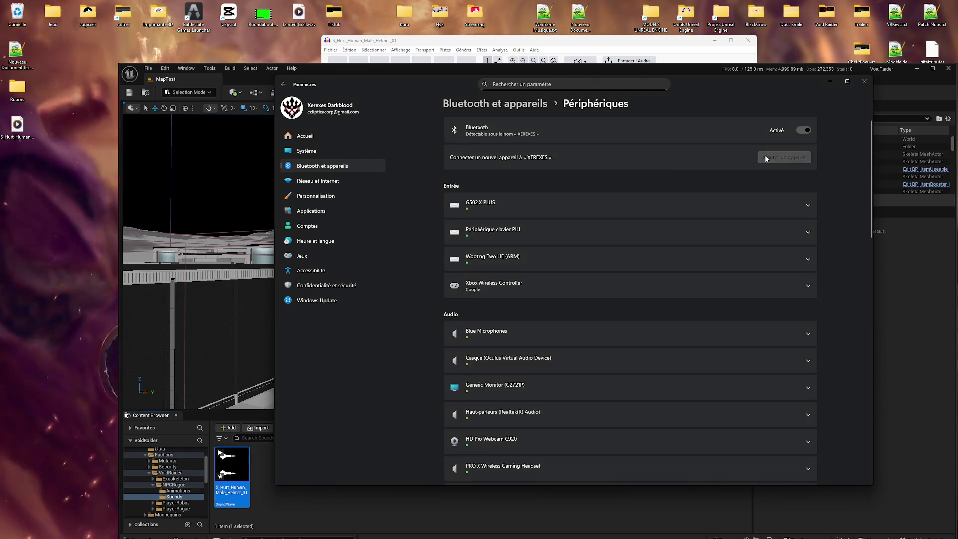
{"action": "left_click", "coordinate": [770, 157]}
{"action": "left_click", "coordinate": [535, 208]}
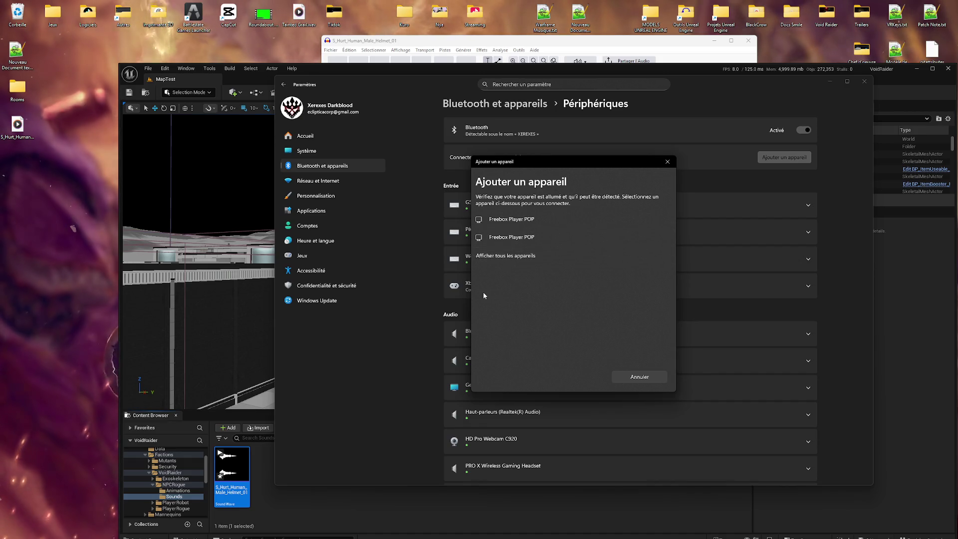
Show all discoverable devices, then close the Ajouter un appareil dialog without pairing.
{"action": "left_click", "coordinate": [494, 256]}
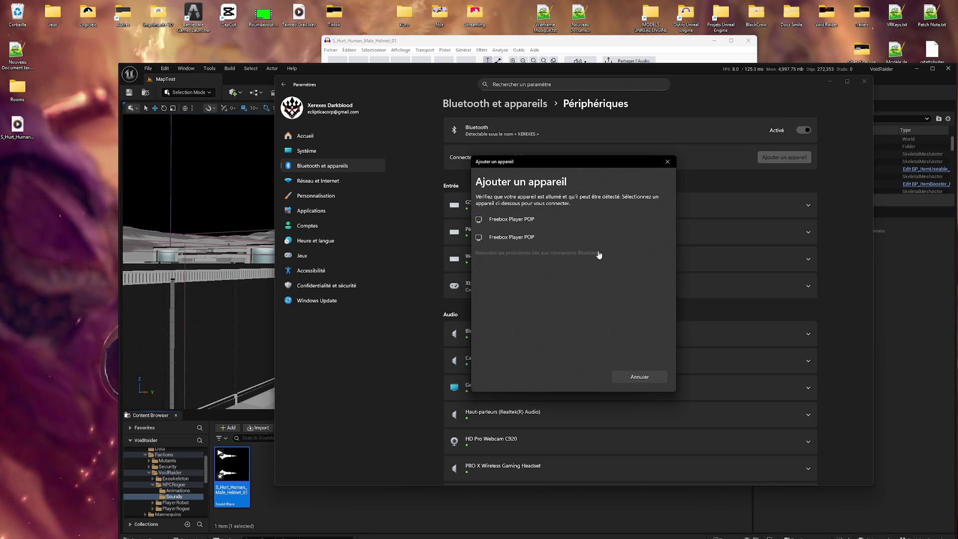
{"action": "left_click", "coordinate": [667, 162]}
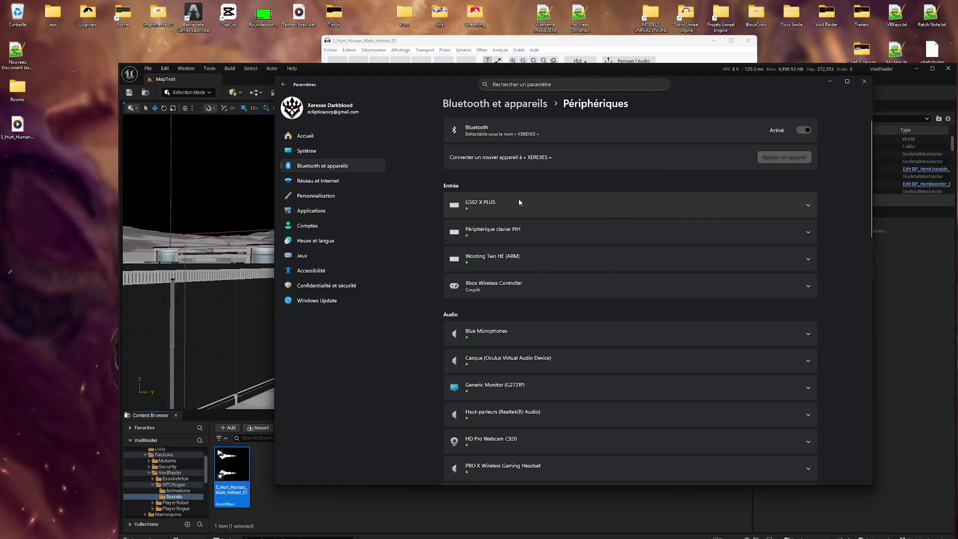
{"action": "scroll", "coordinate": [507, 259], "scroll_direction": "down", "scroll_amount": 3}
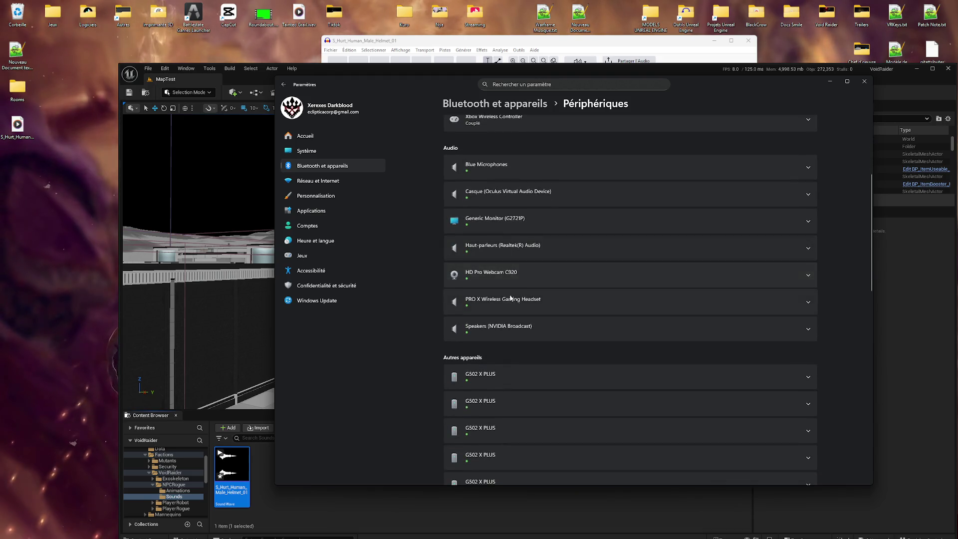
{"action": "scroll", "coordinate": [542, 300], "scroll_direction": "down", "scroll_amount": 5}
{"action": "scroll", "coordinate": [544, 306], "scroll_direction": "down", "scroll_amount": 2}
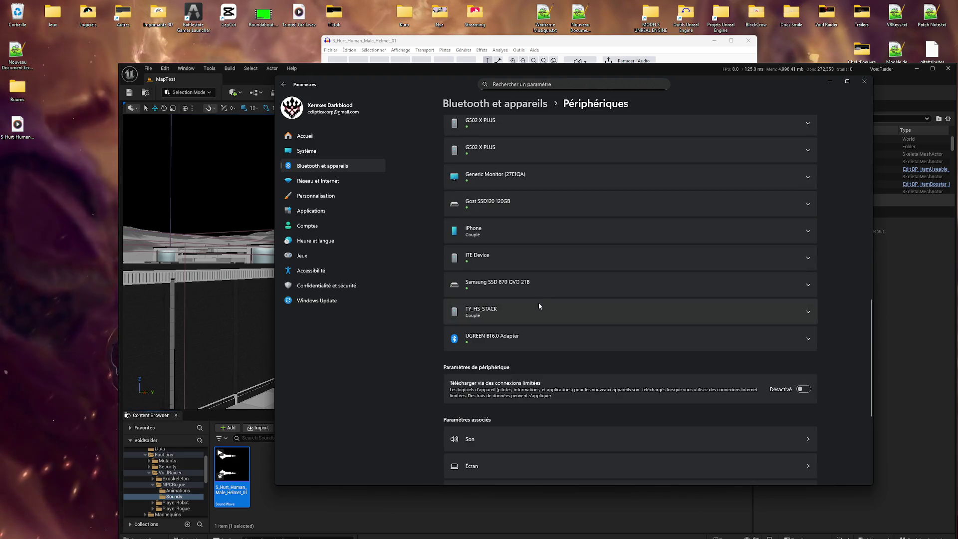
{"action": "scroll", "coordinate": [529, 301], "scroll_direction": "down", "scroll_amount": 3}
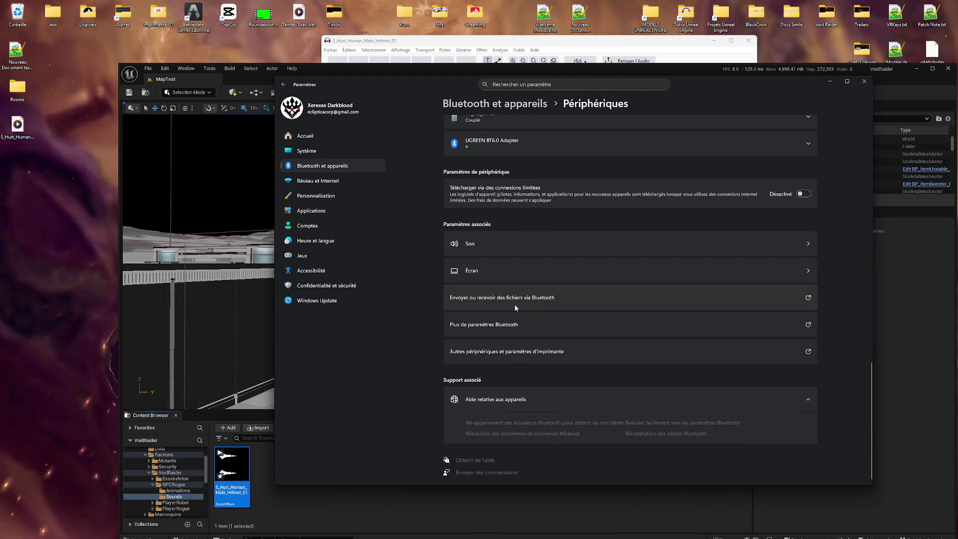
{"action": "scroll", "coordinate": [571, 339], "scroll_direction": "up", "scroll_amount": 10}
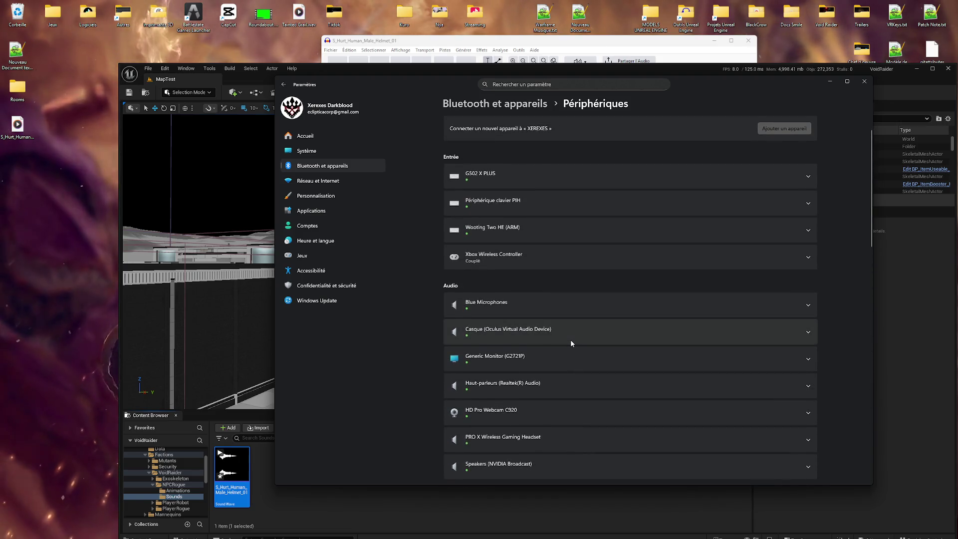
{"action": "scroll", "coordinate": [571, 342], "scroll_direction": "up", "scroll_amount": 1}
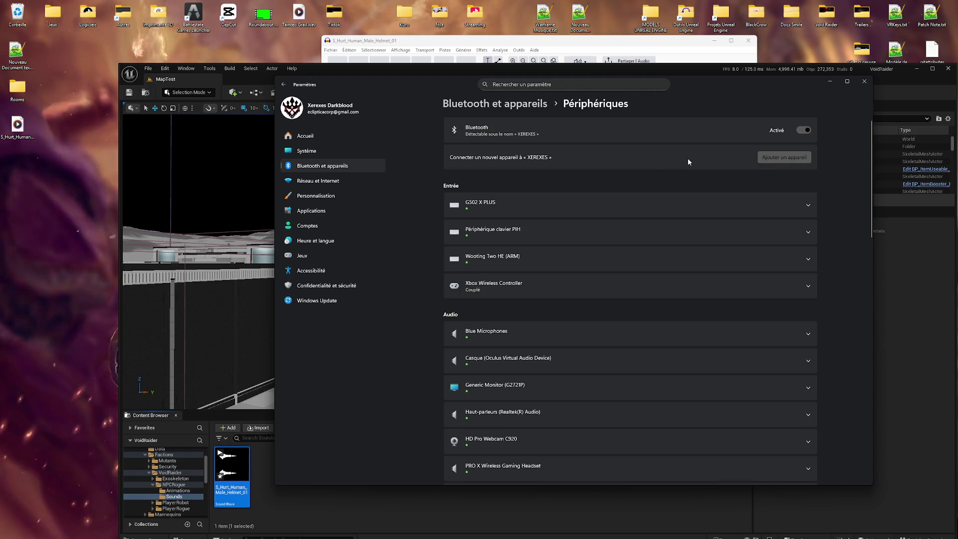
{"action": "left_click", "coordinate": [778, 154]}
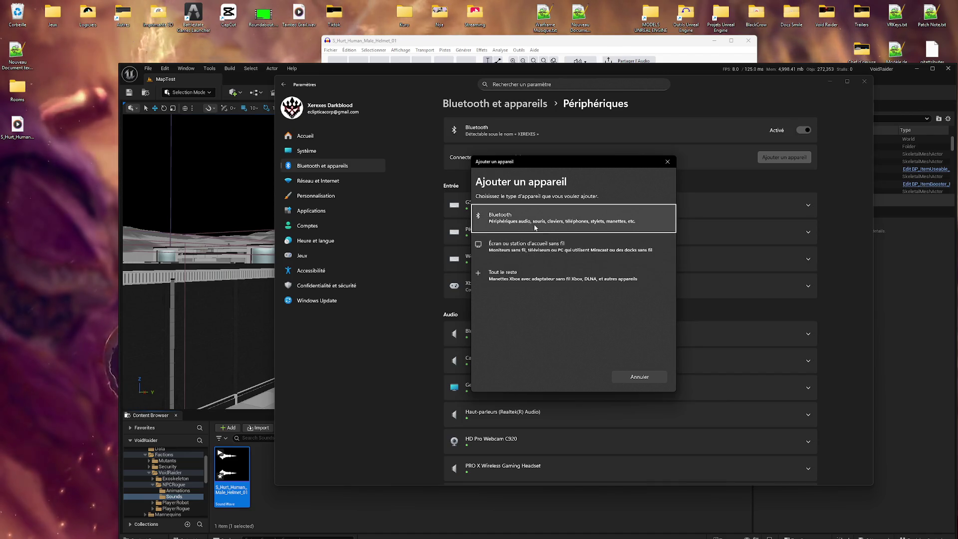
{"action": "left_click", "coordinate": [505, 289]}
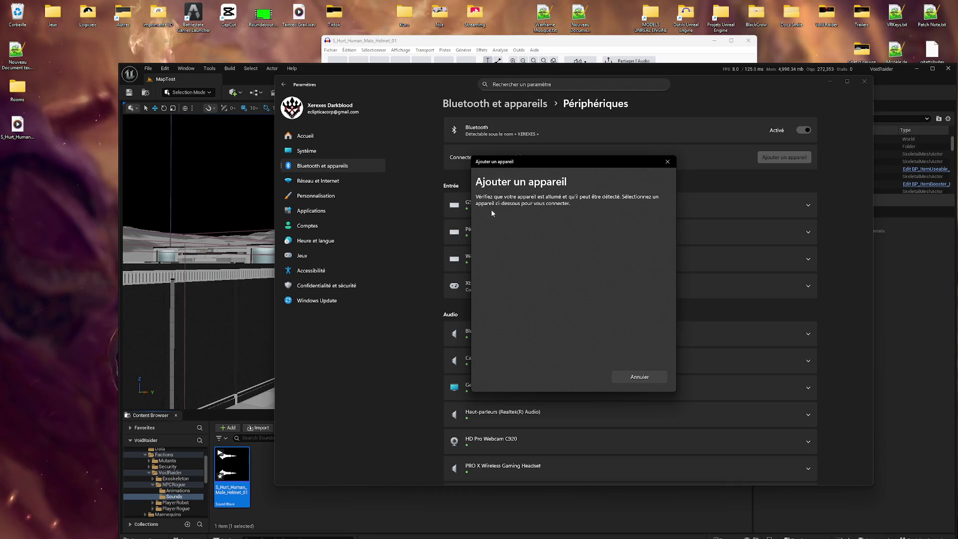
{"action": "left_click", "coordinate": [625, 375]}
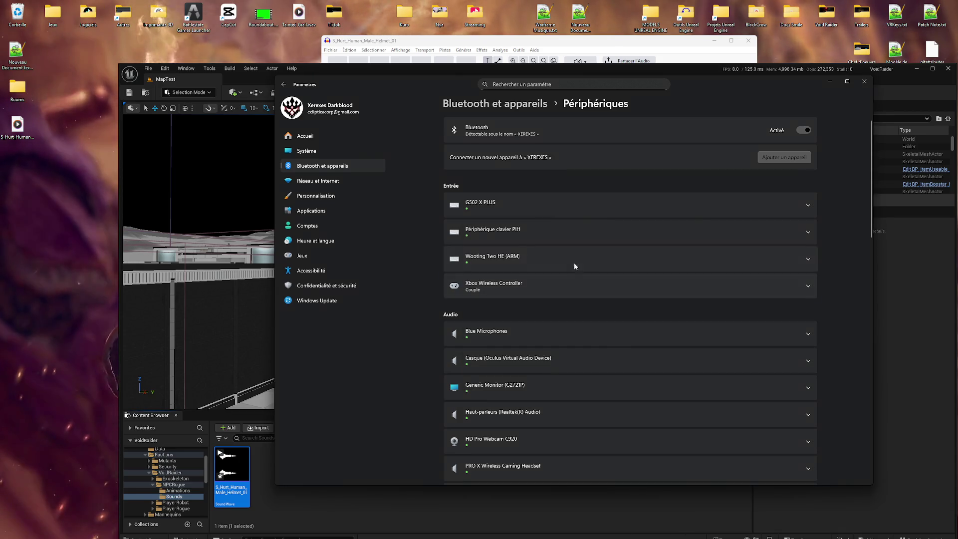
Search for Bluetooth devices and try twice to connect the G321 Gaming Headset.
{"action": "left_click", "coordinate": [781, 158]}
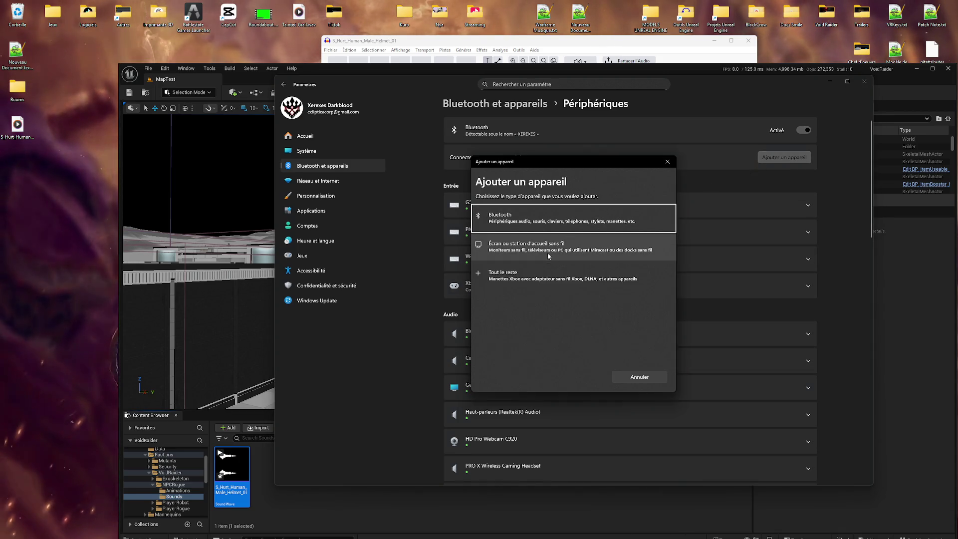
{"action": "left_click", "coordinate": [535, 222]}
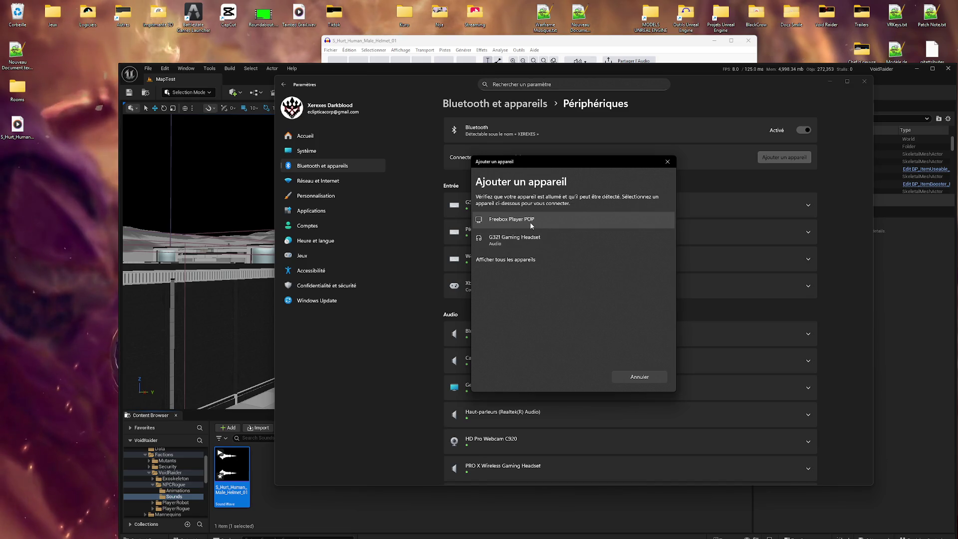
{"action": "left_click", "coordinate": [547, 235]}
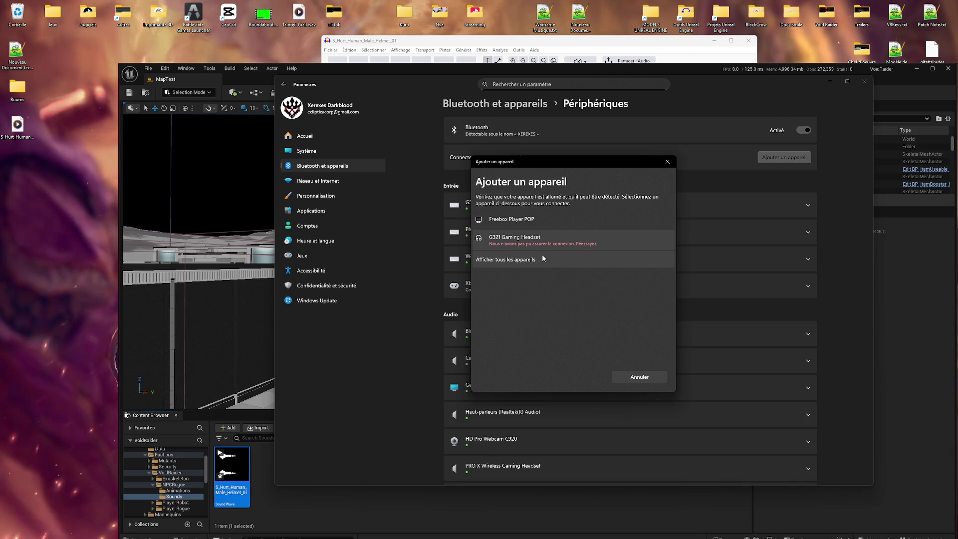
{"action": "left_click", "coordinate": [532, 245]}
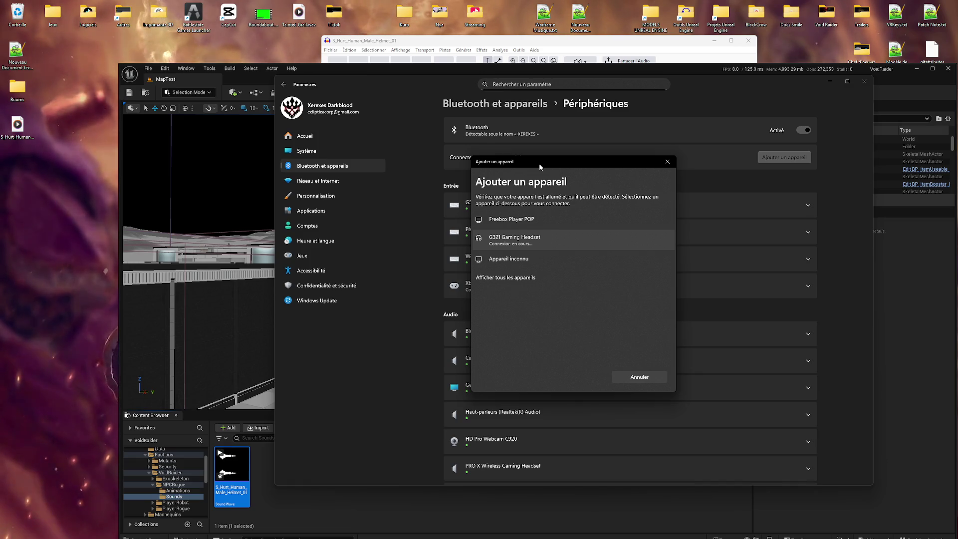
Close the failed add-device dialog and then the Windows Settings window.
{"action": "left_click_drag", "start_coordinate": [539, 164], "coordinate": [559, 168]}
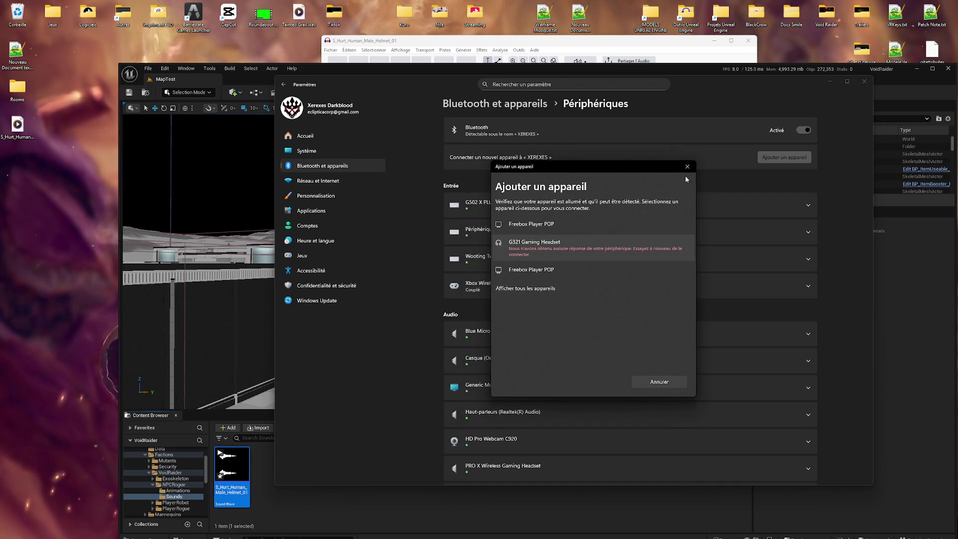
{"action": "left_click", "coordinate": [688, 166]}
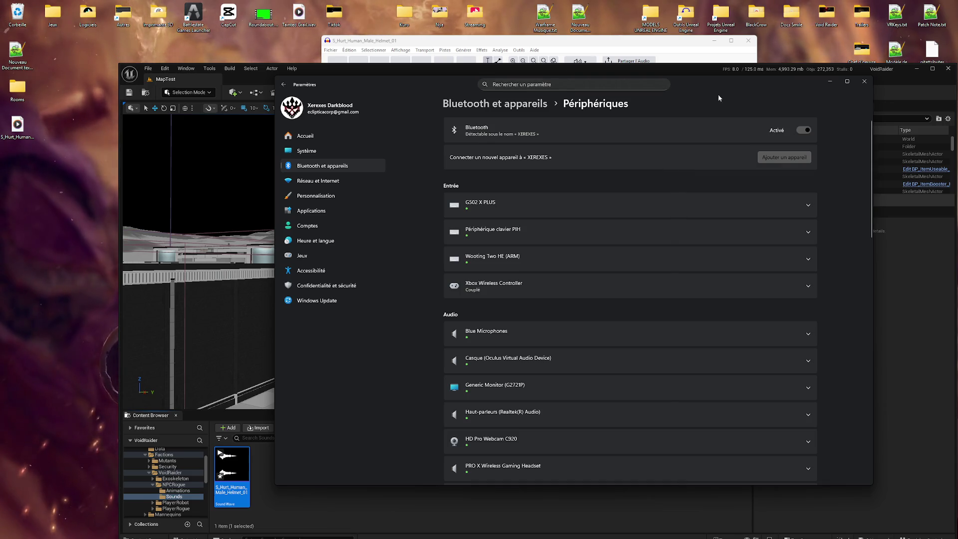
{"action": "left_click", "coordinate": [863, 83]}
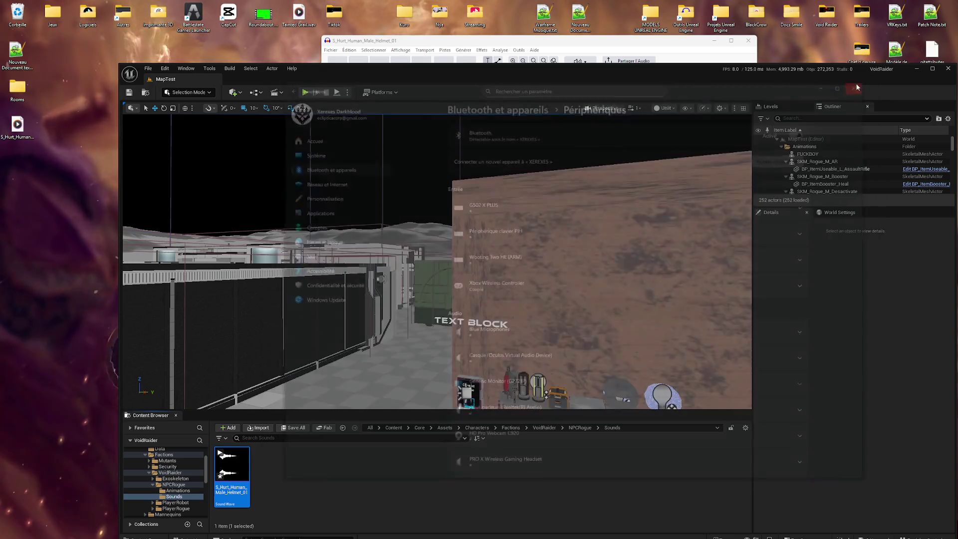
Bring Audacity forward, replay the edited S_Hurt_Human_Male_Helmet_01 clip many times, then open the Fichier menu.
{"action": "left_click", "coordinate": [457, 38]}
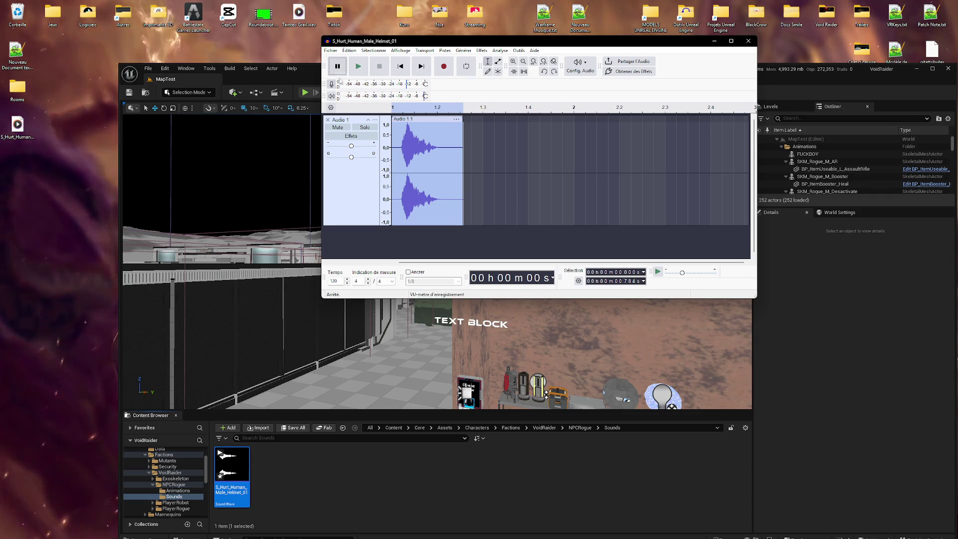
{"action": "left_click", "coordinate": [358, 67]}
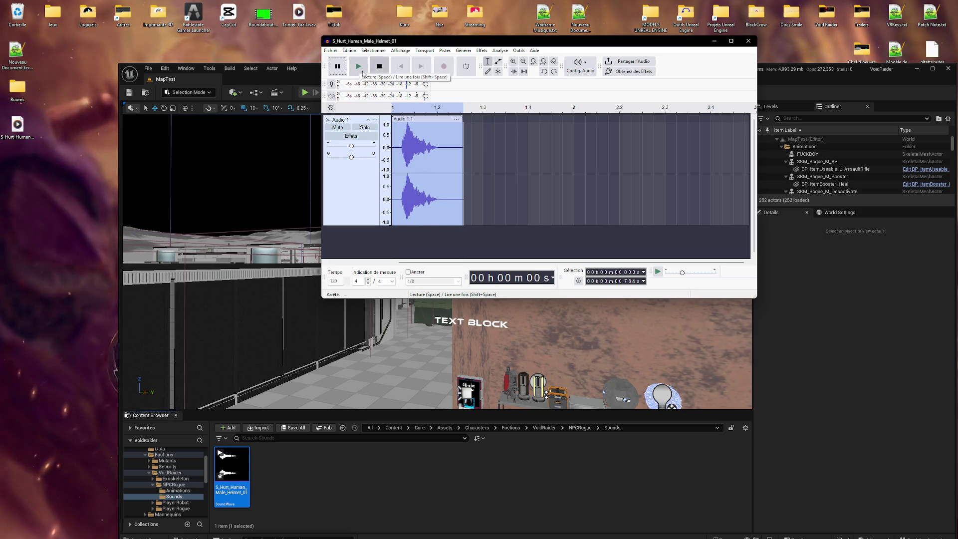
{"action": "left_click", "coordinate": [361, 65]}
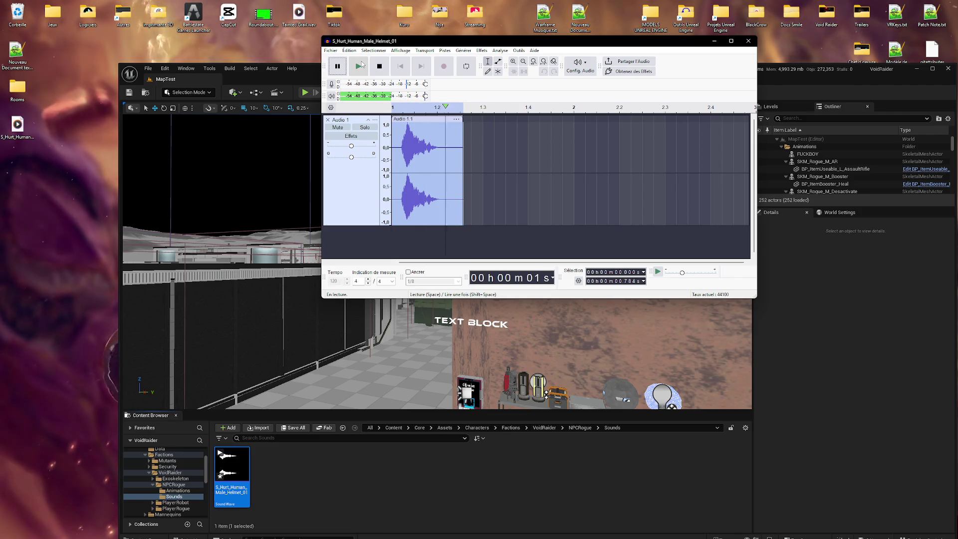
{"action": "left_click", "coordinate": [361, 66]}
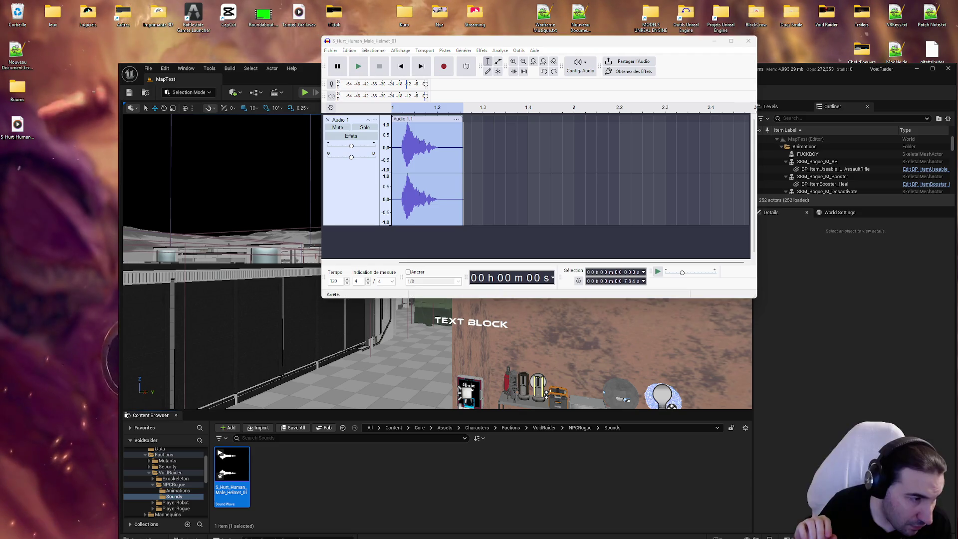
{"action": "left_click", "coordinate": [356, 66]}
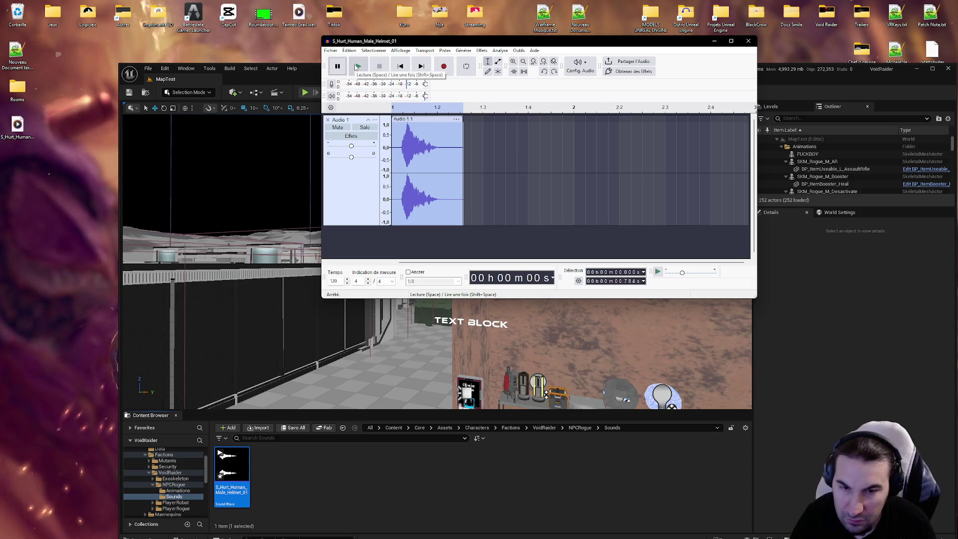
{"action": "left_click", "coordinate": [357, 68]}
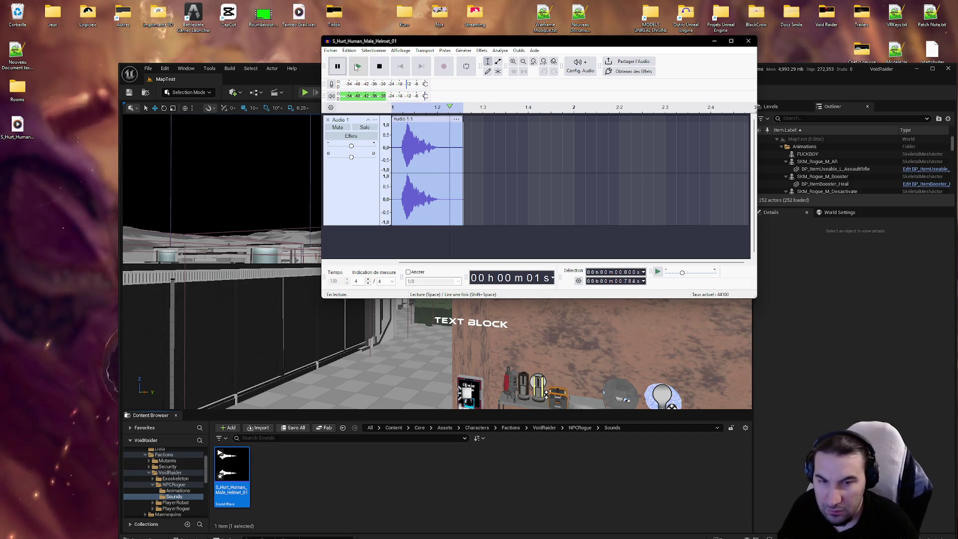
{"action": "left_click", "coordinate": [356, 67]}
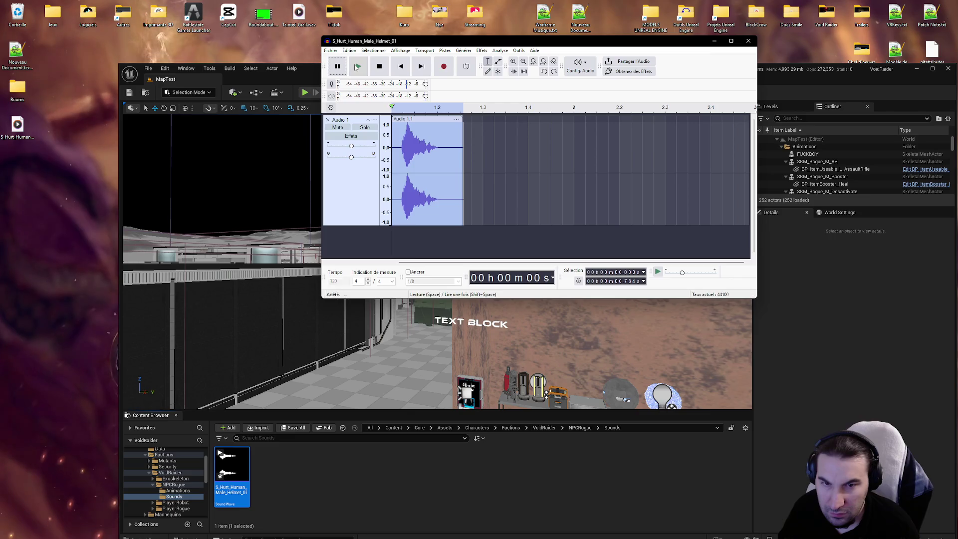
{"action": "left_click", "coordinate": [357, 67]}
{"action": "left_click", "coordinate": [357, 67]}
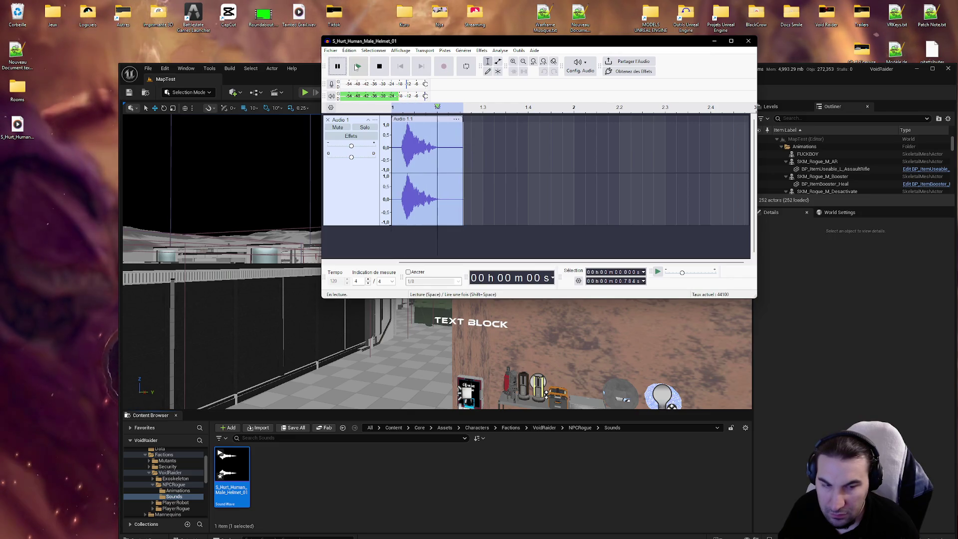
{"action": "left_click", "coordinate": [357, 68]}
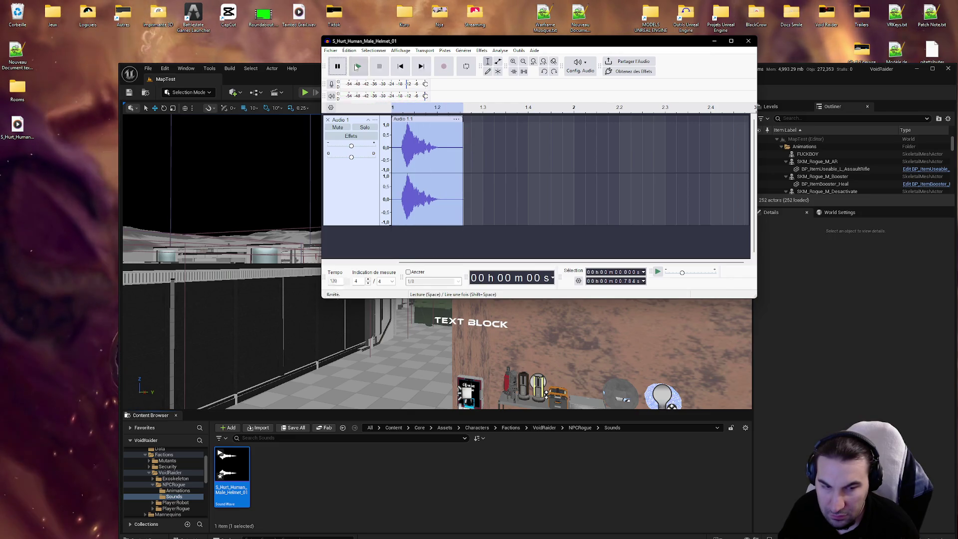
{"action": "left_click", "coordinate": [356, 68]}
{"action": "left_click", "coordinate": [356, 67]}
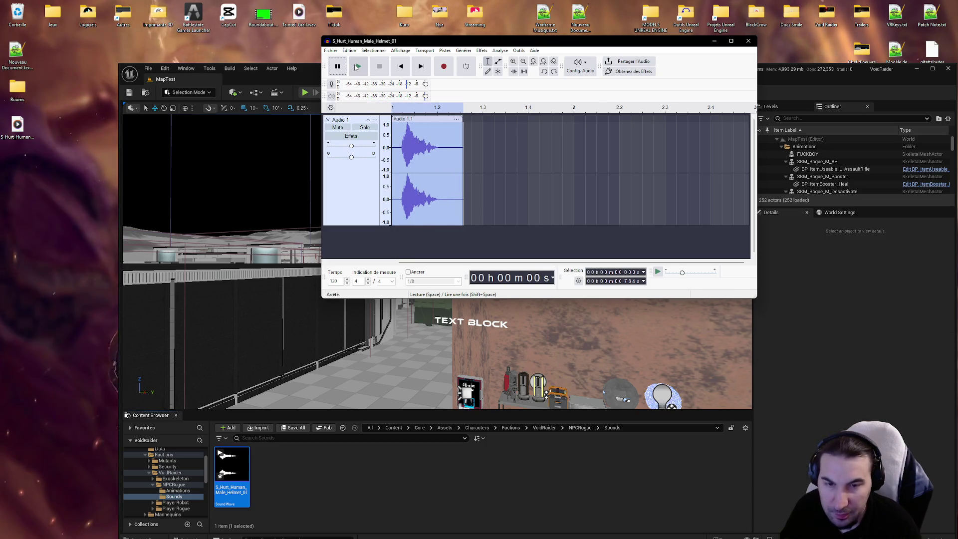
{"action": "left_click", "coordinate": [356, 67]}
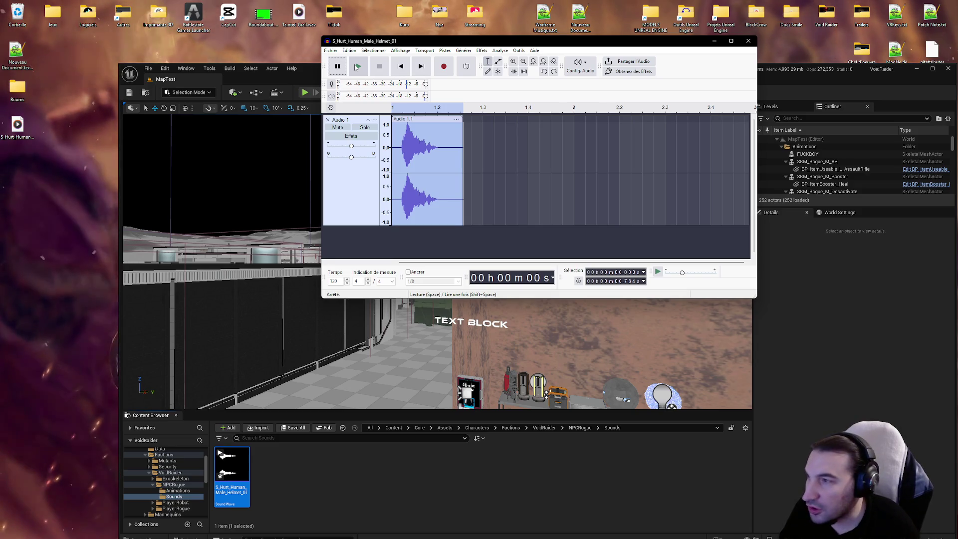
{"action": "left_click", "coordinate": [356, 67]}
{"action": "left_click", "coordinate": [357, 67]}
{"action": "left_click", "coordinate": [355, 69]}
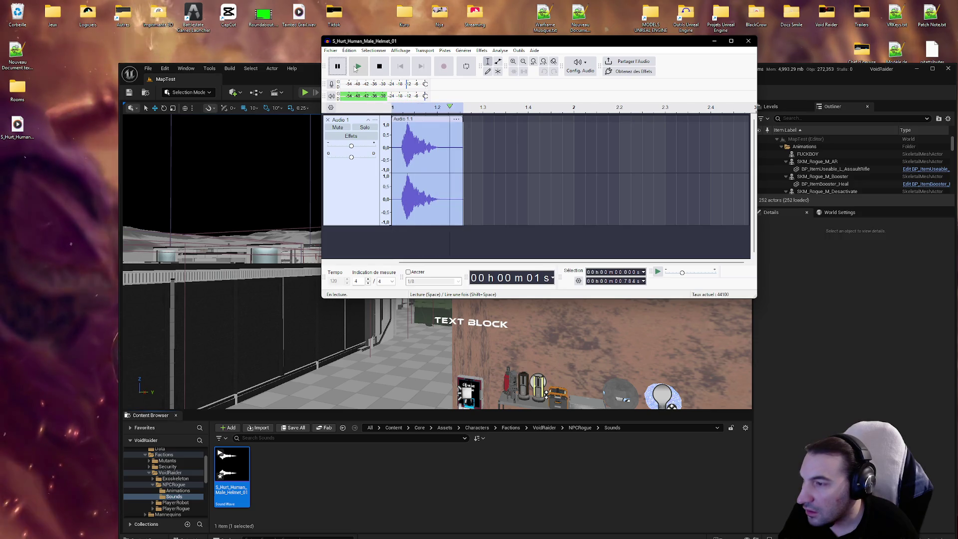
{"action": "left_click", "coordinate": [356, 68]}
{"action": "left_click", "coordinate": [356, 68]}
{"action": "left_click", "coordinate": [356, 68]}
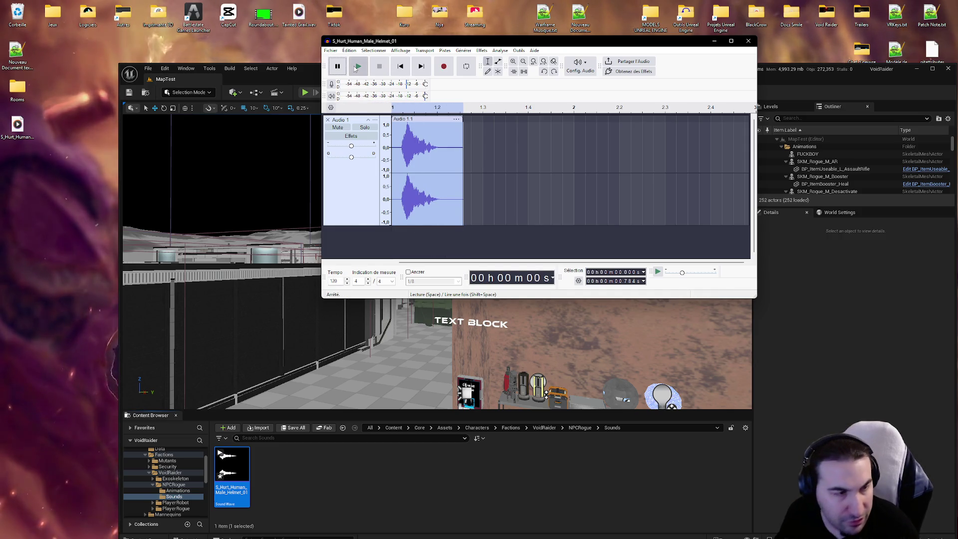
{"action": "left_click", "coordinate": [355, 68]}
{"action": "left_click", "coordinate": [355, 68]}
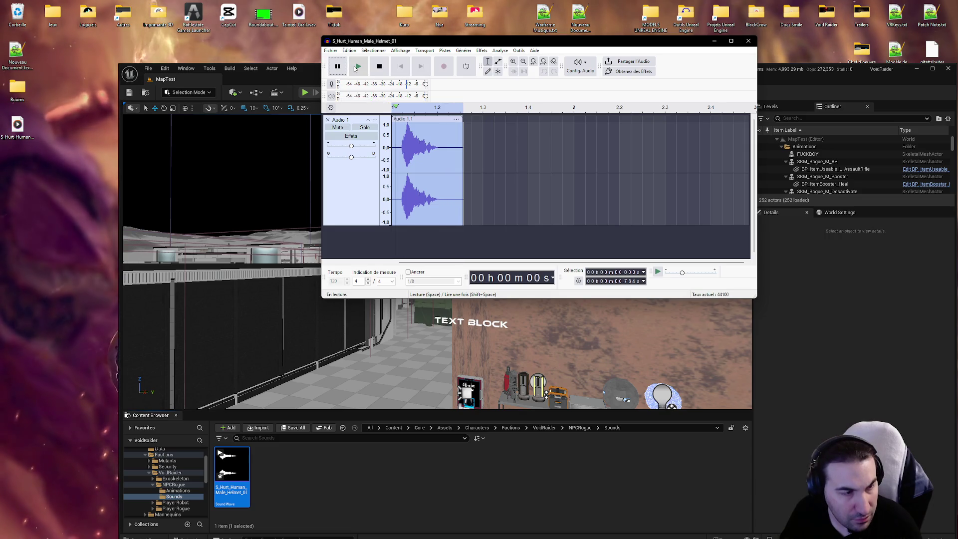
{"action": "left_click", "coordinate": [356, 68]}
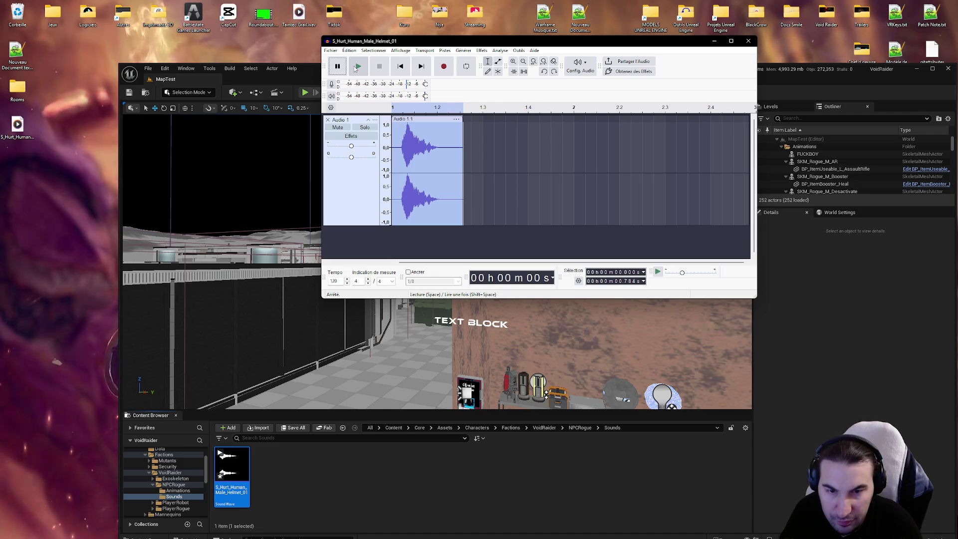
{"action": "left_click", "coordinate": [331, 50]}
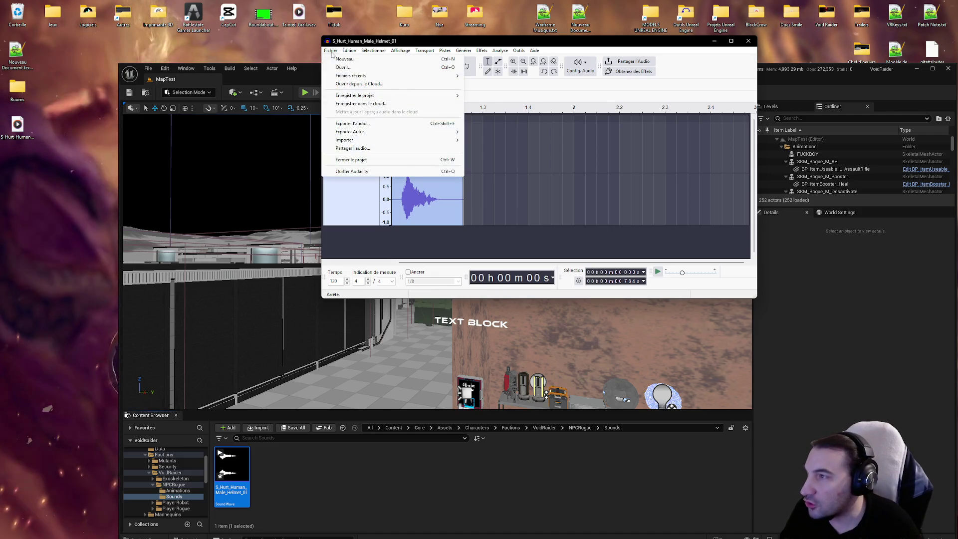
Export the clip as S_Hurt_Human_Male_Helmet_01.wav to the desktop, then return to the Unreal editor.
{"action": "left_click", "coordinate": [353, 123]}
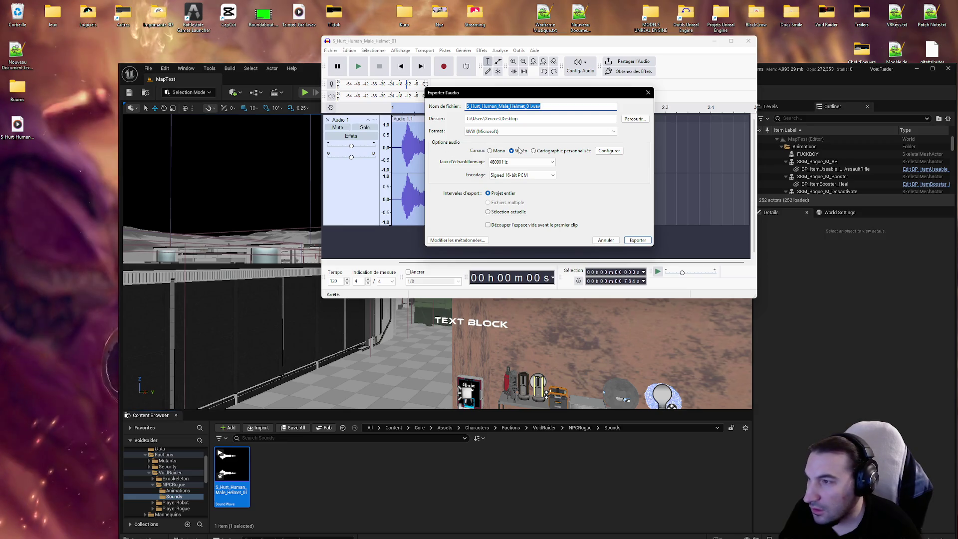
{"action": "key", "text": "Return"}
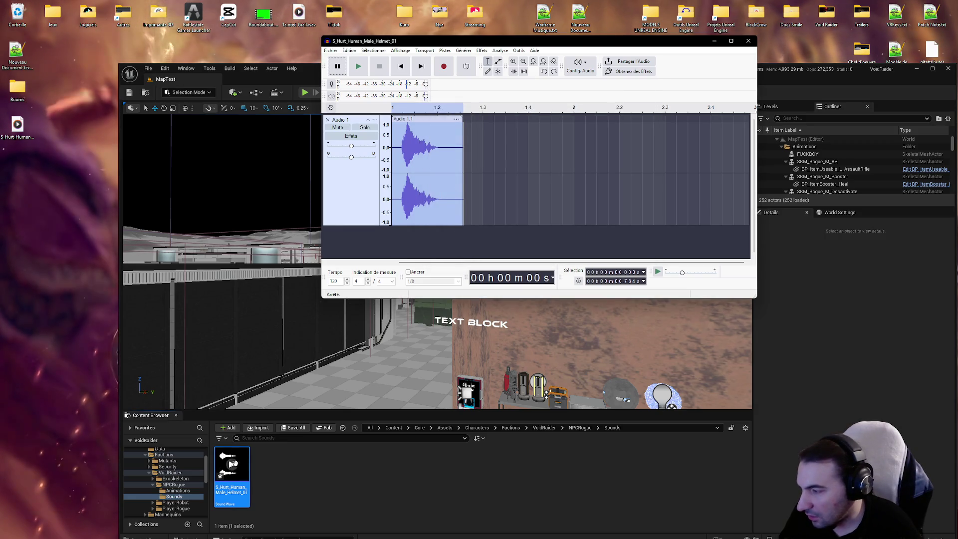
{"action": "left_click", "coordinate": [232, 466]}
{"action": "left_click", "coordinate": [231, 466]}
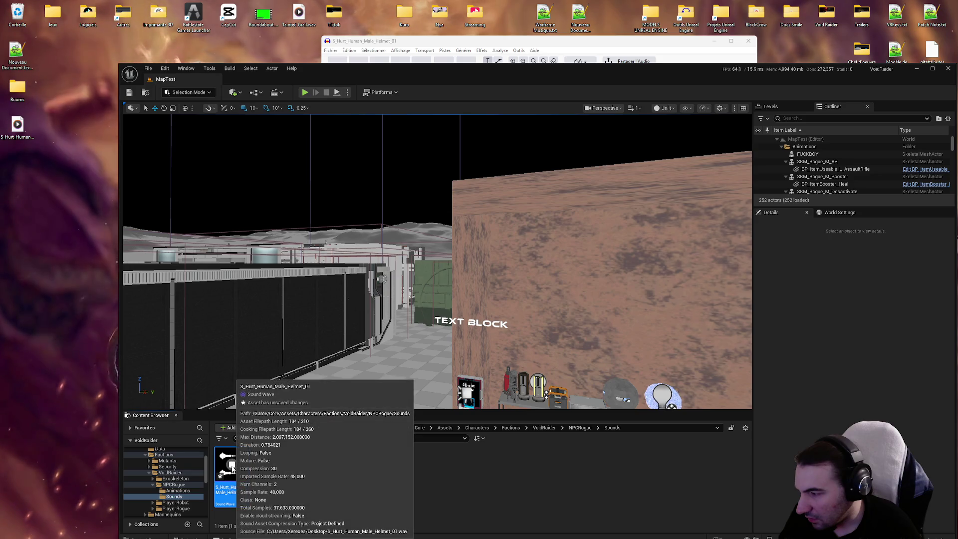
Preview the updated hurt Sound Wave several times from its Content Browser thumbnail.
{"action": "left_click", "coordinate": [232, 466]}
{"action": "left_click", "coordinate": [232, 465]}
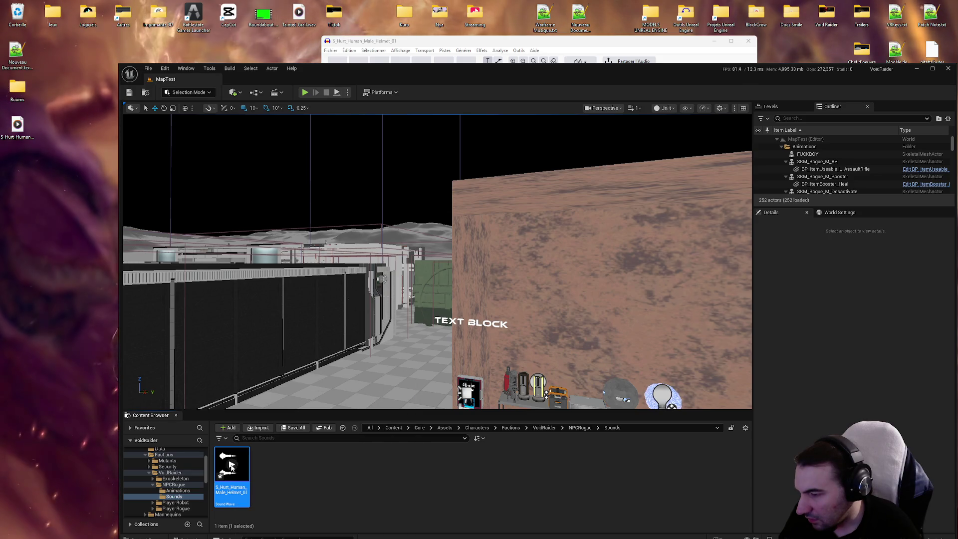
{"action": "left_click", "coordinate": [231, 465]}
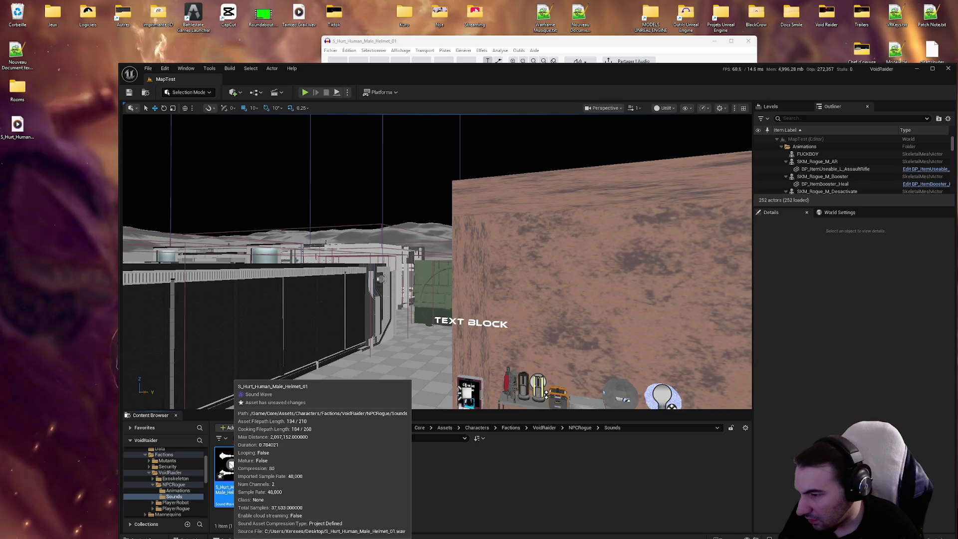
{"action": "left_click", "coordinate": [231, 464]}
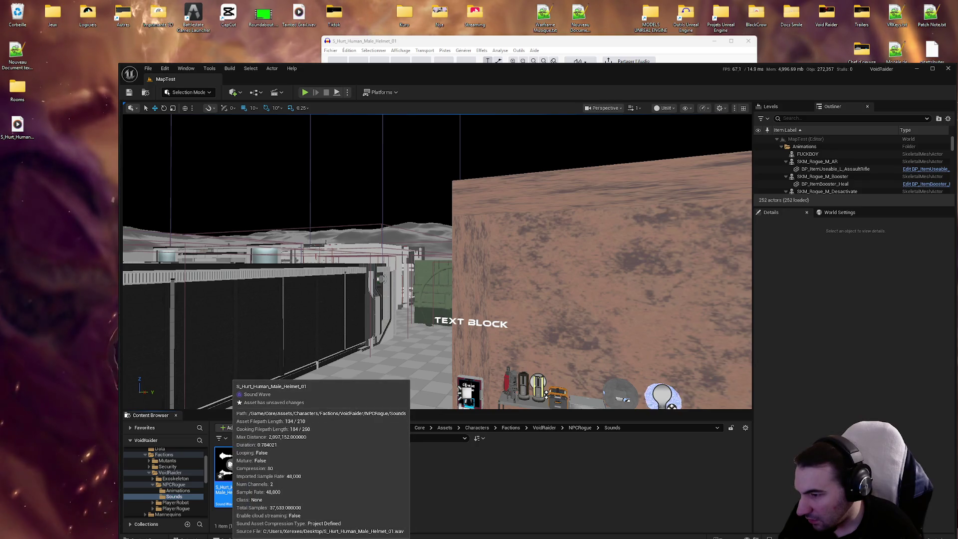
Open the Sound Wave editor (volume 1.0, pitch 1.0), close it, and save the asset.
{"action": "double_click", "coordinate": [230, 465]}
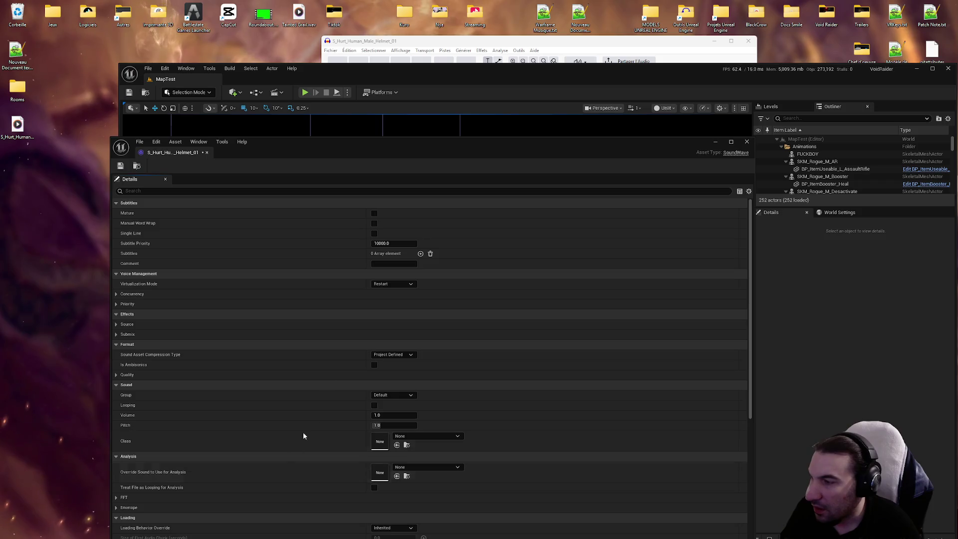
{"action": "mouse_move", "coordinate": [462, 143]}
{"action": "left_mouse_down"}
{"action": "mouse_move", "coordinate": [574, 103]}
{"action": "mouse_move", "coordinate": [583, 81]}
{"action": "left_mouse_up"}
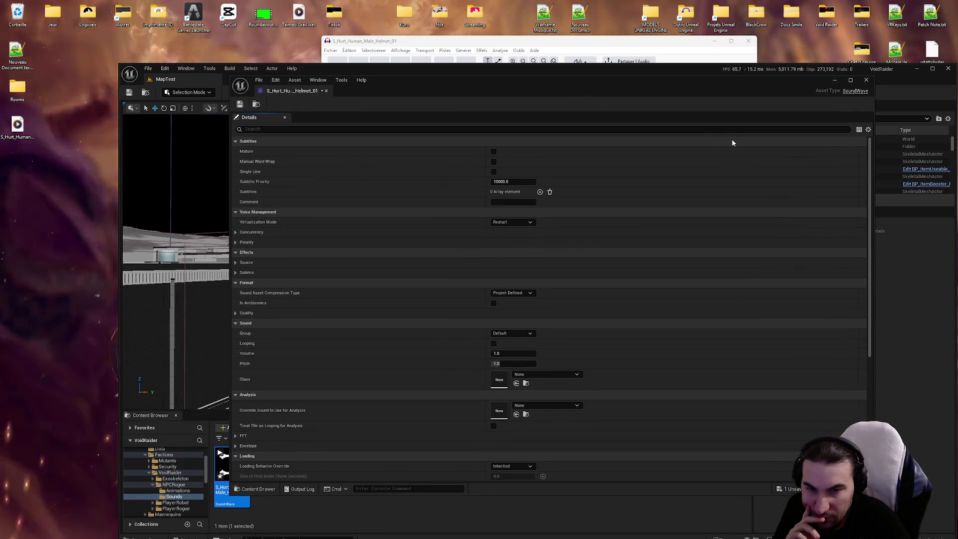
{"action": "left_click", "coordinate": [866, 80]}
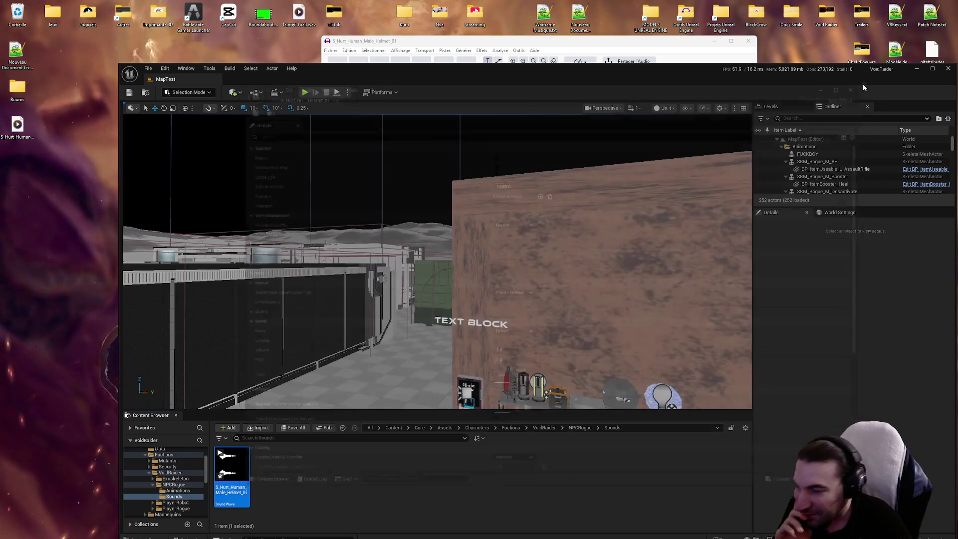
{"action": "left_click", "coordinate": [293, 428]}
{"action": "left_click", "coordinate": [554, 361]}
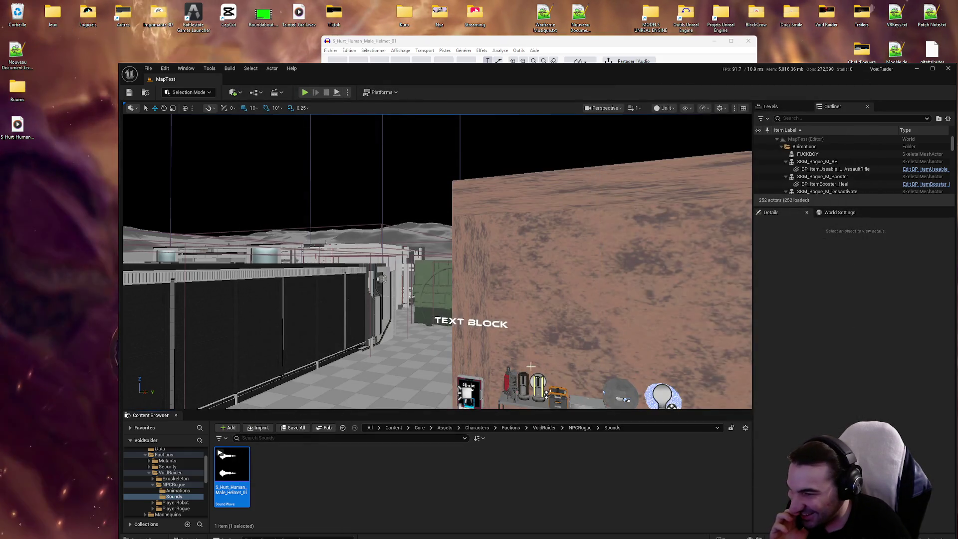
Replay the saved 0.78 s, 48,000 Hz stereo S_Hurt_Human_Male_Helmet_01 Sound Wave, then deselect it.
{"action": "left_click", "coordinate": [234, 466]}
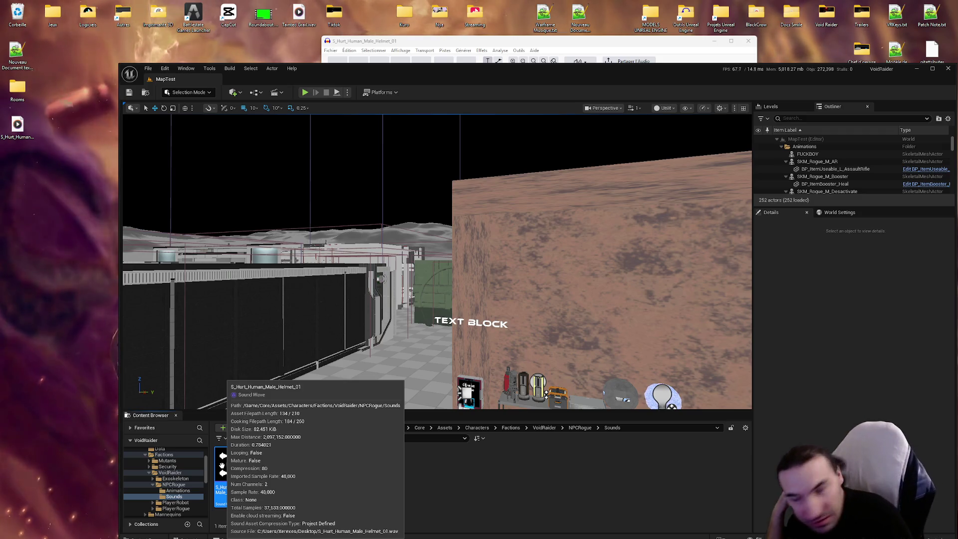
{"action": "left_click", "coordinate": [223, 465]}
{"action": "left_click", "coordinate": [230, 467]}
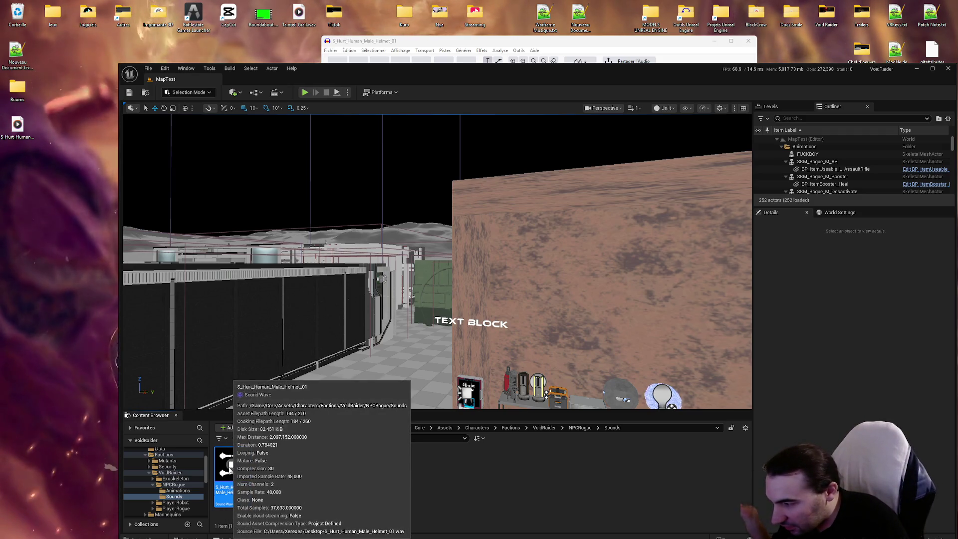
{"action": "left_click", "coordinate": [231, 466]}
{"action": "left_click", "coordinate": [231, 467]}
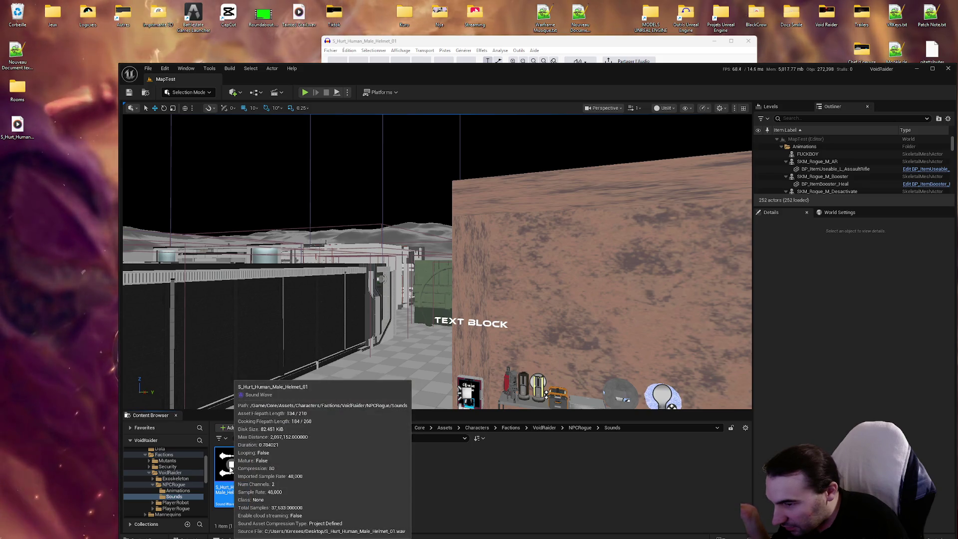
{"action": "left_click", "coordinate": [230, 466]}
{"action": "left_click", "coordinate": [231, 467]}
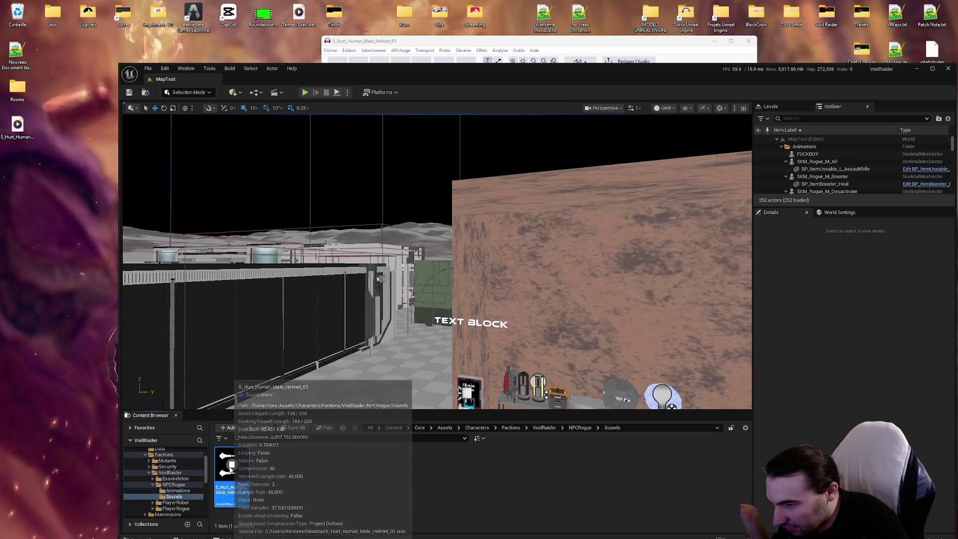
{"action": "left_click", "coordinate": [230, 467]}
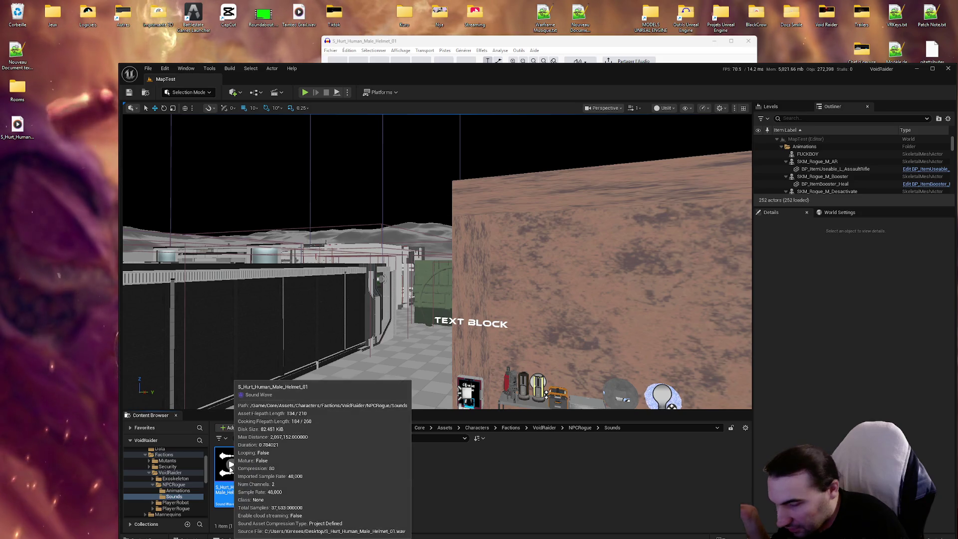
{"action": "left_click", "coordinate": [231, 466]}
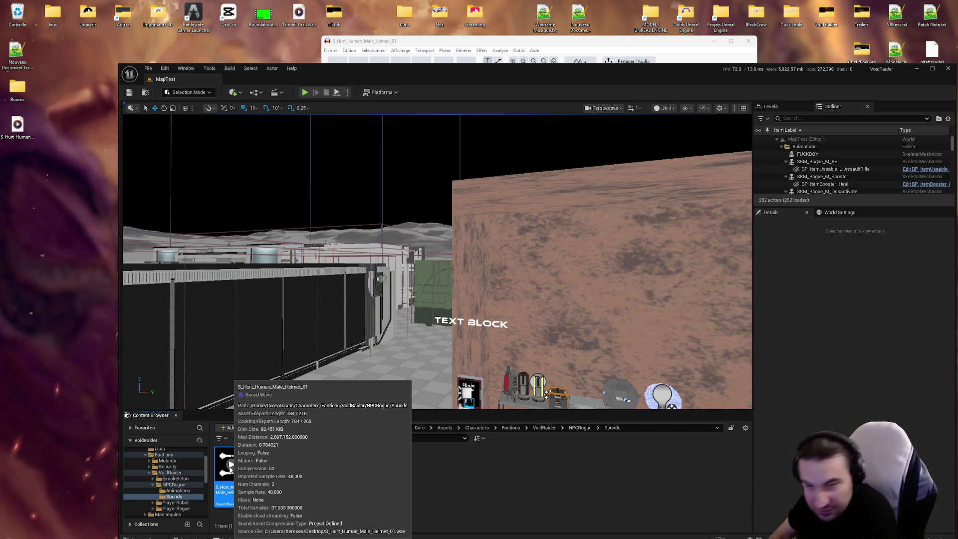
{"action": "left_click", "coordinate": [348, 509]}
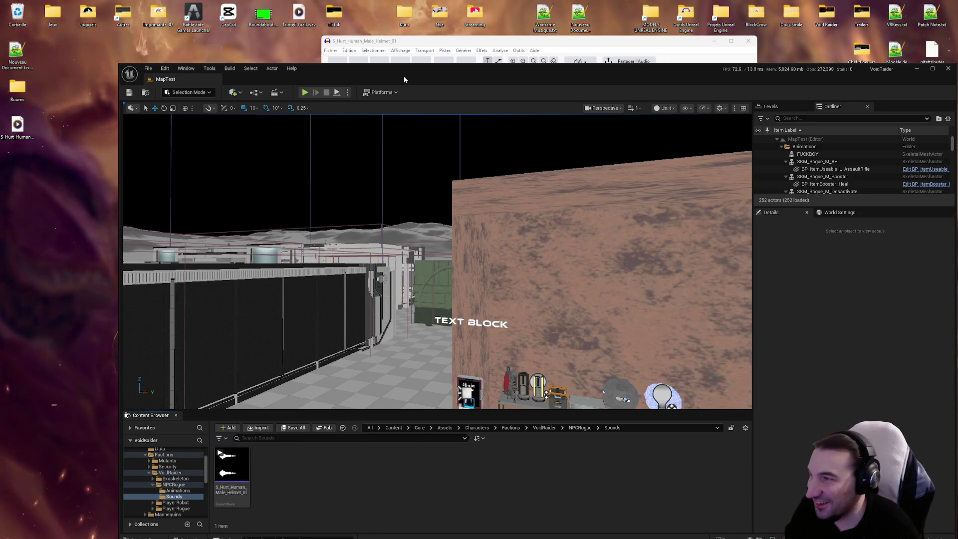
Bring Audacity forward, zoom into the waveform, and place the playback start near the clip's beginning.
{"action": "left_click", "coordinate": [442, 44]}
{"action": "left_click", "coordinate": [442, 149]}
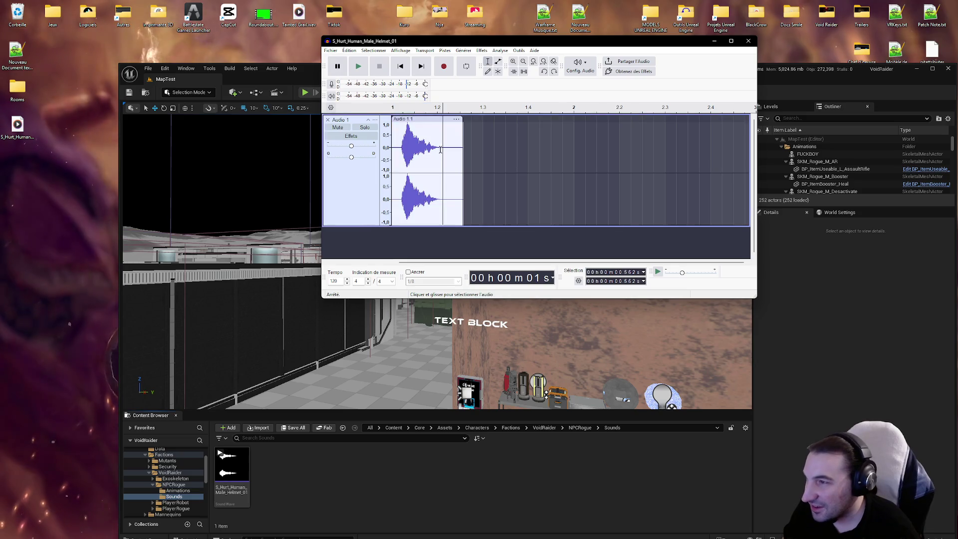
{"action": "scroll", "coordinate": [427, 155], "scroll_direction": "up", "scroll_amount": 4}
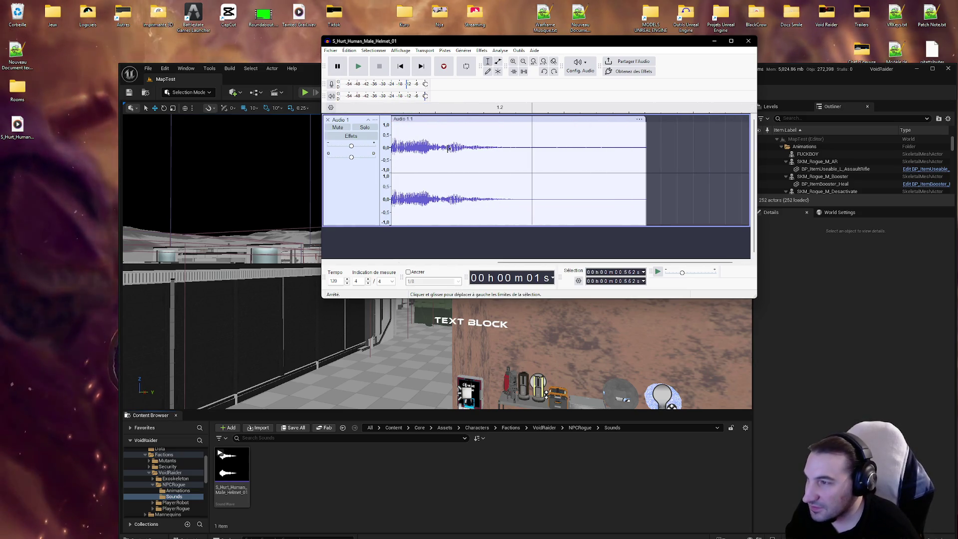
{"action": "scroll", "coordinate": [582, 166], "scroll_direction": "right", "scroll_amount": 1}
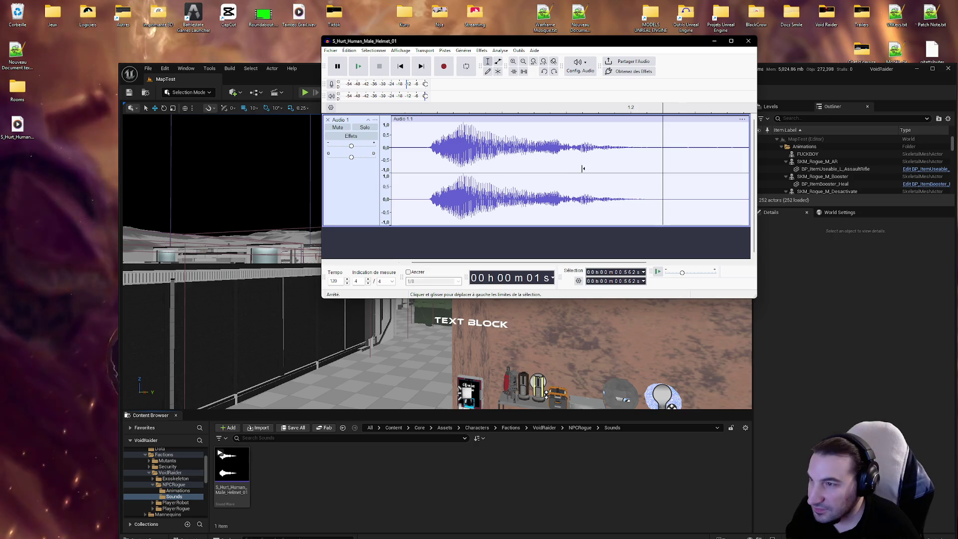
{"action": "left_click", "coordinate": [453, 143]}
Play the short hurt sound over and over to audition it.
{"action": "left_click", "coordinate": [362, 68]}
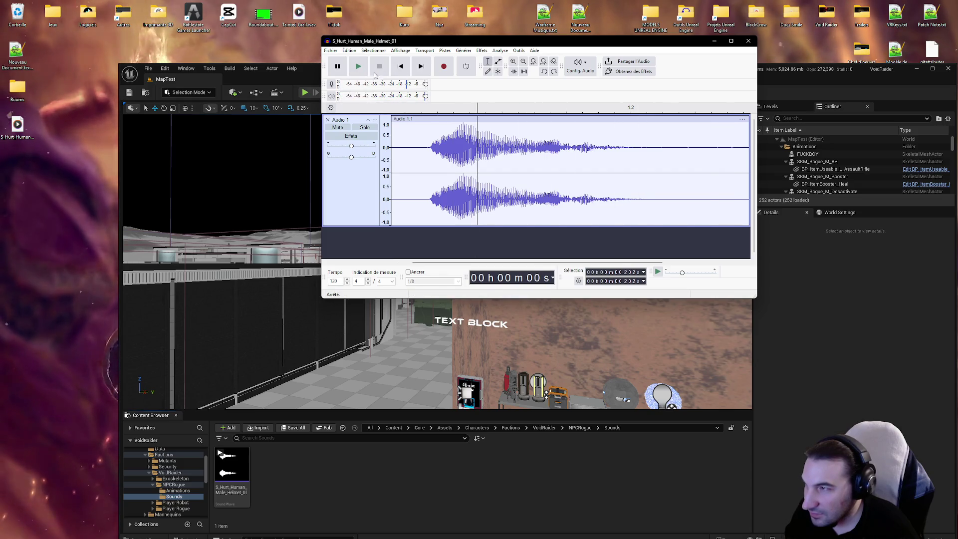
{"action": "left_click", "coordinate": [359, 67]}
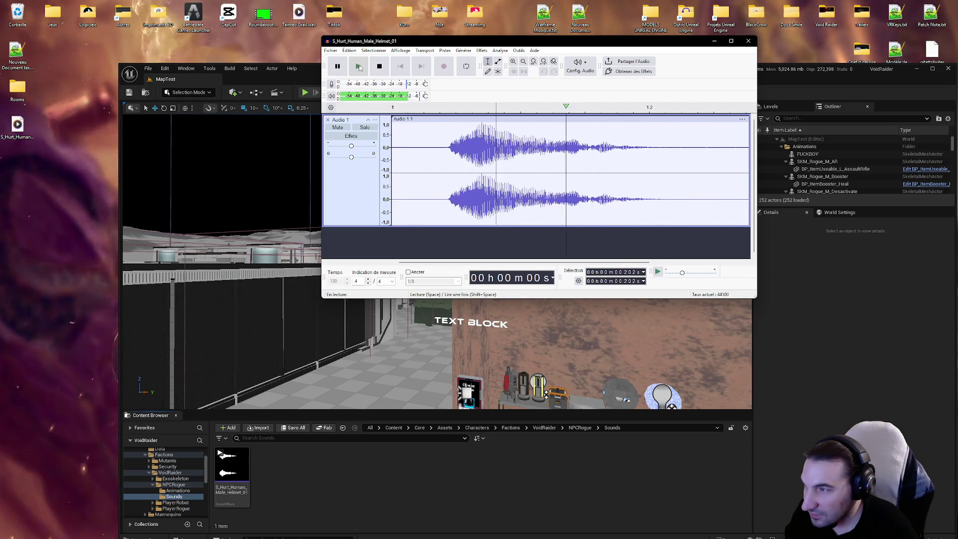
{"action": "left_click", "coordinate": [359, 68]}
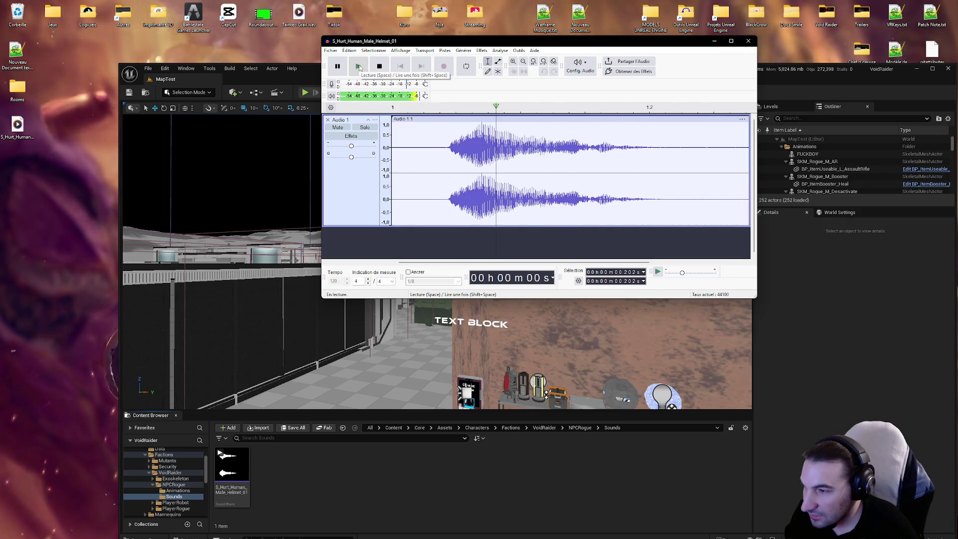
{"action": "left_click", "coordinate": [359, 68]}
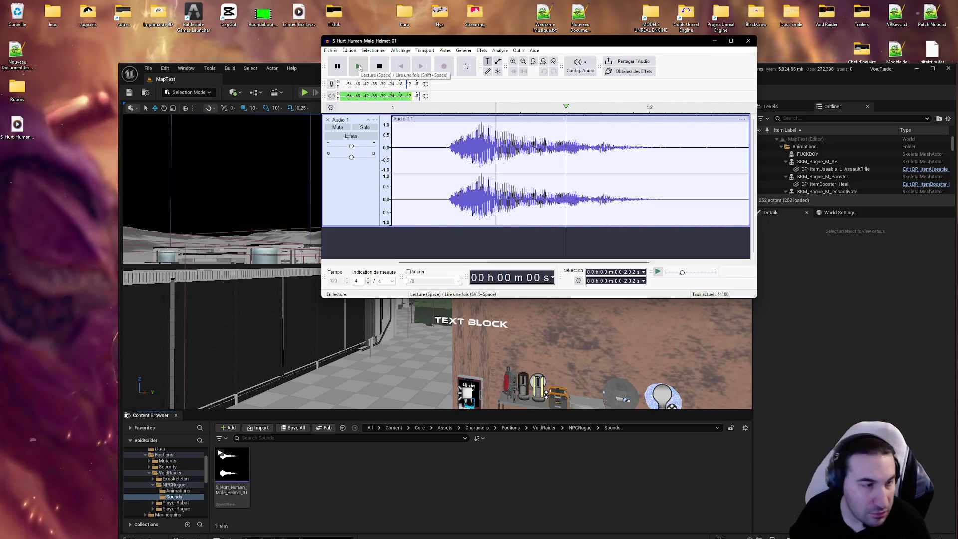
{"action": "left_click", "coordinate": [359, 68]}
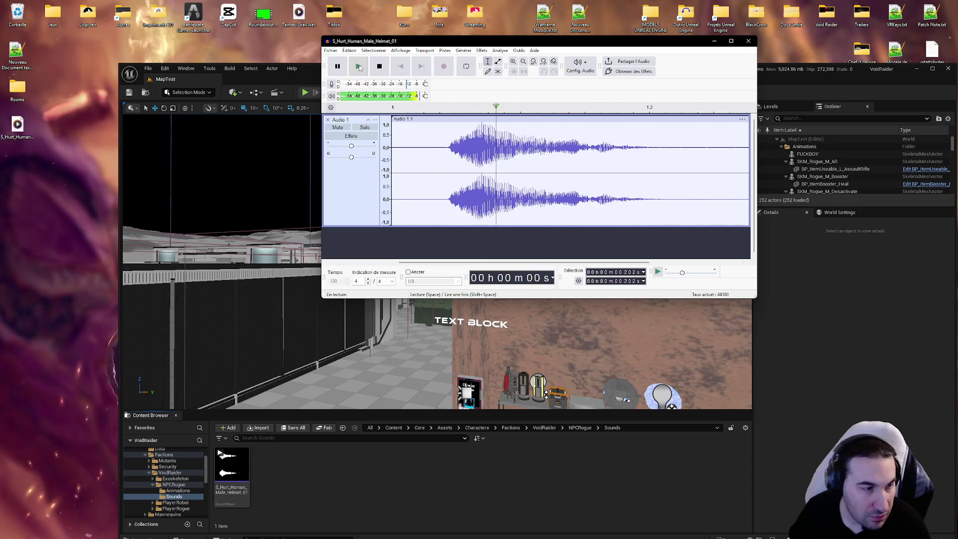
{"action": "left_click", "coordinate": [359, 67]}
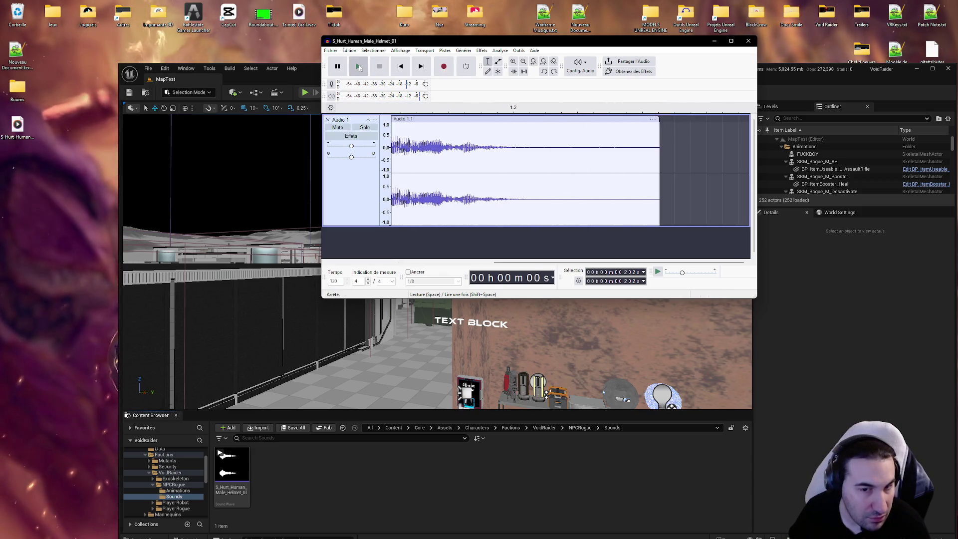
{"action": "left_click", "coordinate": [360, 67]}
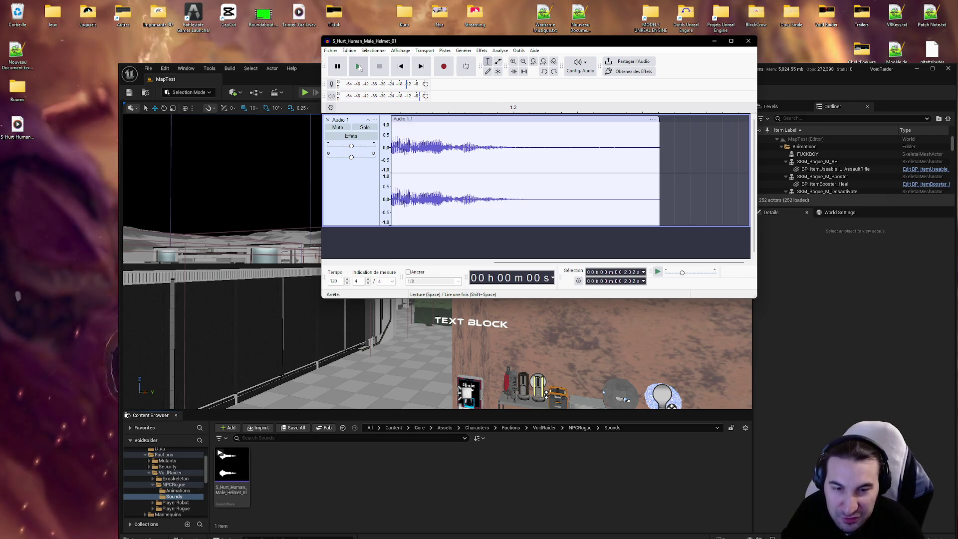
{"action": "left_click", "coordinate": [359, 68]}
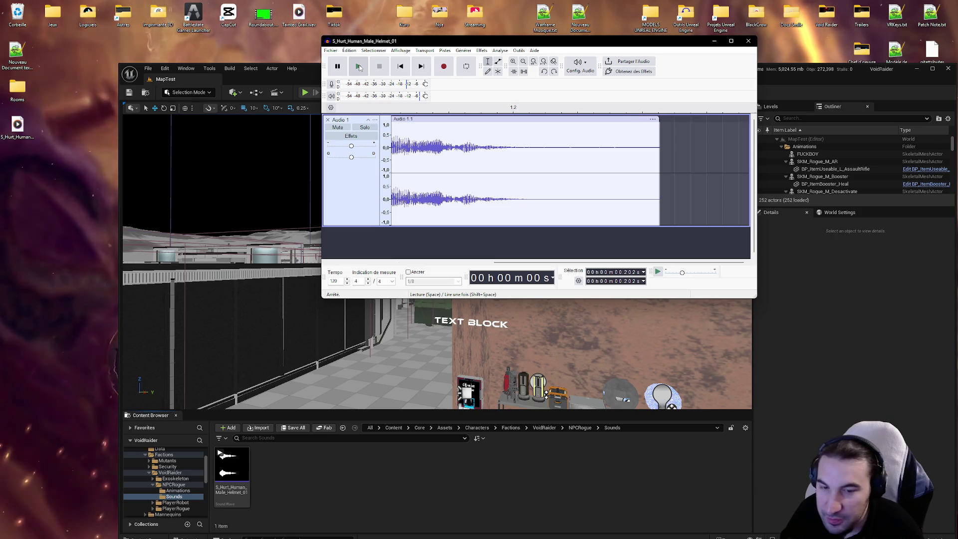
{"action": "left_click", "coordinate": [359, 67]}
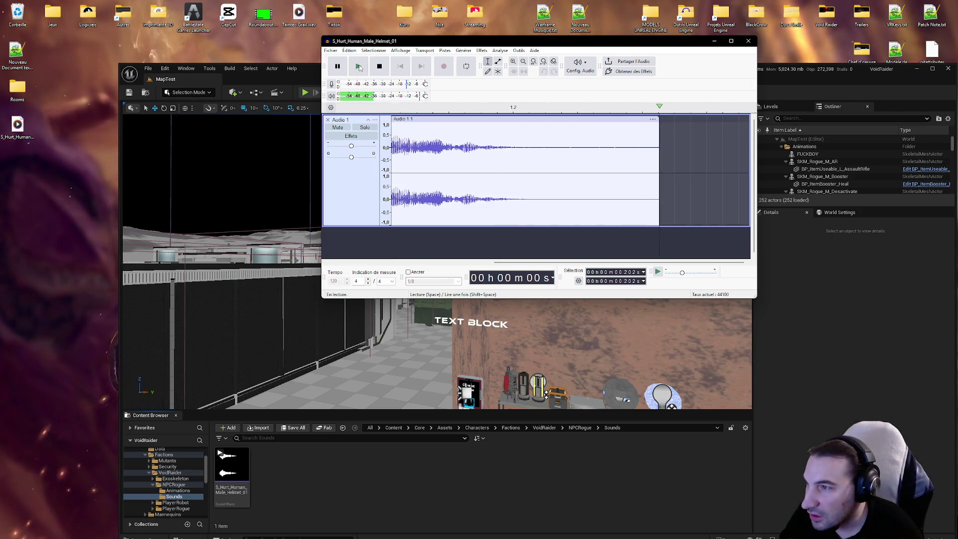
{"action": "left_click", "coordinate": [359, 67]}
{"action": "left_click", "coordinate": [360, 68]}
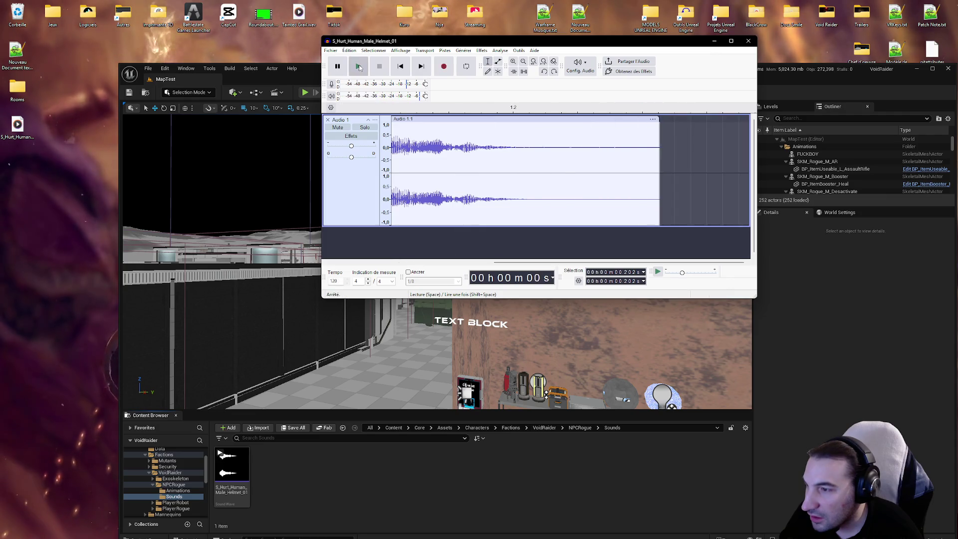
{"action": "left_click", "coordinate": [359, 67]}
{"action": "left_click", "coordinate": [359, 67]}
{"action": "left_click", "coordinate": [359, 67]}
{"action": "left_click", "coordinate": [359, 68]}
{"action": "left_click", "coordinate": [359, 67]}
{"action": "left_click", "coordinate": [359, 68]}
{"action": "left_click", "coordinate": [359, 67]}
{"action": "left_click", "coordinate": [359, 68]}
{"action": "left_click", "coordinate": [359, 67]}
{"action": "left_click", "coordinate": [359, 68]}
{"action": "left_click", "coordinate": [359, 68]}
{"action": "left_click", "coordinate": [360, 68]}
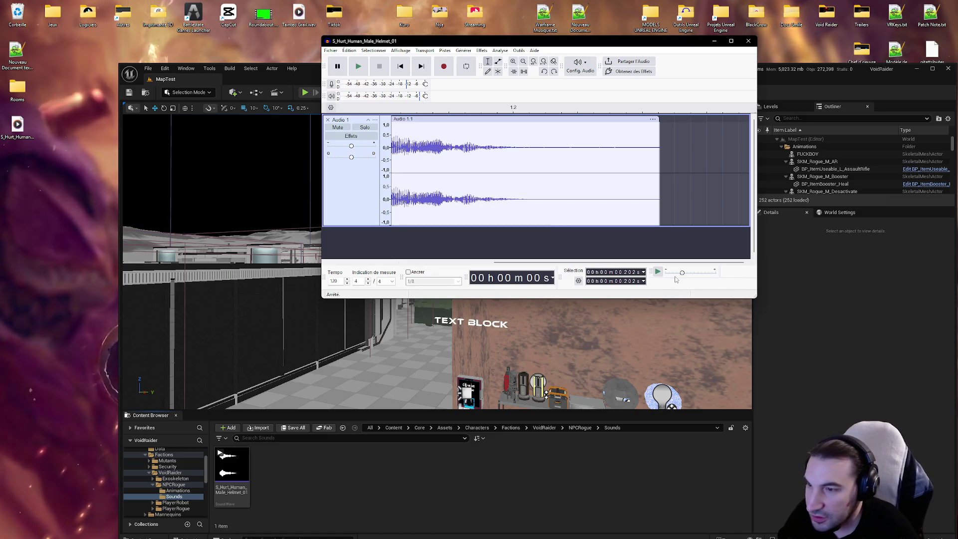
{"action": "left_click", "coordinate": [336, 280]}
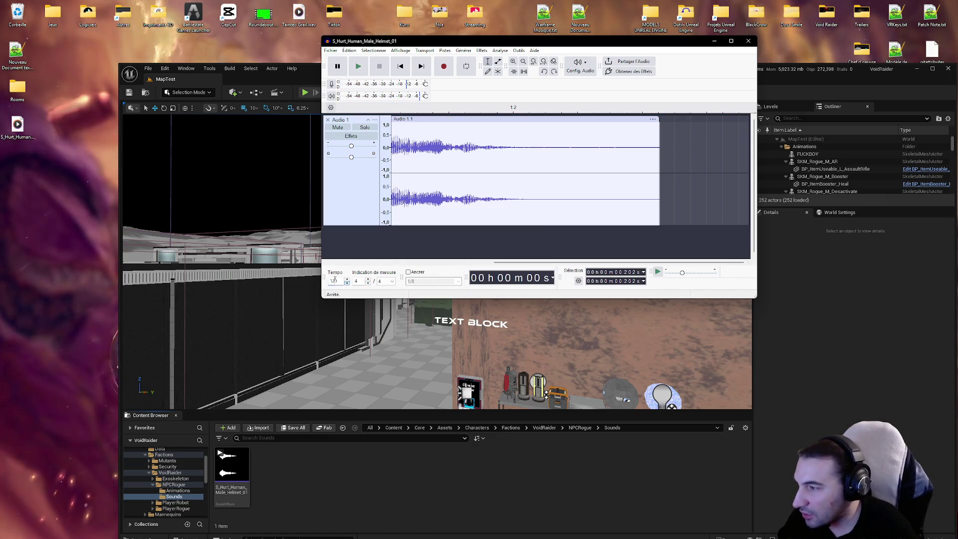
{"action": "type", "text": "60"}
Set the project tempo to 60, then 20, playing the stretched clip at each.
{"action": "key", "text": "Return"}
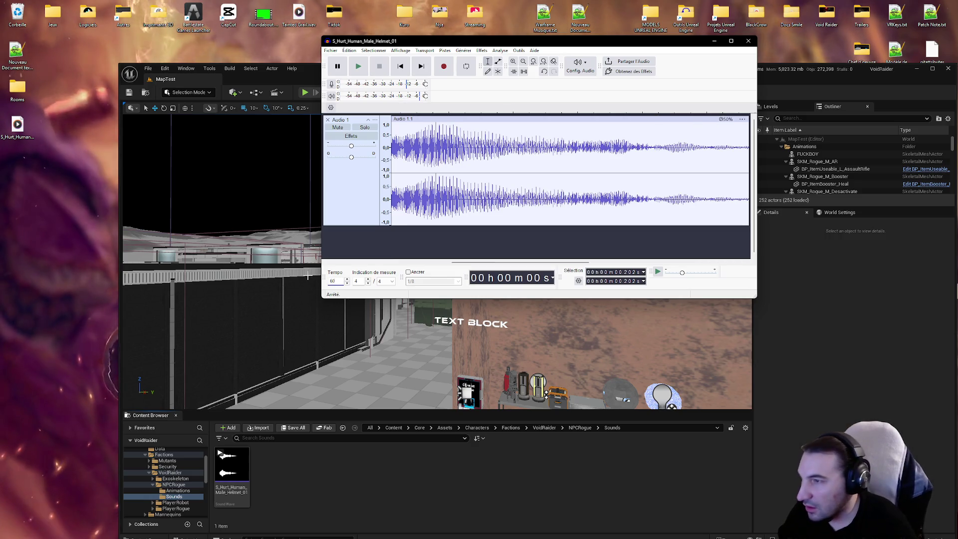
{"action": "left_click", "coordinate": [364, 66]}
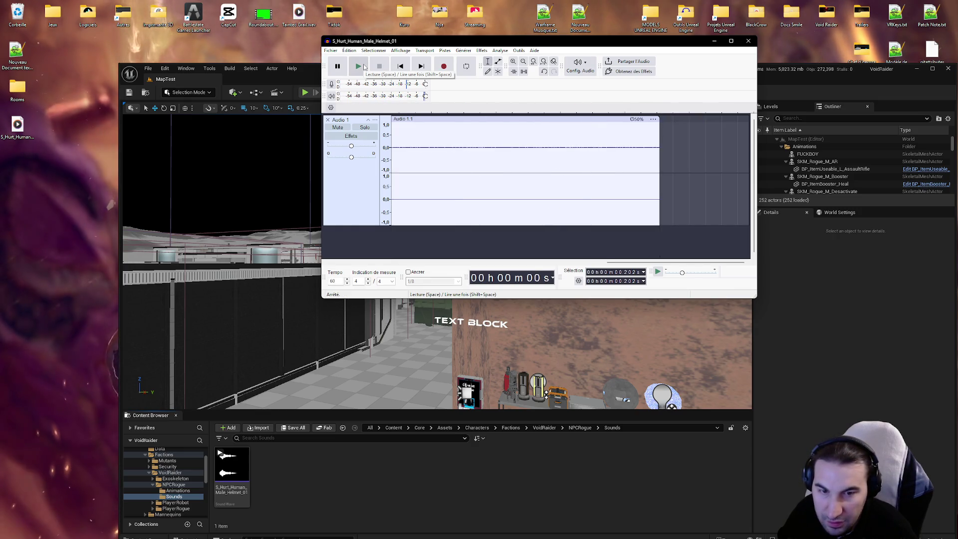
{"action": "left_click", "coordinate": [363, 66]}
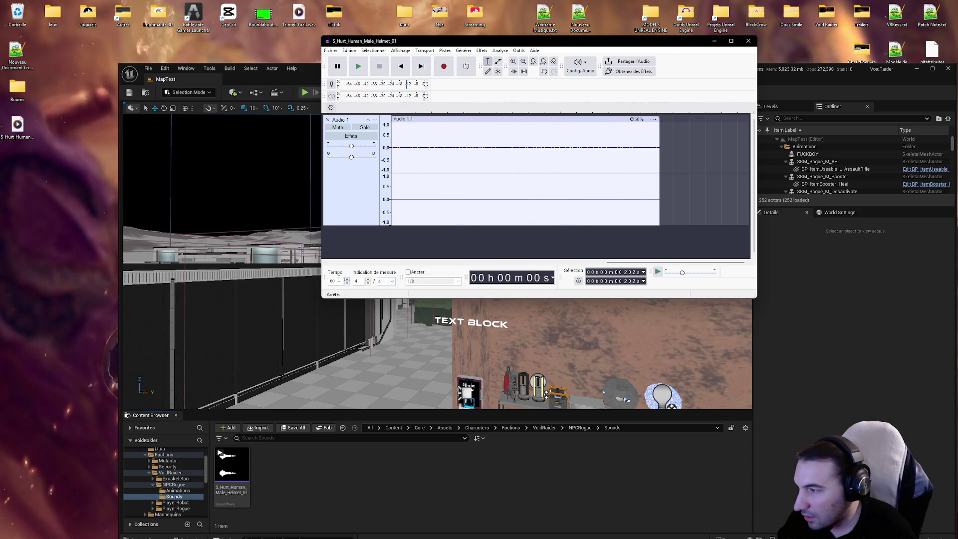
{"action": "type", "text": "0"}
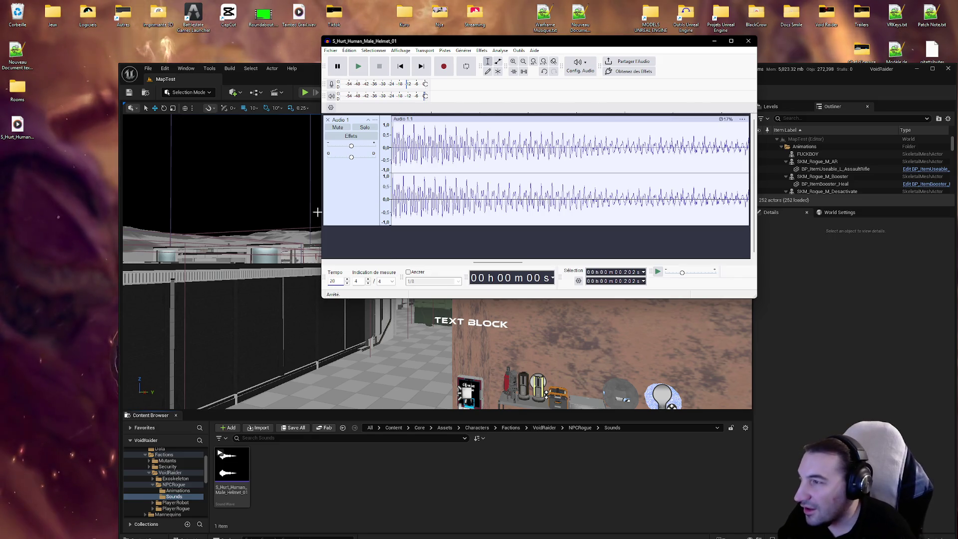
{"action": "left_click", "coordinate": [366, 66]}
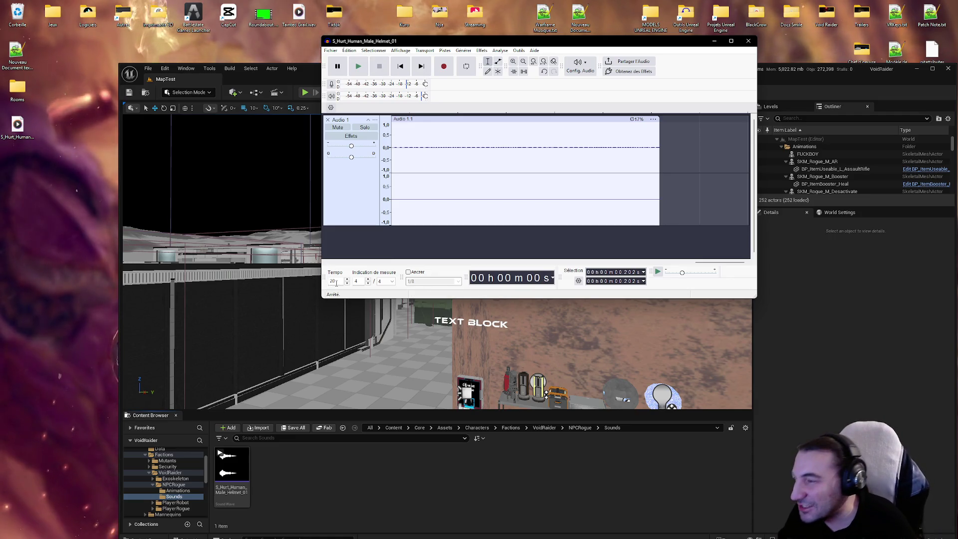
{"action": "left_click", "coordinate": [359, 68]}
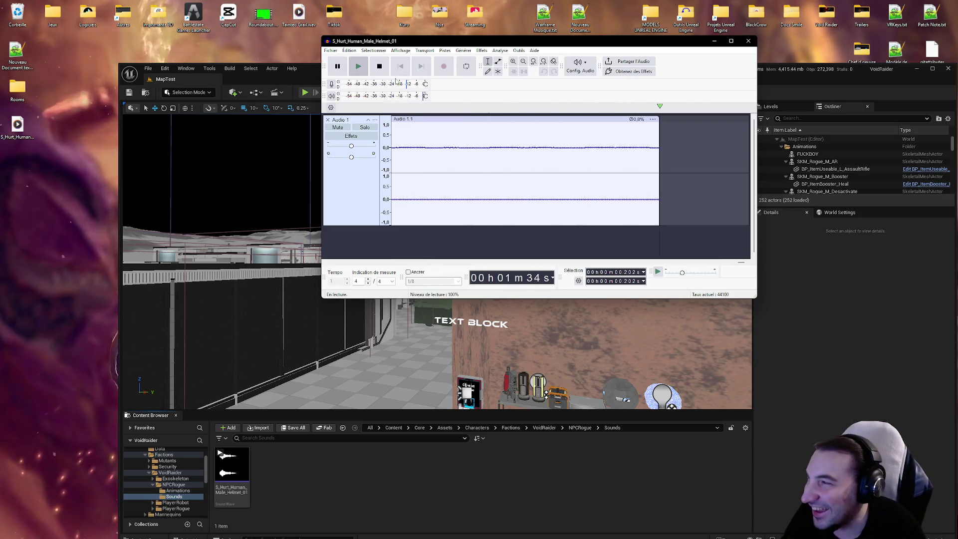
{"action": "left_click", "coordinate": [381, 68]}
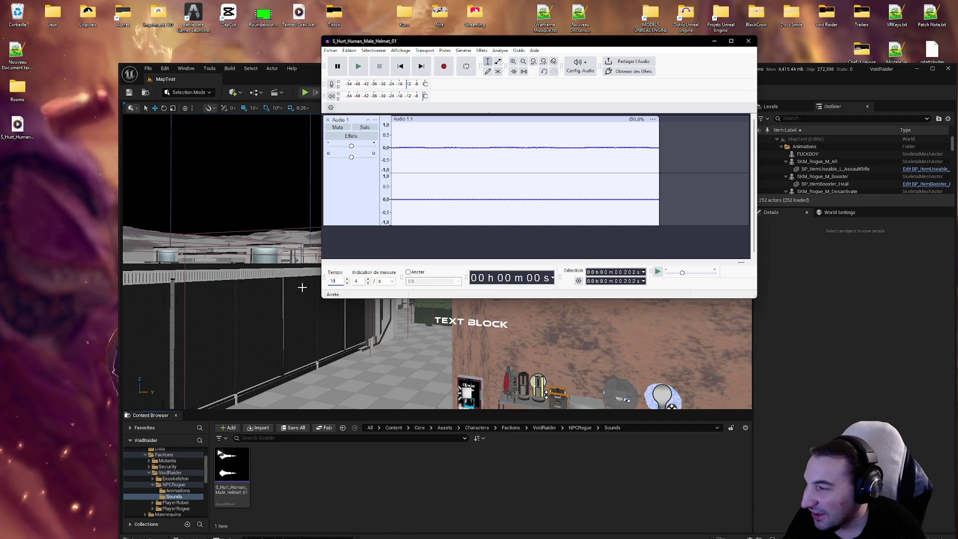
Play the clip at tempo 10, then change the tempo to 30.
{"action": "left_click", "coordinate": [359, 67]}
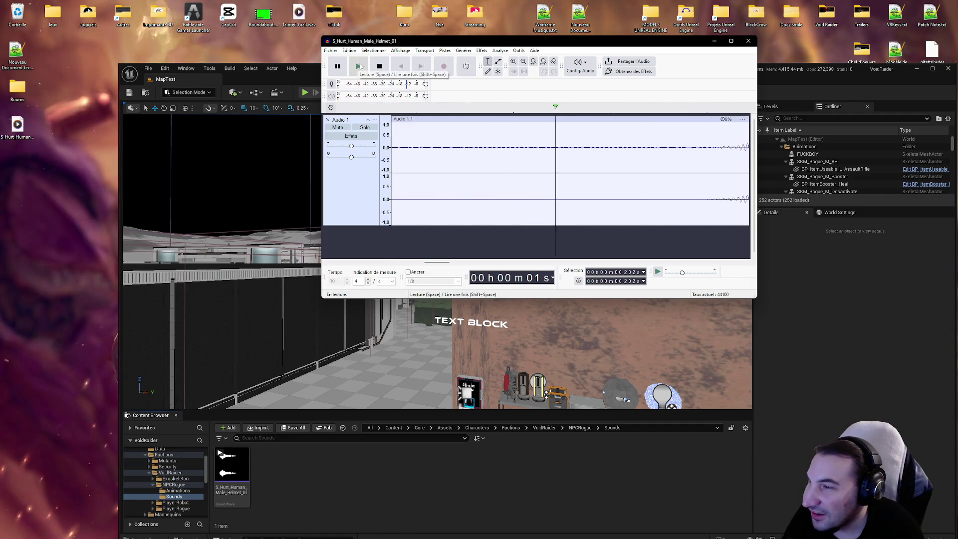
{"action": "left_click", "coordinate": [359, 67]}
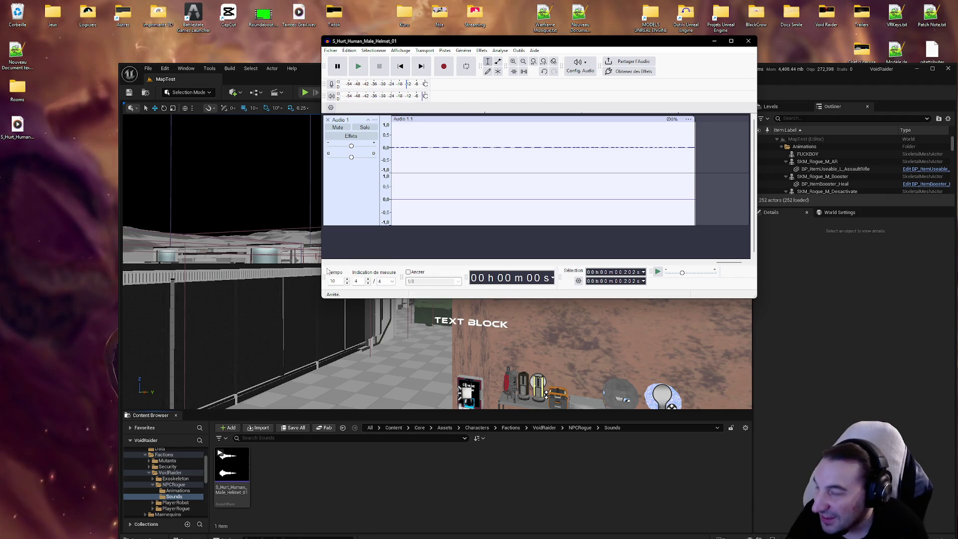
{"action": "key", "text": "ctrl+z"}
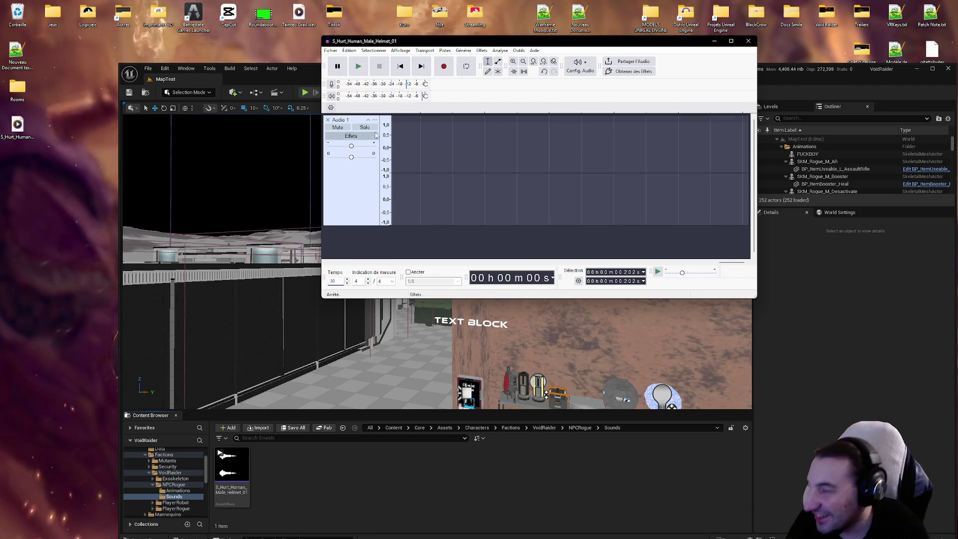
Play the clip at tempo 80, then lower the tempo to 70 and play it.
{"action": "left_click", "coordinate": [353, 67]}
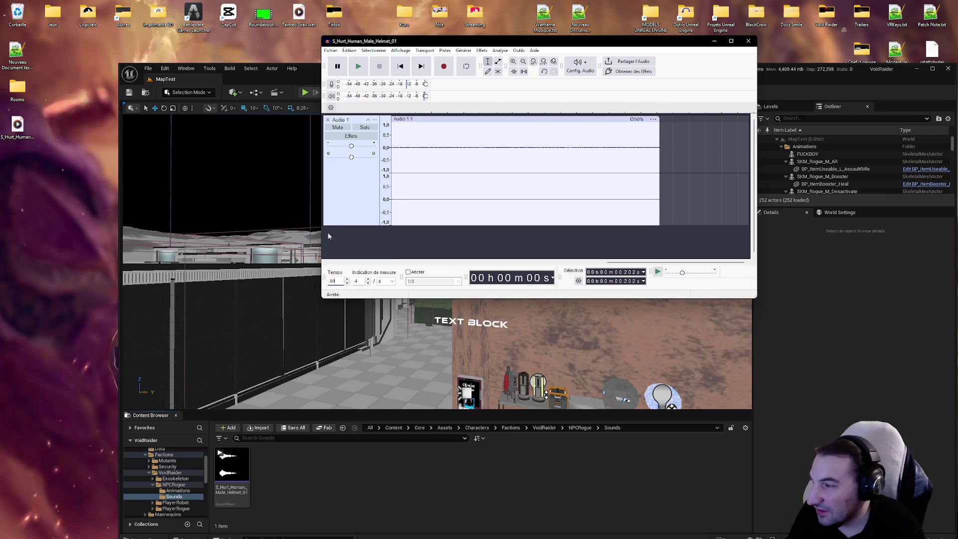
{"action": "left_click", "coordinate": [364, 67]}
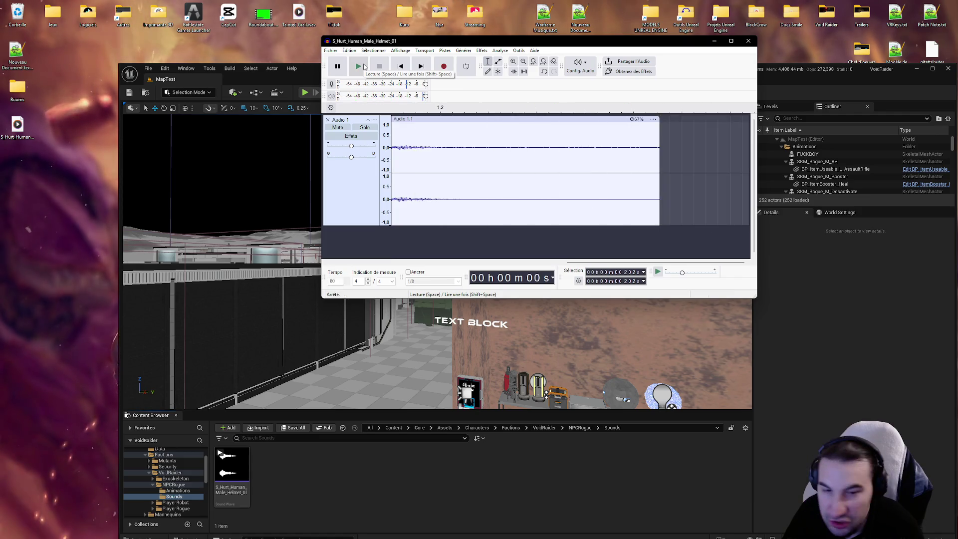
{"action": "left_click", "coordinate": [364, 67]}
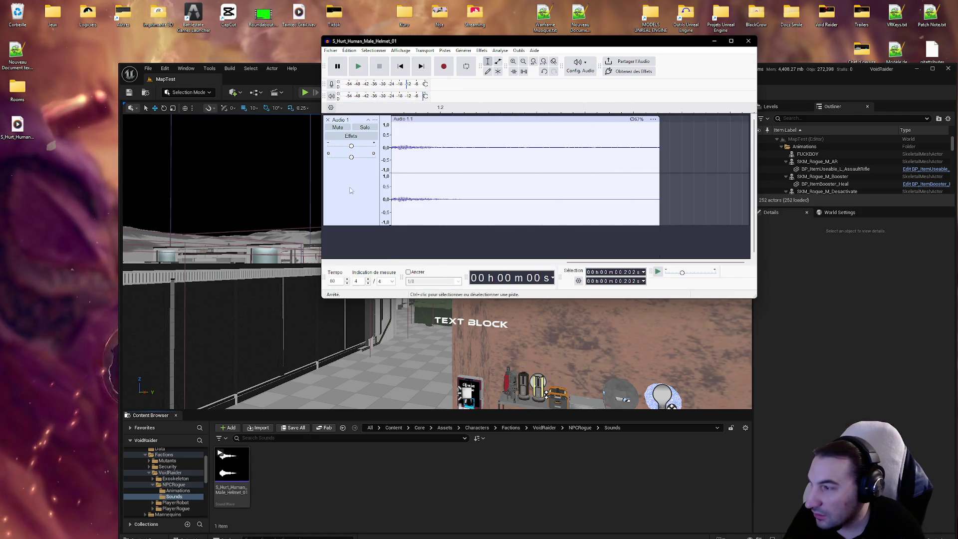
{"action": "type", "text": "70"}
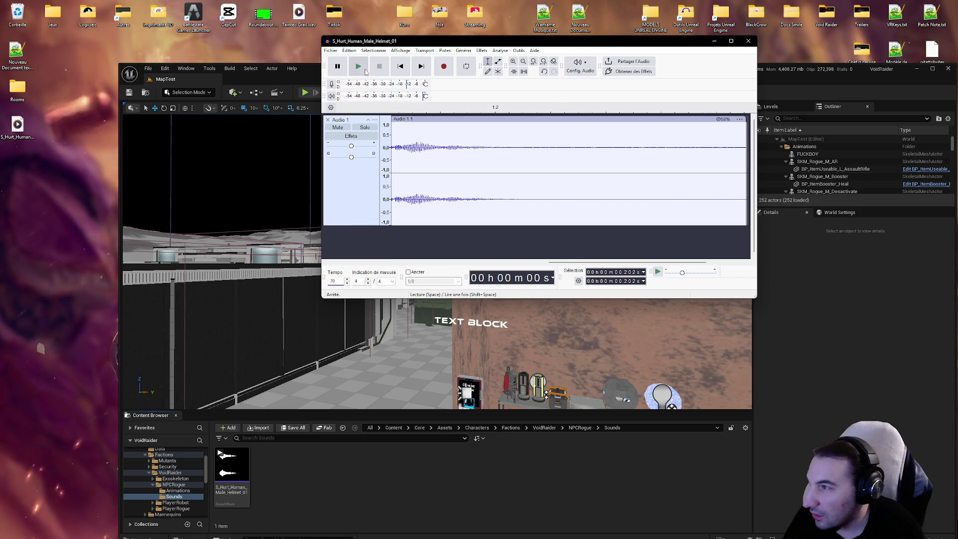
{"action": "left_click", "coordinate": [365, 70]}
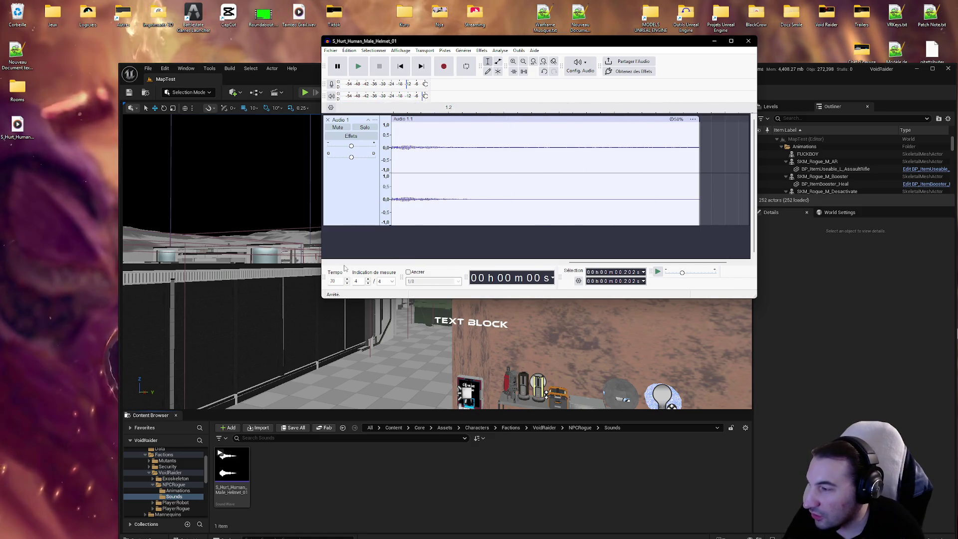
Lower the tempo to 65 and replay the slowed hurt clip several times.
{"action": "type", "text": "65"}
{"action": "left_click", "coordinate": [364, 73]}
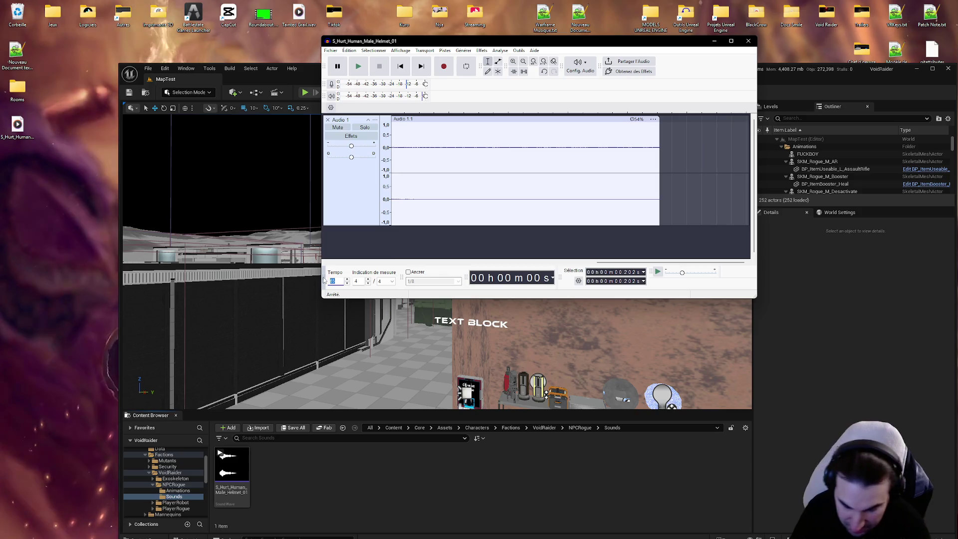
{"action": "left_click", "coordinate": [363, 68]}
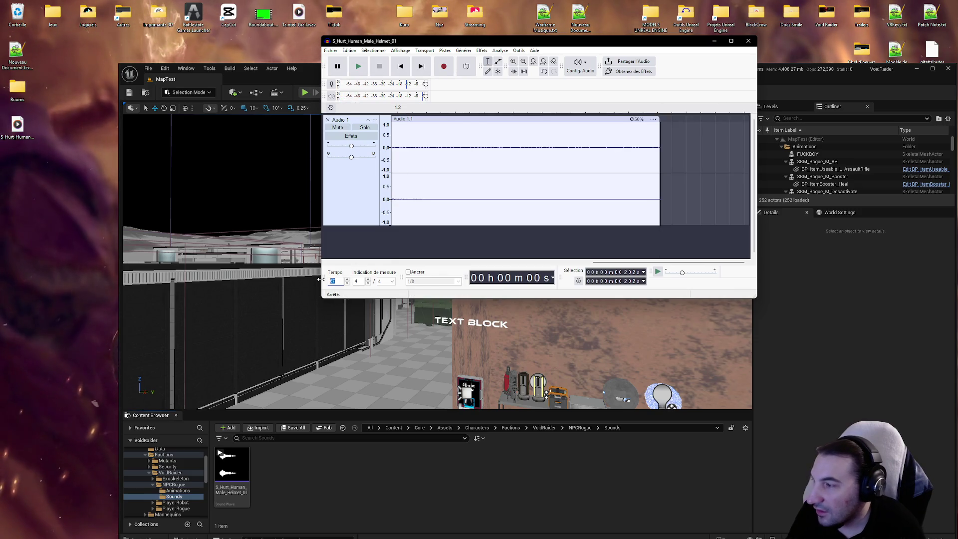
{"action": "left_click", "coordinate": [358, 65]}
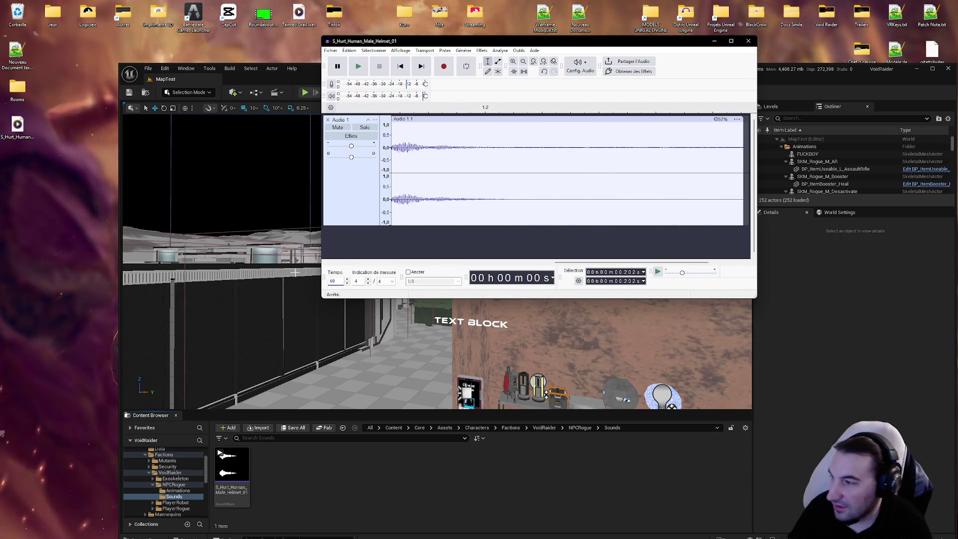
{"action": "left_click", "coordinate": [359, 69]}
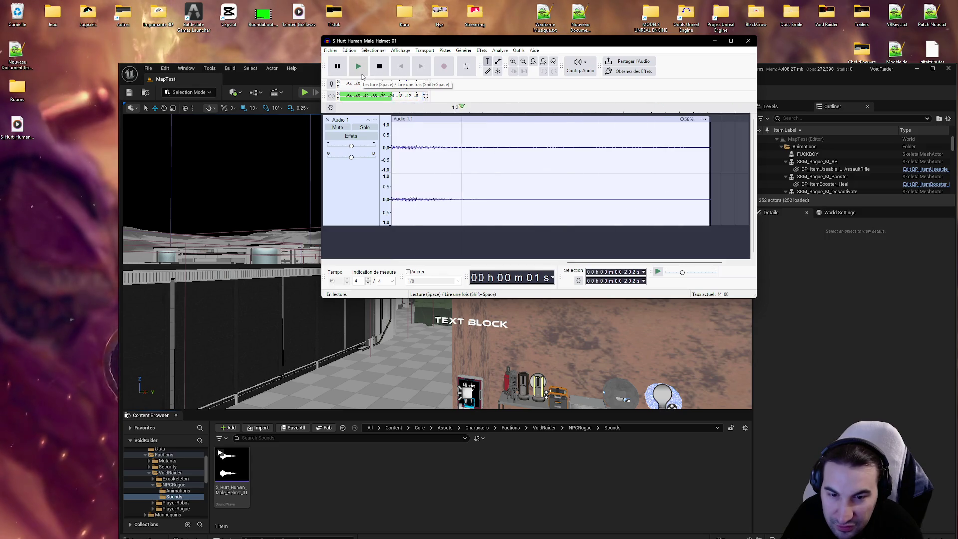
{"action": "left_click", "coordinate": [362, 75]}
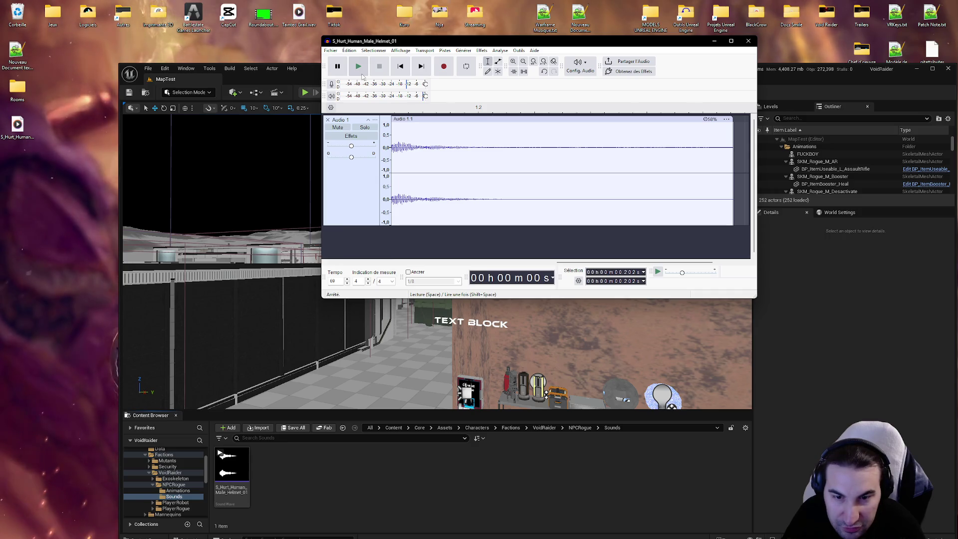
{"action": "left_click", "coordinate": [362, 75]}
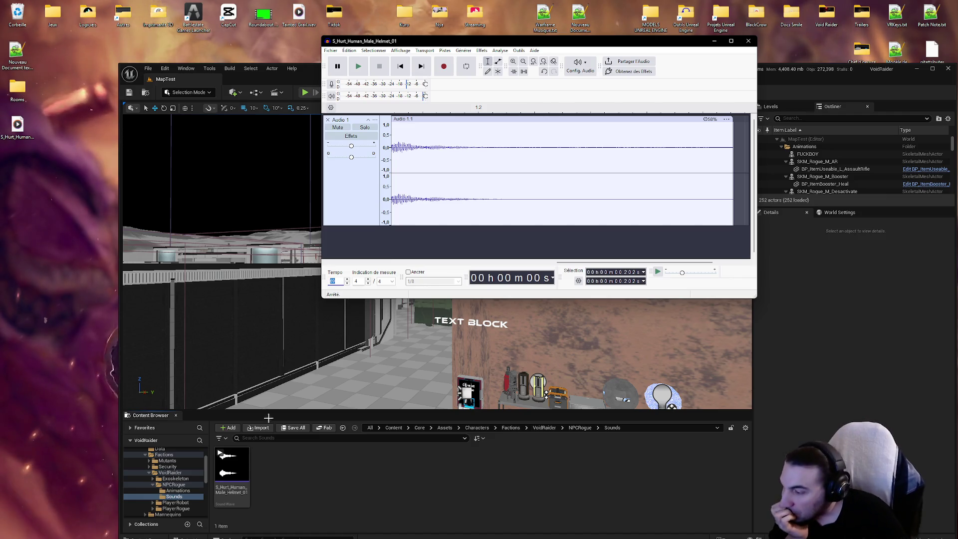
In Unreal's Content Browser, open the character Sounds > Hearts folder.
{"action": "left_click", "coordinate": [325, 484]}
{"action": "left_click", "coordinate": [175, 490]}
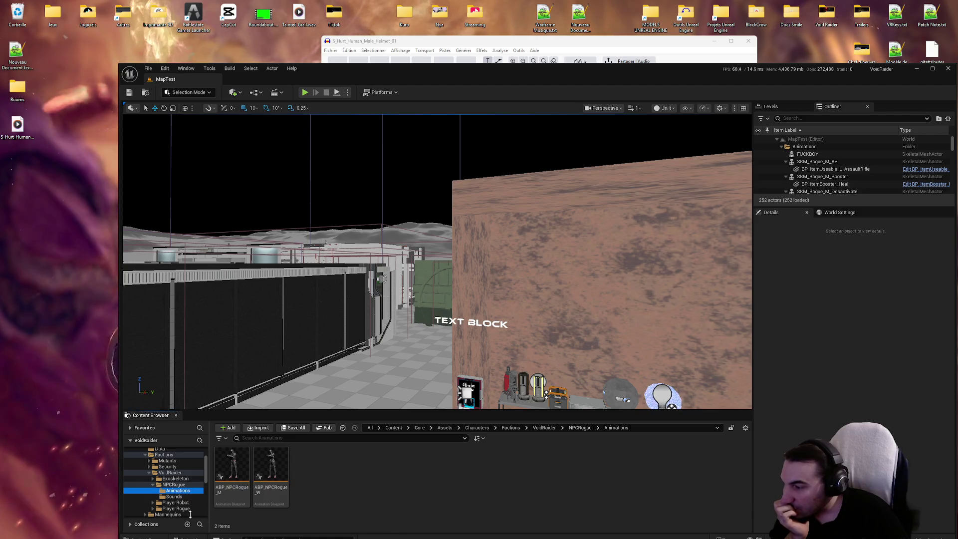
{"action": "scroll", "coordinate": [164, 497], "scroll_direction": "down", "scroll_amount": 2}
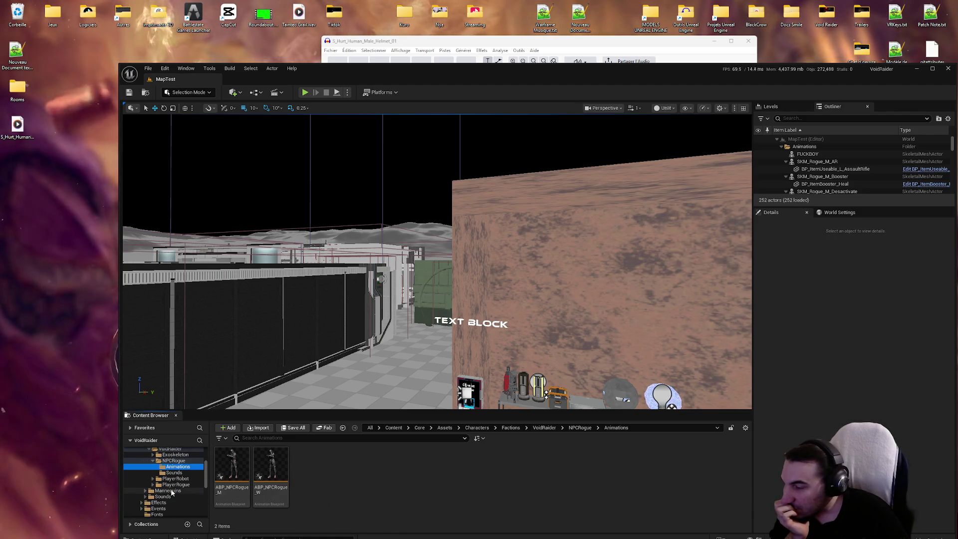
{"action": "left_click", "coordinate": [167, 495]}
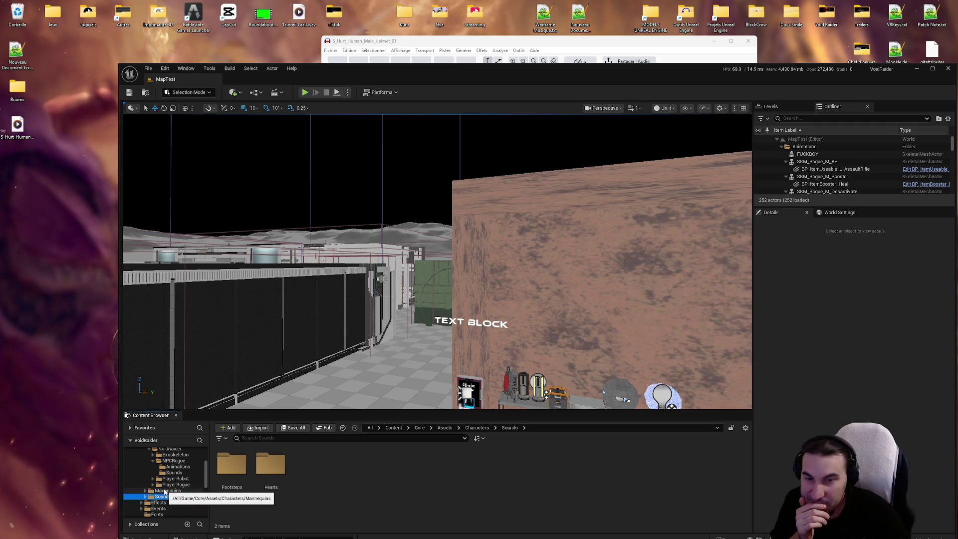
{"action": "left_click", "coordinate": [282, 482]}
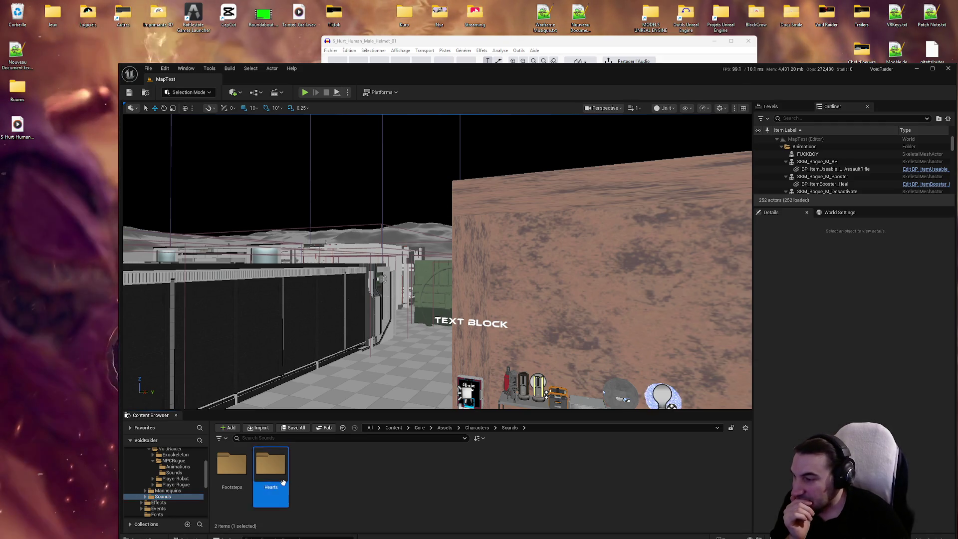
{"action": "double_click", "coordinate": [283, 482]}
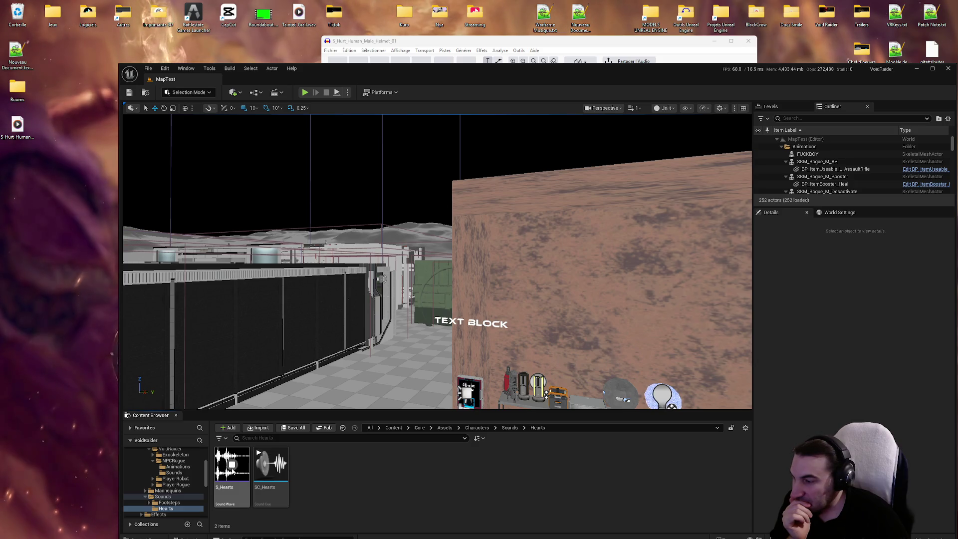
{"action": "mouse_move", "coordinate": [233, 470]}
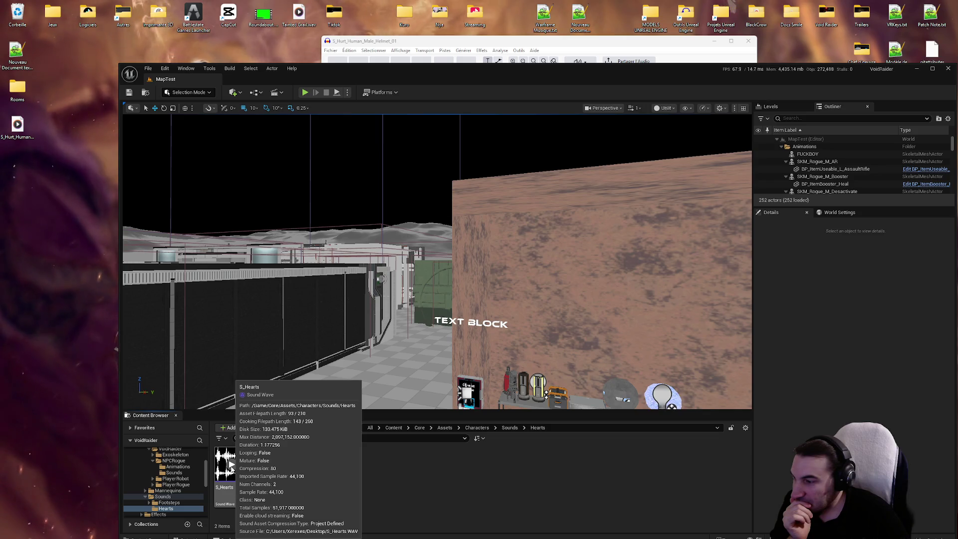
Go to Footsteps > Sand and preview S_Sand_Run_06 three times.
{"action": "key", "text": "alt+Left"}
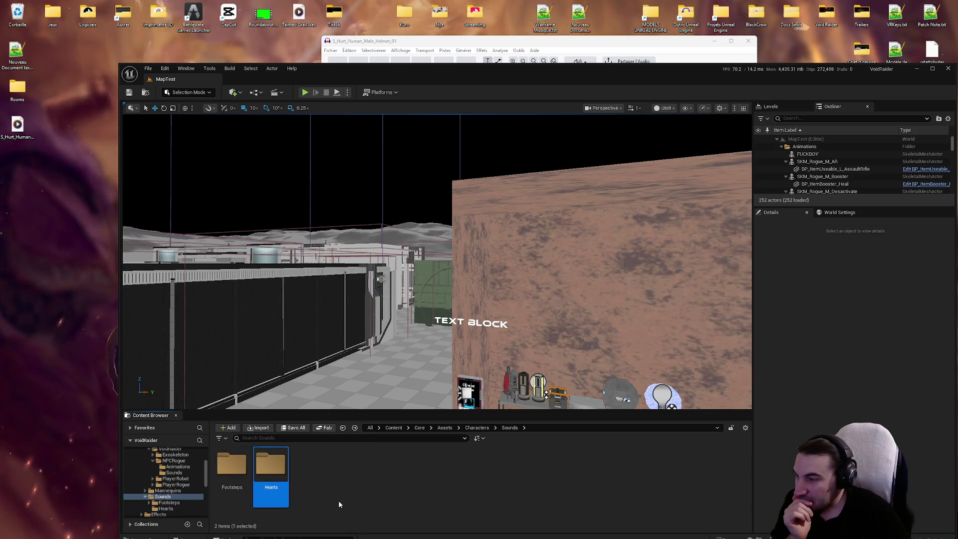
{"action": "double_click", "coordinate": [231, 466]}
{"action": "scroll", "coordinate": [391, 492], "scroll_direction": "down", "scroll_amount": 1}
{"action": "scroll", "coordinate": [391, 492], "scroll_direction": "up", "scroll_amount": 1}
{"action": "double_click", "coordinate": [621, 480]}
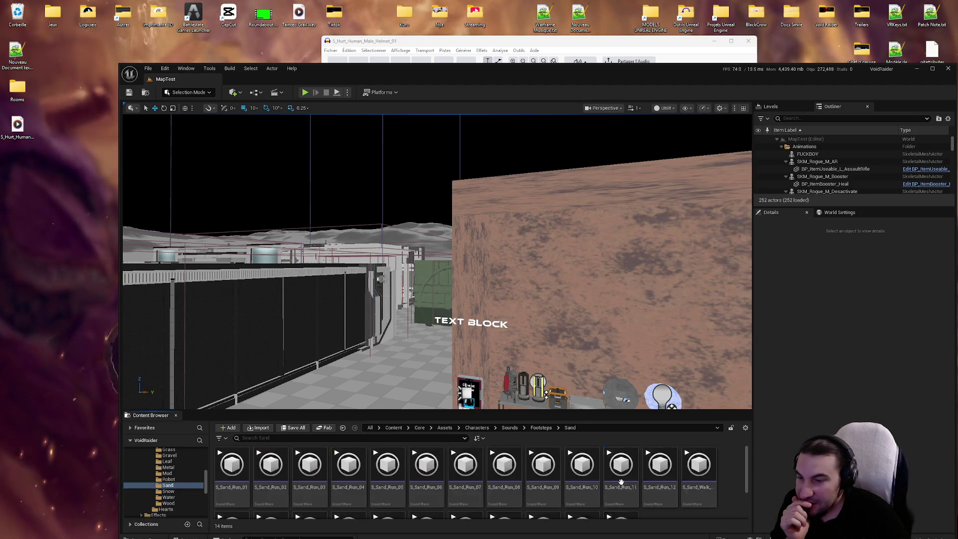
{"action": "left_click", "coordinate": [426, 465]}
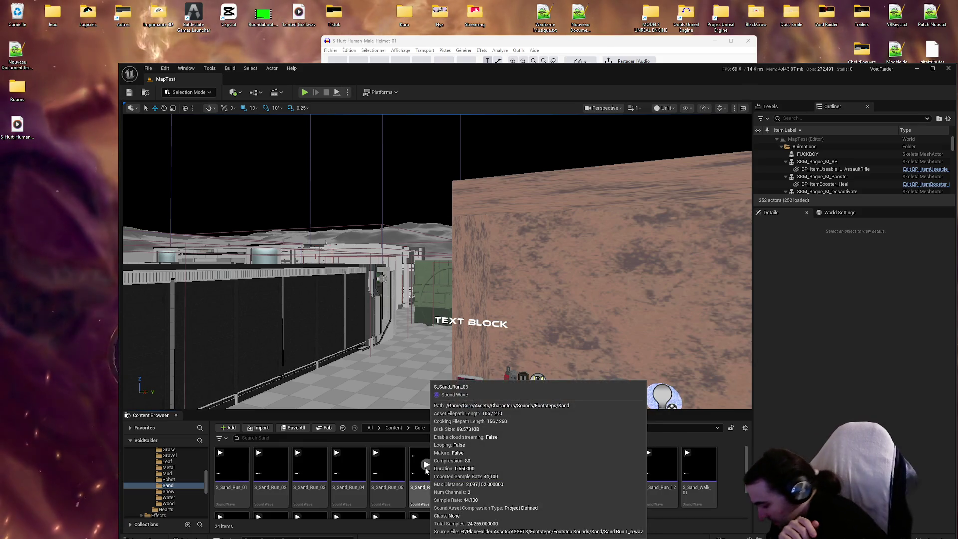
{"action": "left_click", "coordinate": [427, 465]}
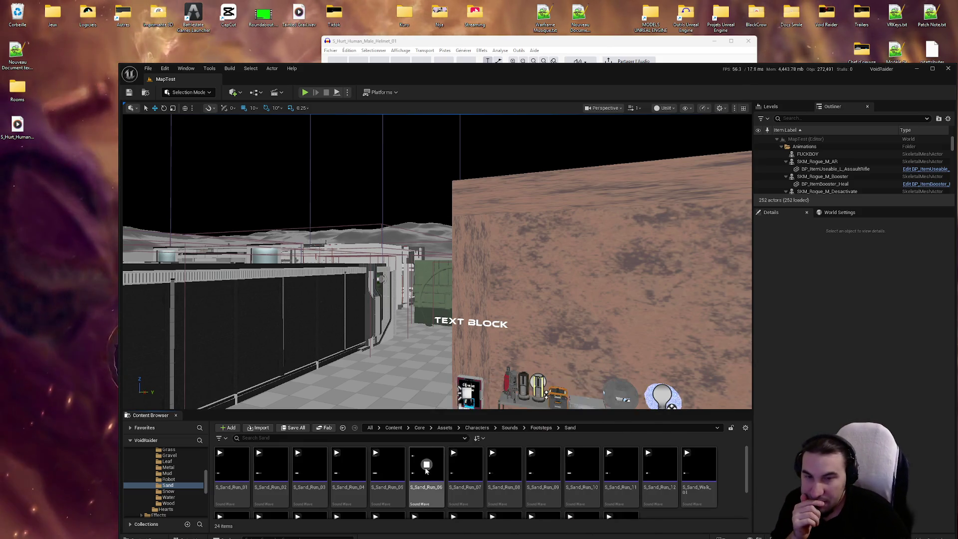
{"action": "left_click", "coordinate": [426, 465]}
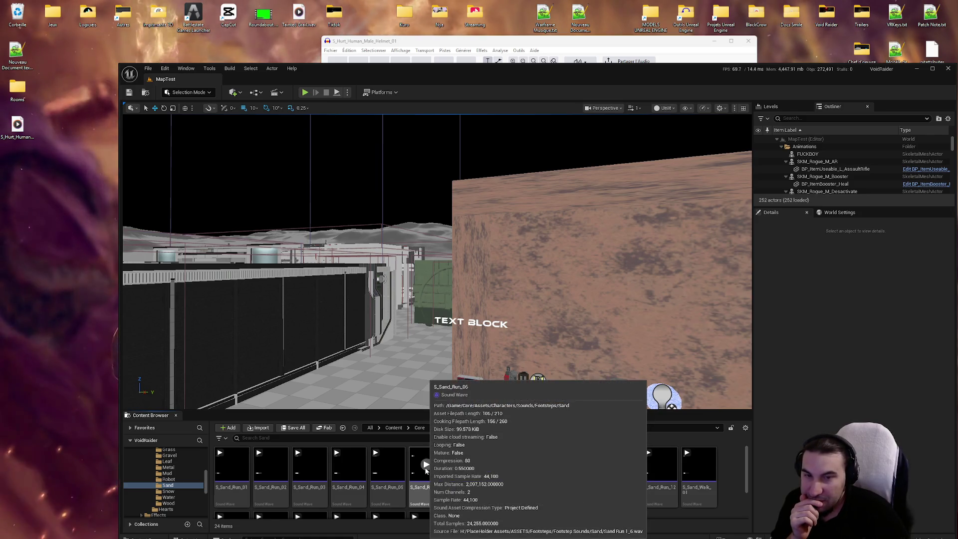
Browse the Sounds, Events, Fonts and Interactables folders, then remove Audacity's Audio 1 track.
{"action": "key", "text": "alt+Left"}
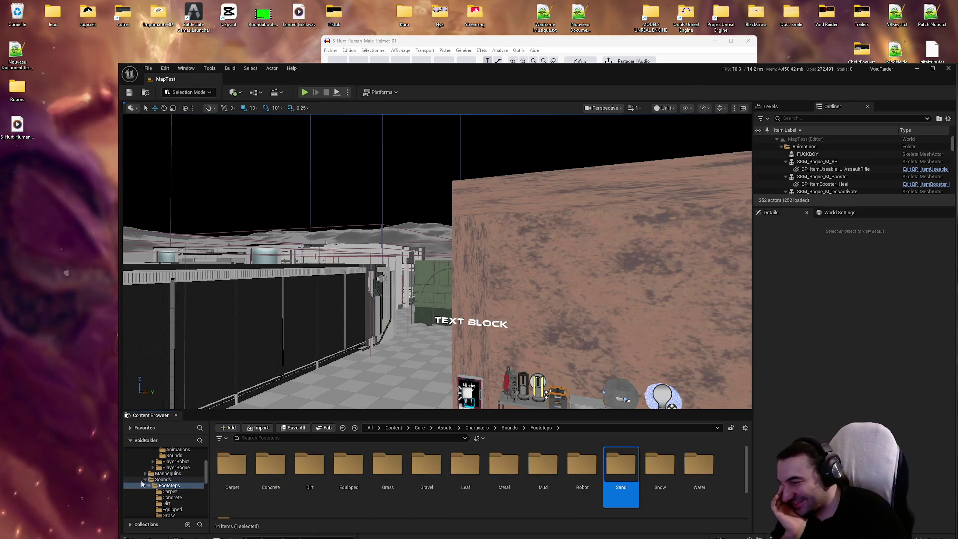
{"action": "left_click", "coordinate": [144, 480]}
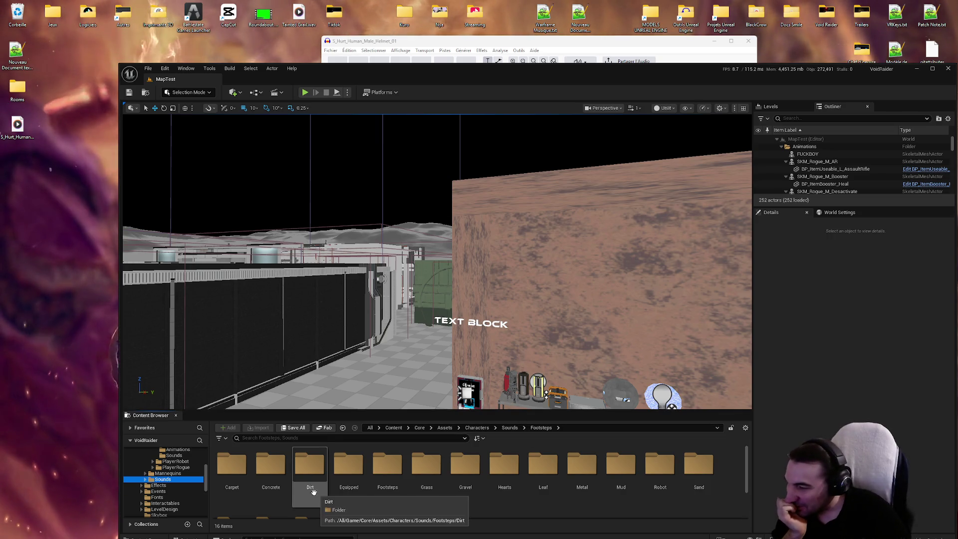
{"action": "scroll", "coordinate": [162, 480], "scroll_direction": "up", "scroll_amount": 3}
{"action": "left_click", "coordinate": [142, 462]}
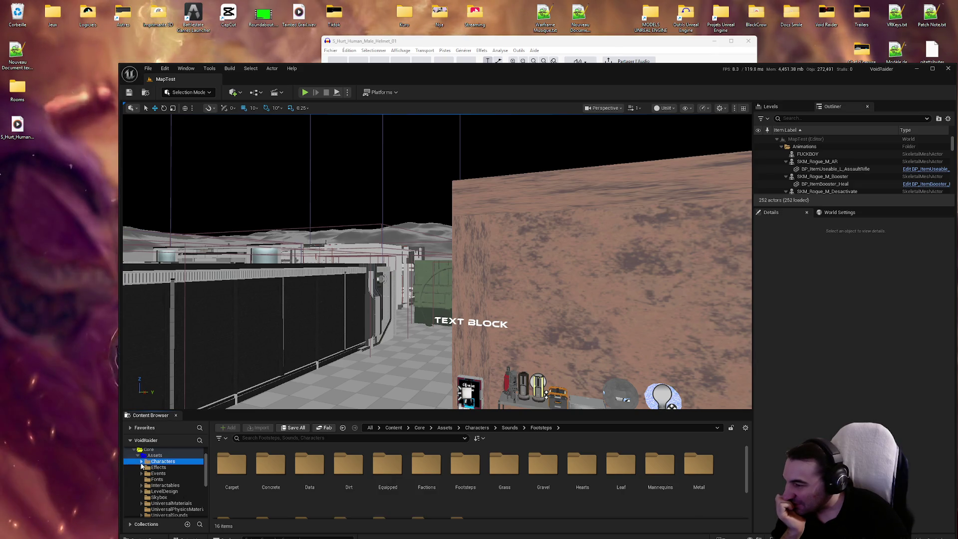
{"action": "left_click", "coordinate": [158, 473]}
{"action": "left_click", "coordinate": [157, 479]}
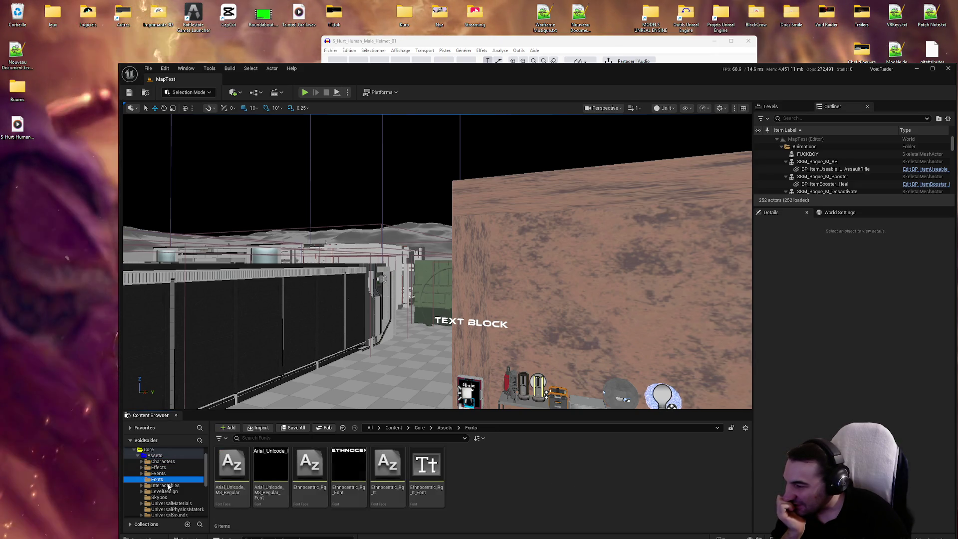
{"action": "left_click", "coordinate": [166, 485]}
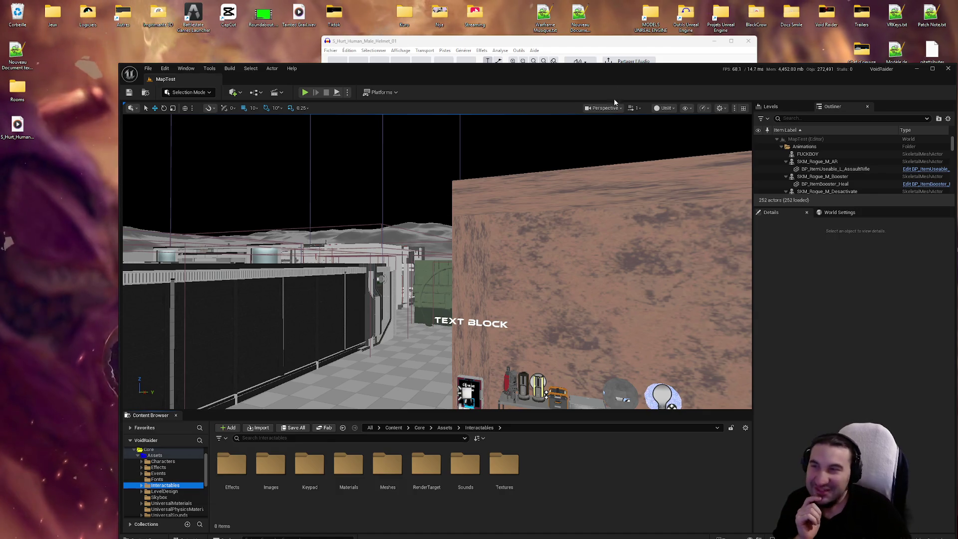
{"action": "left_click", "coordinate": [561, 48]}
{"action": "left_click", "coordinate": [328, 120]}
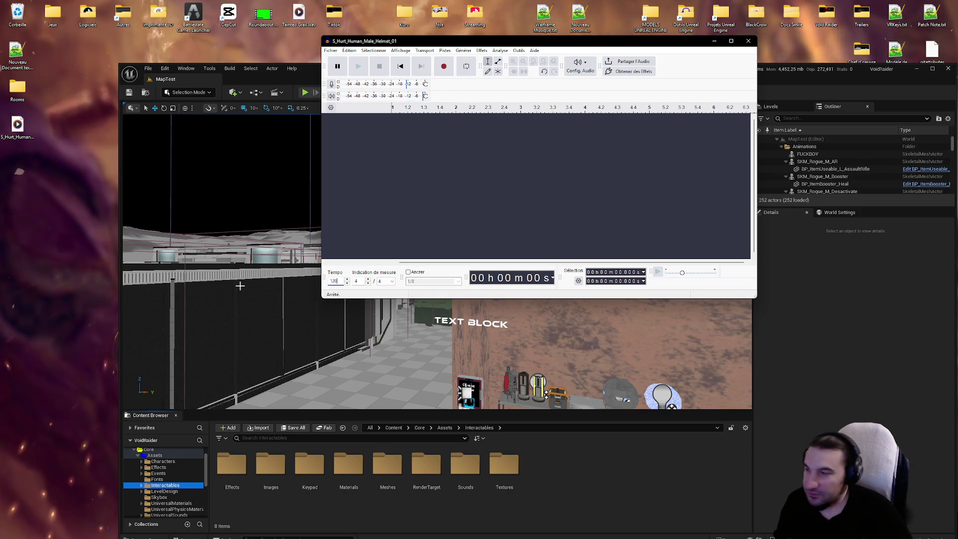
Record a new clip in Audacity and set the playback start near its beginning.
{"action": "key", "text": "r"}
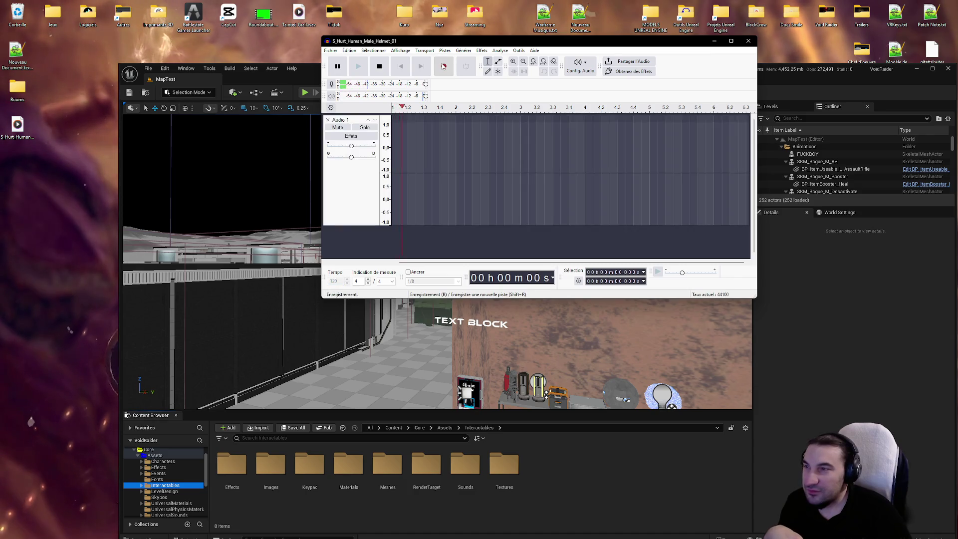
{"action": "left_click", "coordinate": [380, 66]}
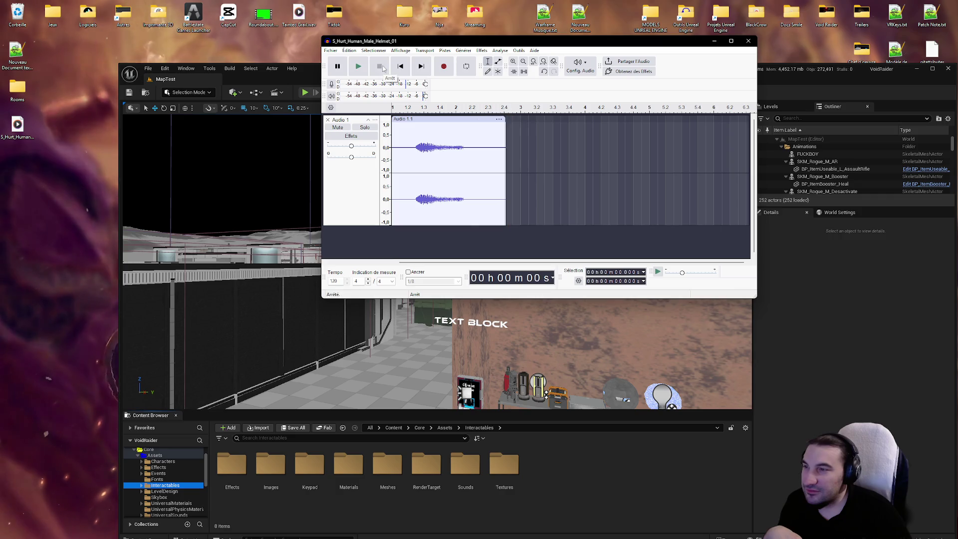
{"action": "left_click", "coordinate": [417, 146]}
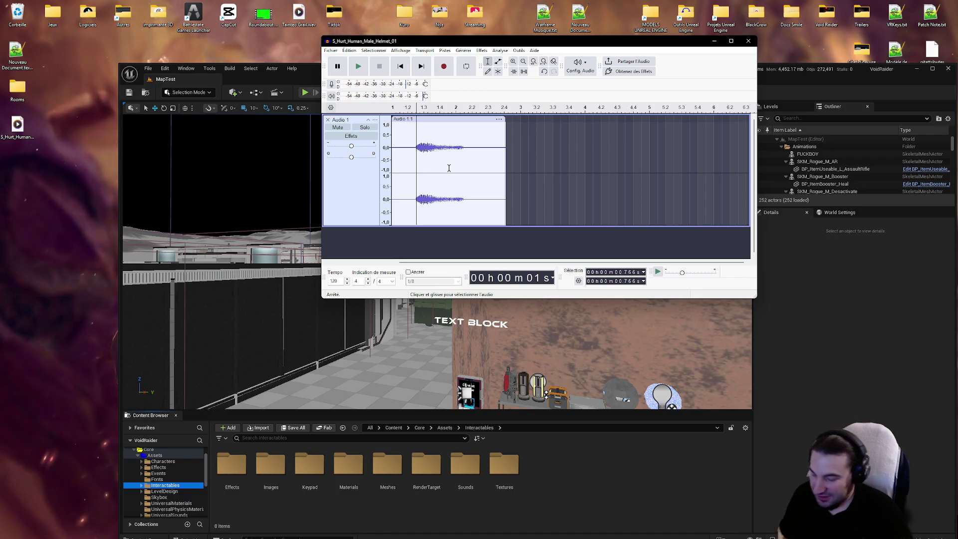
{"action": "scroll", "coordinate": [450, 159], "scroll_direction": "up", "scroll_amount": 2, "text": "ctrl"}
{"action": "scroll", "coordinate": [451, 159], "scroll_direction": "up", "scroll_amount": 3, "text": "ctrl"}
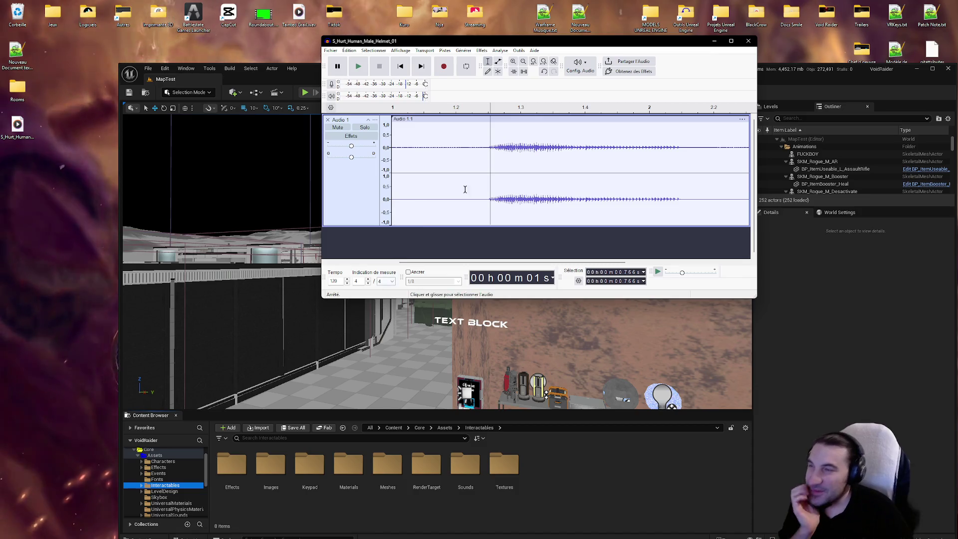
{"action": "left_click", "coordinate": [483, 143]}
Change the project tempo to 20, clear the waveform selection, and play the slowed clip.
{"action": "left_click", "coordinate": [334, 282]}
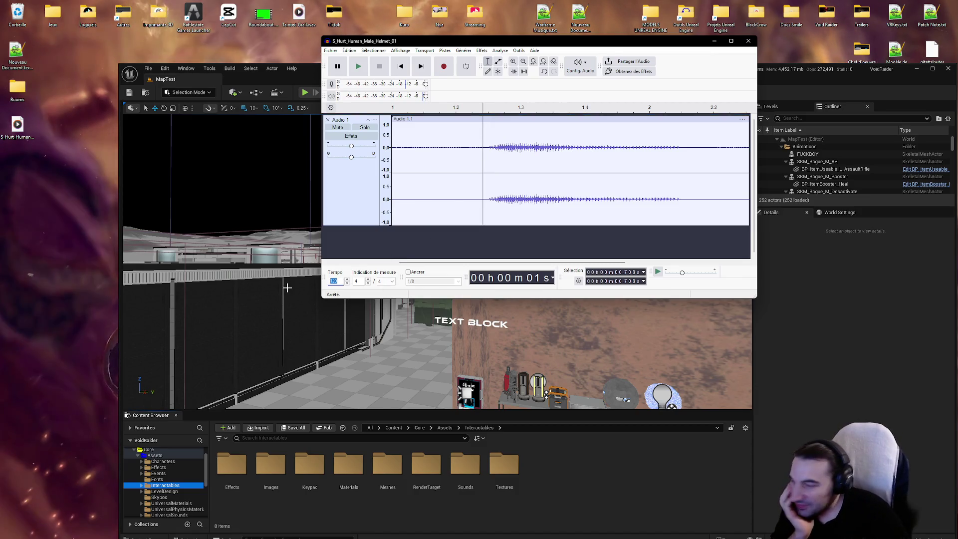
{"action": "key", "text": "Return"}
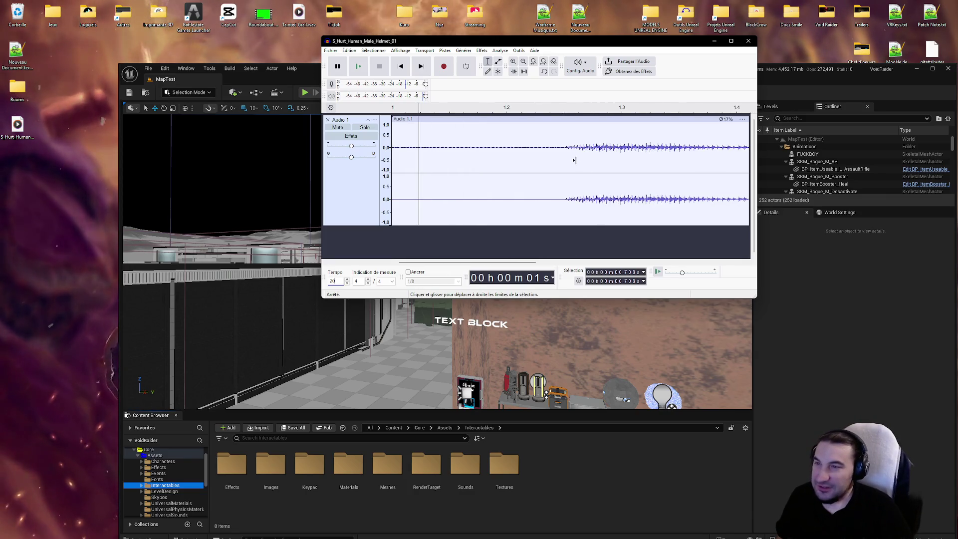
{"action": "left_click", "coordinate": [559, 148], "text": "shift"}
{"action": "left_click", "coordinate": [558, 147]}
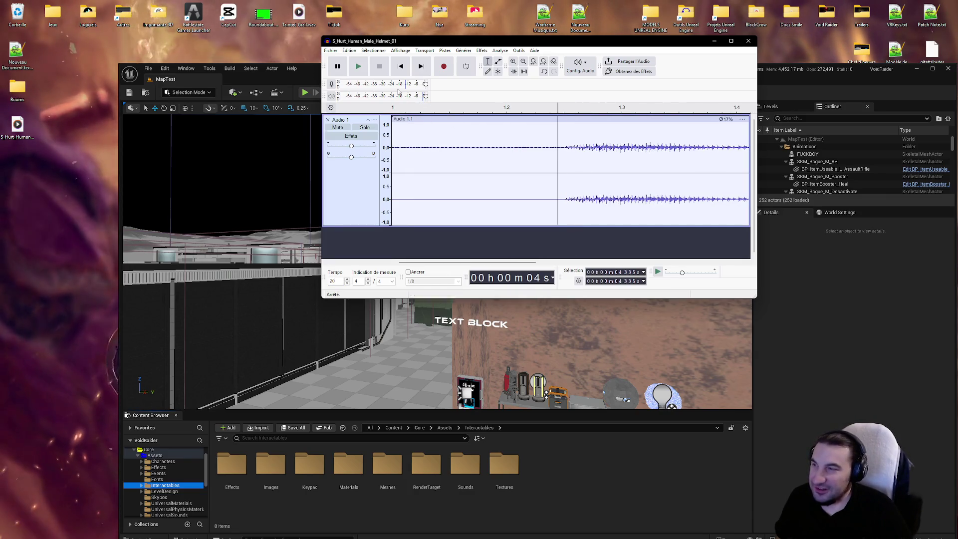
{"action": "left_click", "coordinate": [363, 67]}
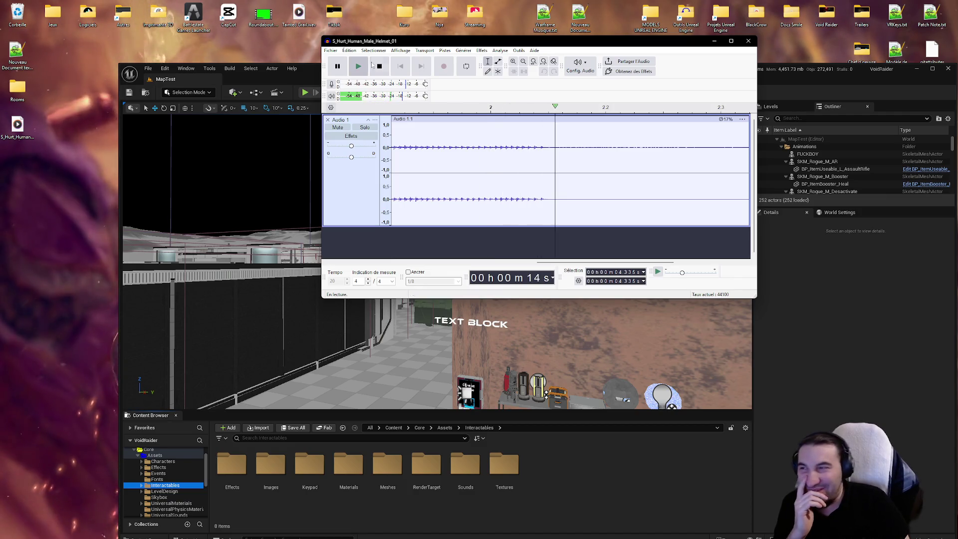
Stop playback, set the project tempo to 10, and play the clip again.
{"action": "left_click", "coordinate": [379, 67]}
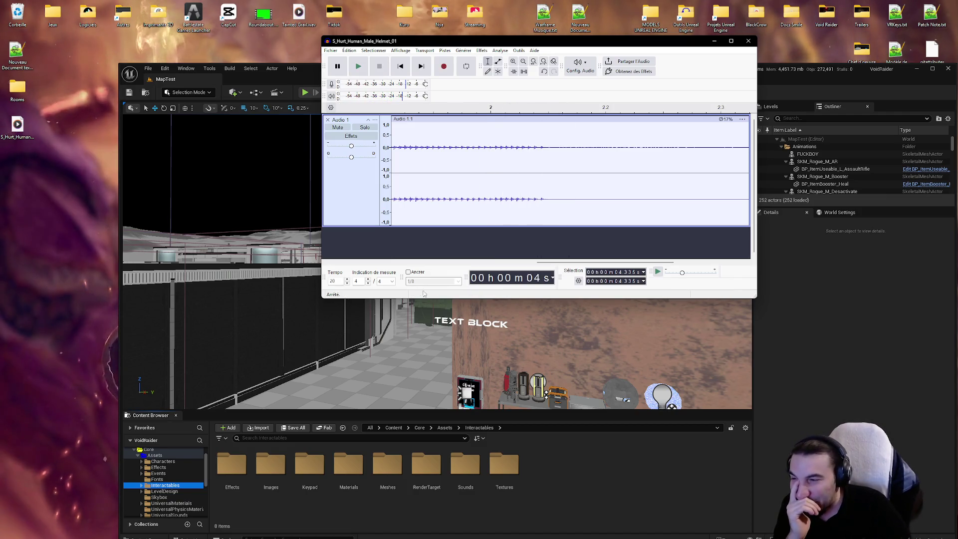
{"action": "left_click", "coordinate": [336, 280]}
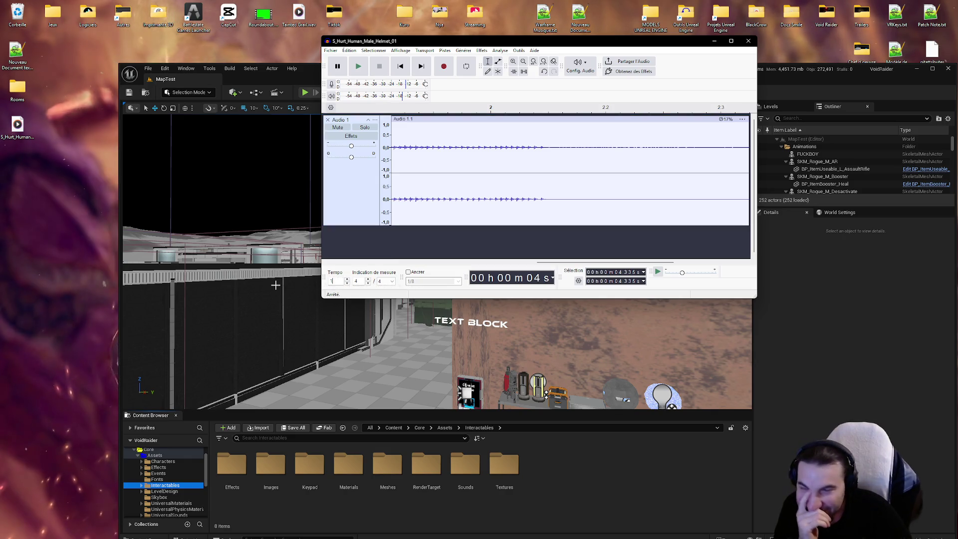
{"action": "type", "text": "0"}
{"action": "left_click", "coordinate": [360, 67]}
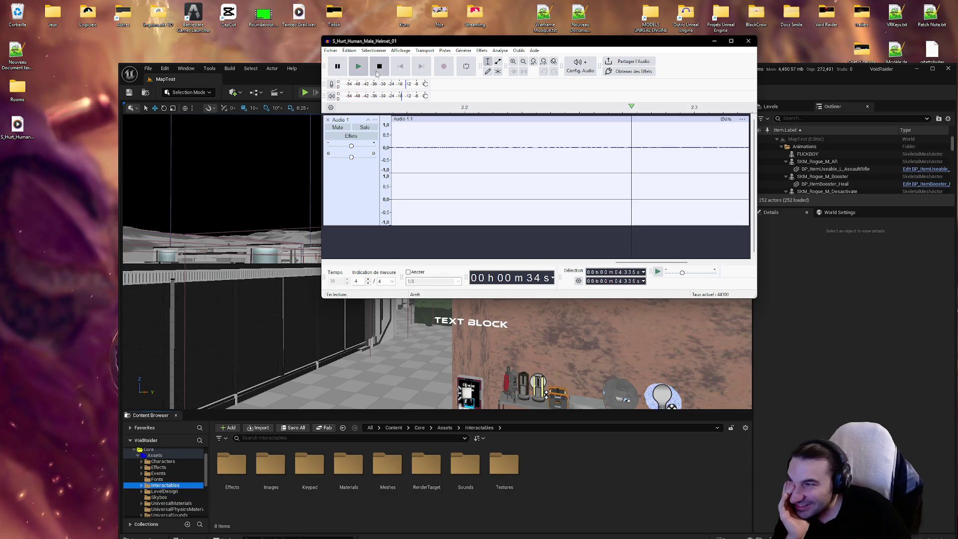
Play the Audio 1.1 clip slowed to tempo 4, then select the Audio 1 track.
{"action": "key", "text": "space"}
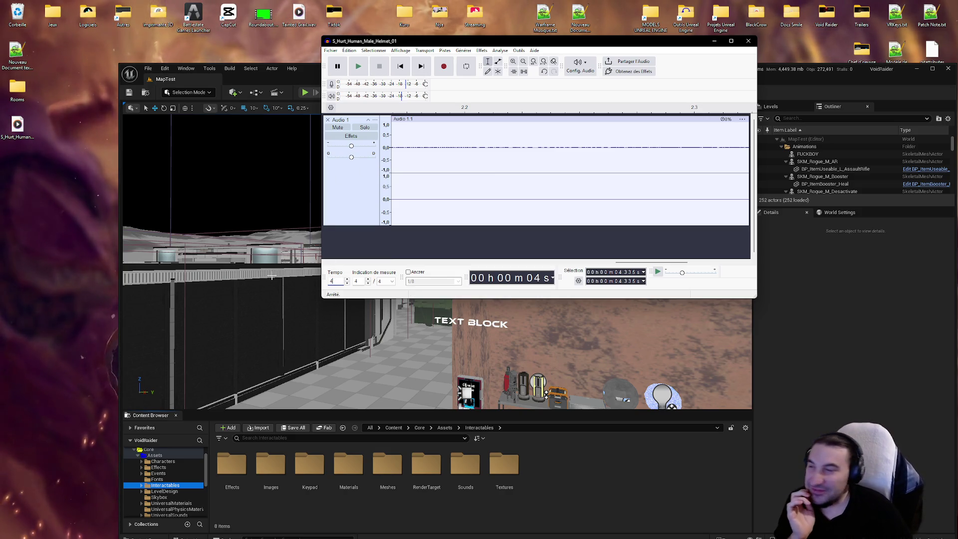
{"action": "left_click", "coordinate": [357, 71]}
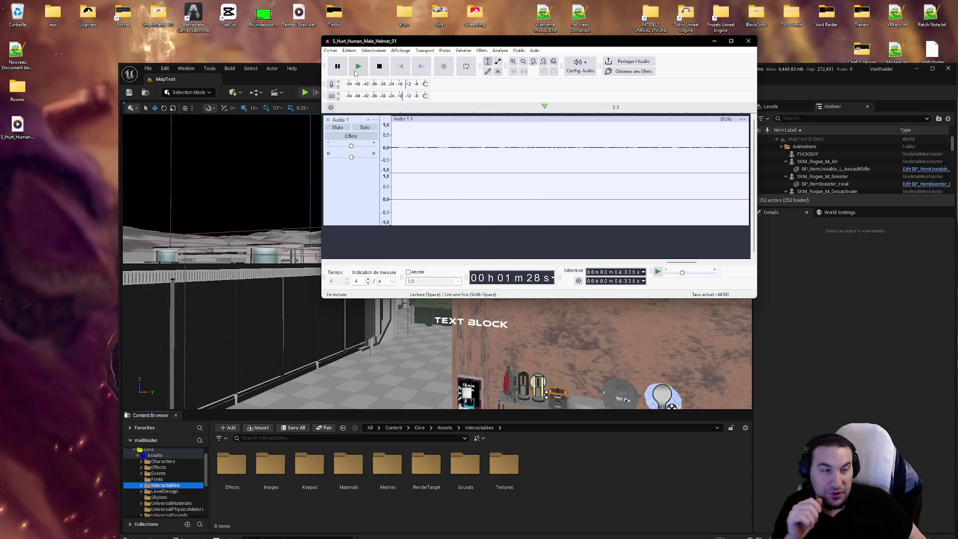
{"action": "left_click", "coordinate": [328, 123]}
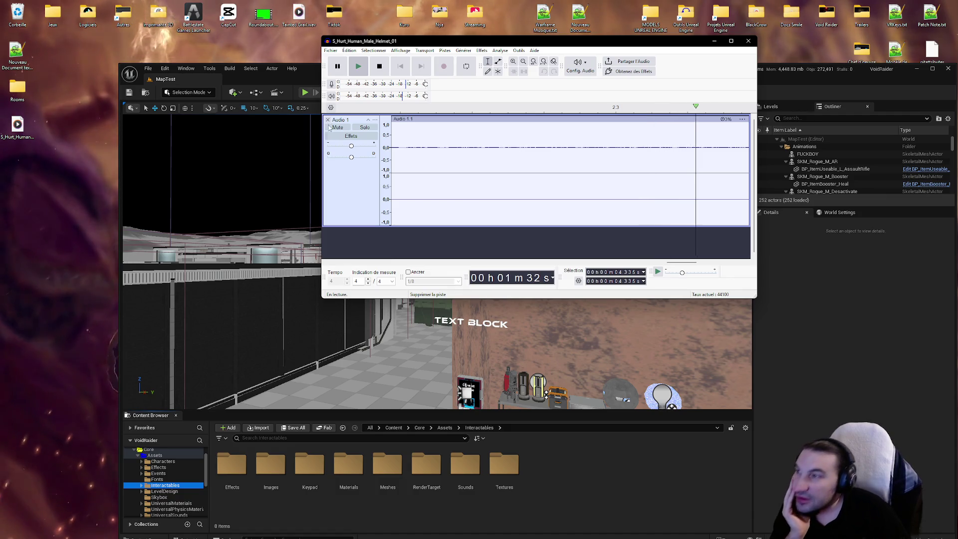
Close the Audio 1 track and undo to restore it at tempo 120.
{"action": "left_click", "coordinate": [379, 66]}
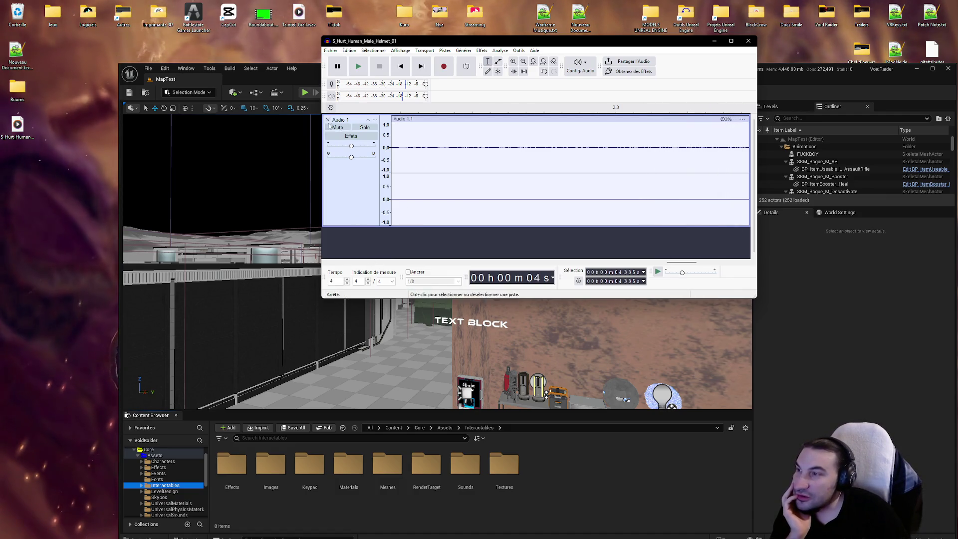
{"action": "left_click", "coordinate": [328, 120]}
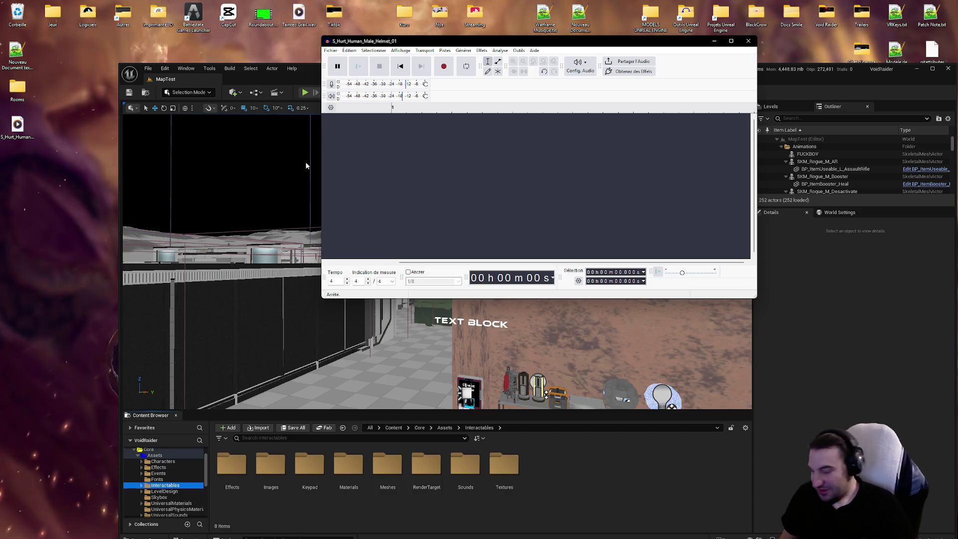
{"action": "key", "text": "ctrl+z"}
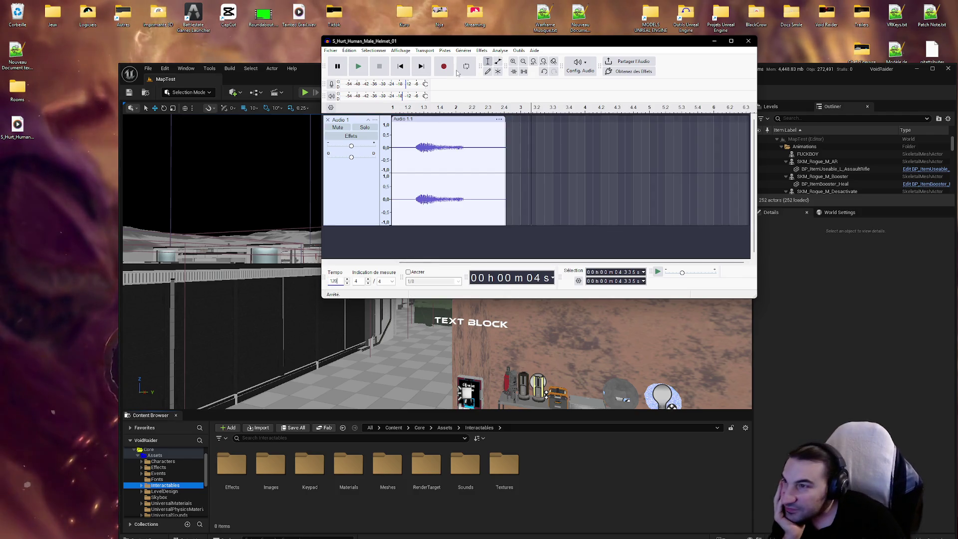
Select the whole Audio 1.1 clip and open the Effets menu.
{"action": "left_click", "coordinate": [440, 119]}
{"action": "right_click", "coordinate": [437, 140]}
{"action": "key", "text": "Escape"}
{"action": "left_click", "coordinate": [478, 50]}
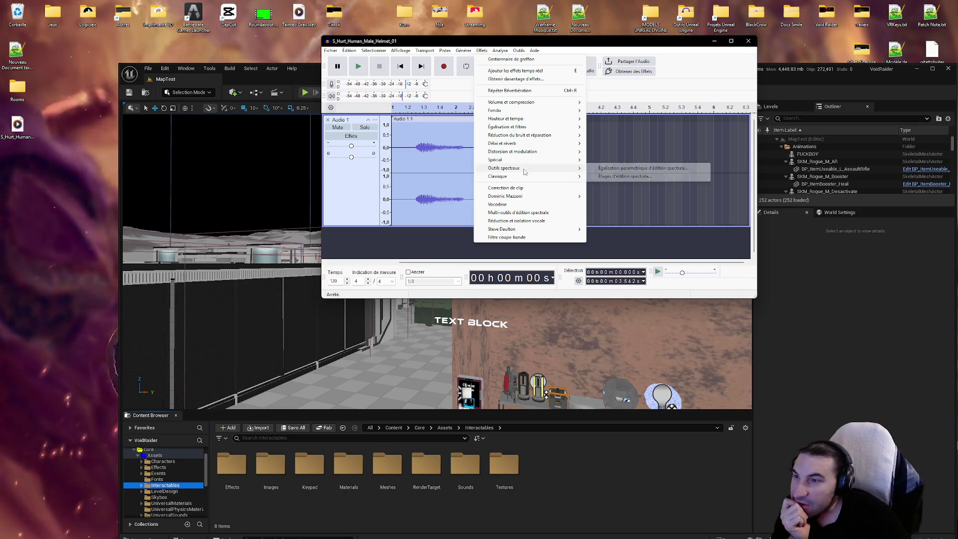
Reverse the selected clip, set the project tempo to 155 and play it.
{"action": "mouse_move", "coordinate": [524, 176]}
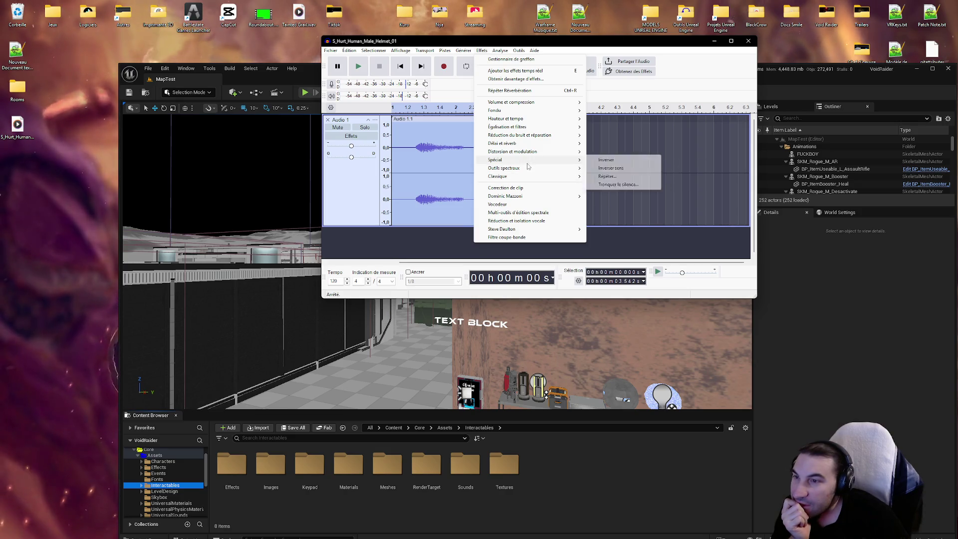
{"action": "left_click", "coordinate": [611, 168]}
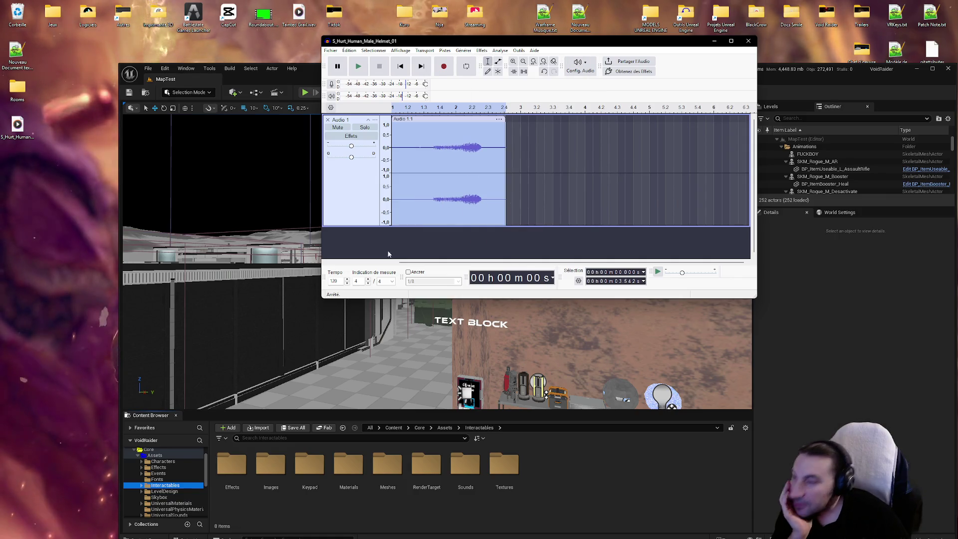
{"action": "left_click", "coordinate": [342, 281]}
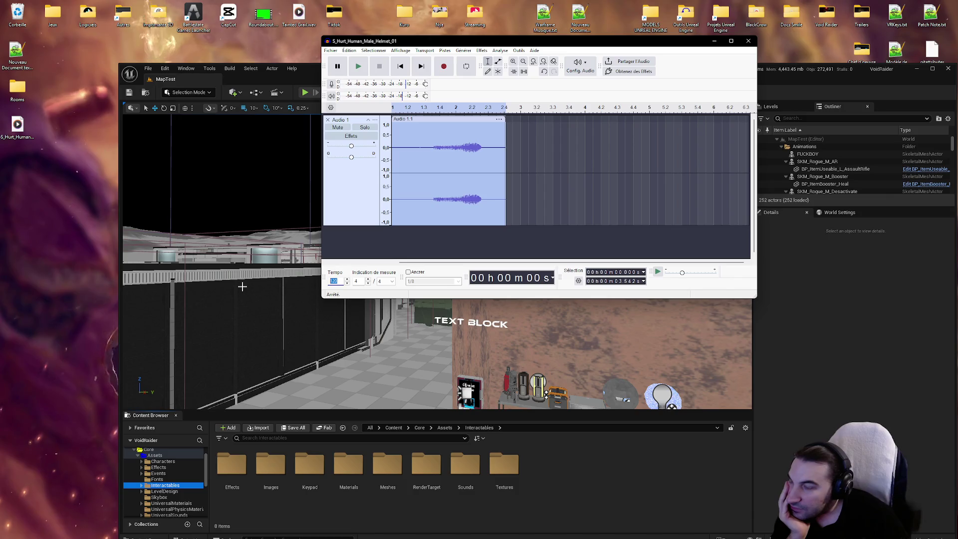
{"action": "type", "text": "155"}
{"action": "key", "text": "Return"}
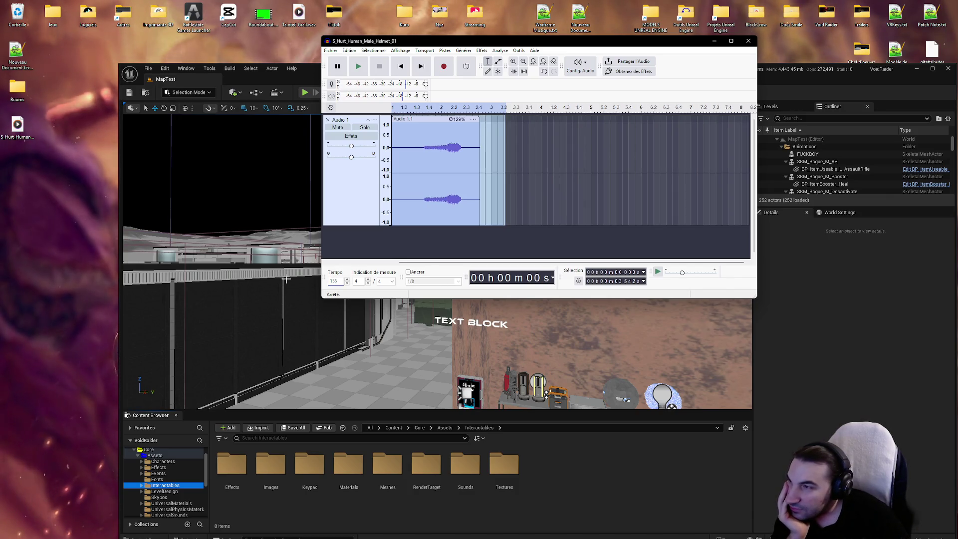
{"action": "left_click", "coordinate": [354, 68]}
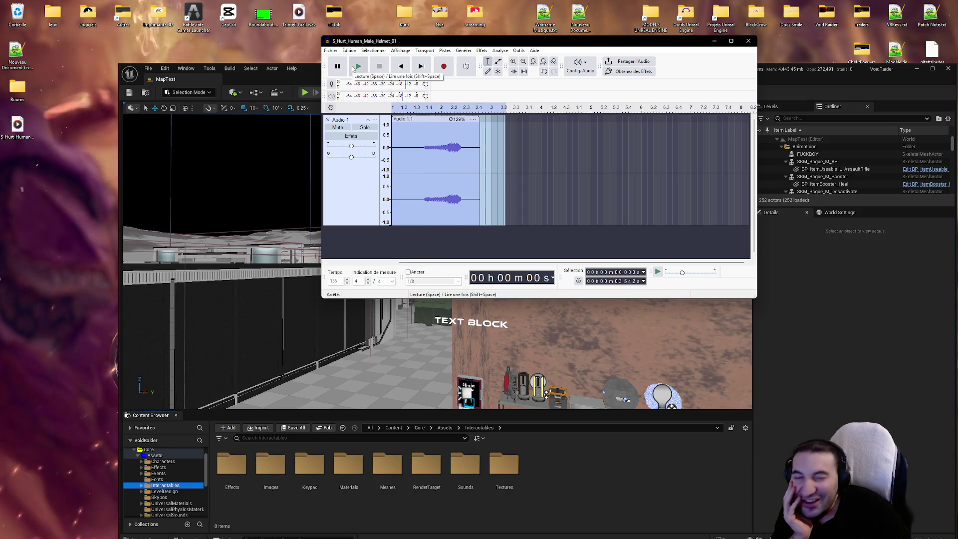
{"action": "left_click", "coordinate": [353, 69]}
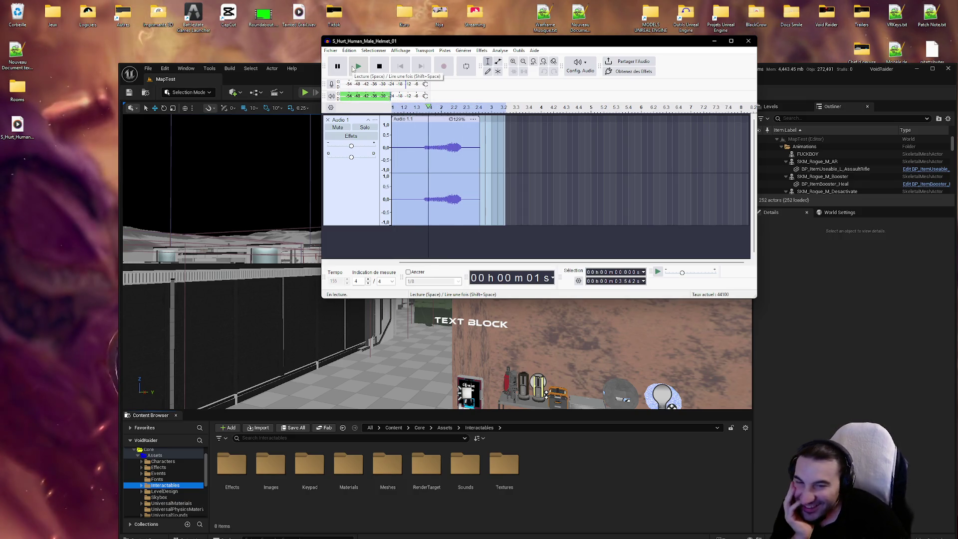
{"action": "left_click", "coordinate": [353, 68]}
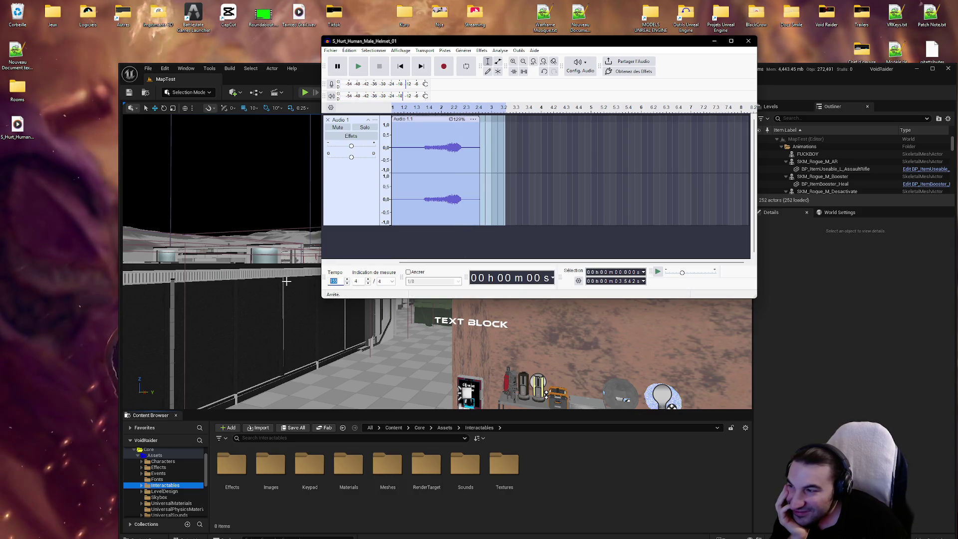
Set the tempo to 500, audition the sped-up clip, then enter 120 as the tempo.
{"action": "type", "text": "0"}
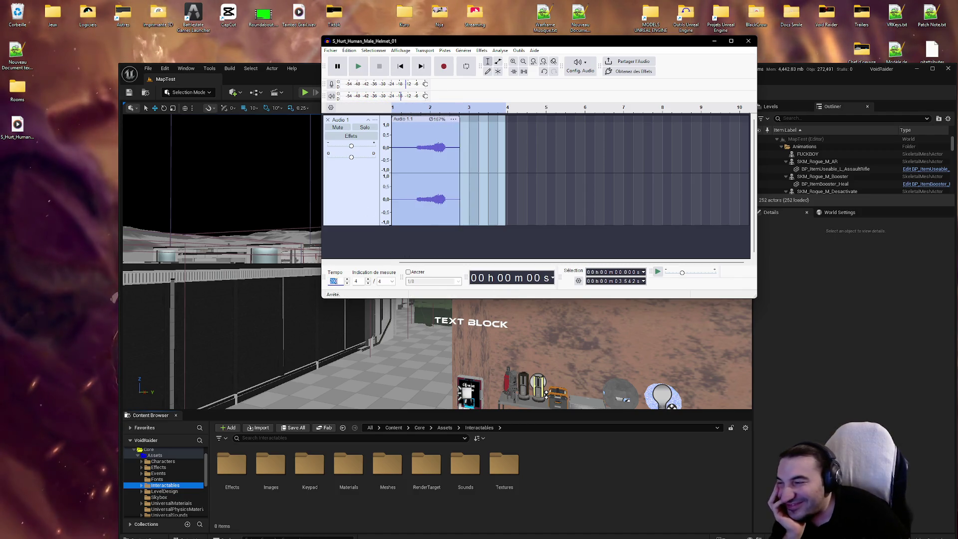
{"action": "type", "text": "0"}
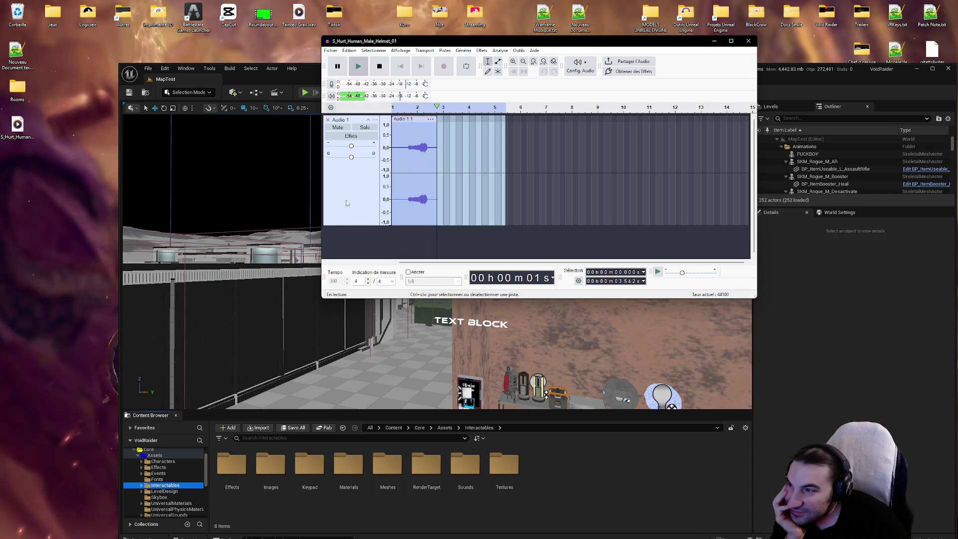
{"action": "type", "text": "500"}
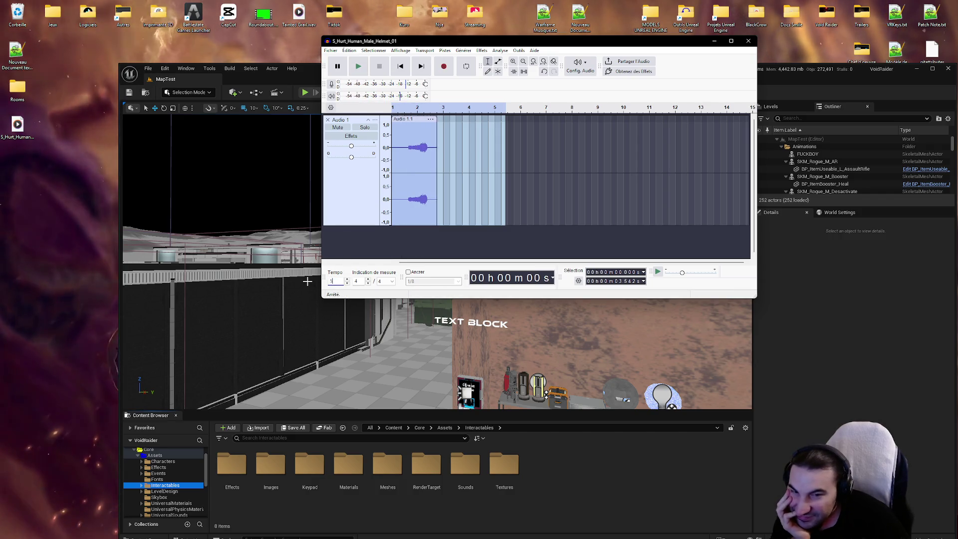
{"action": "key", "text": "Return"}
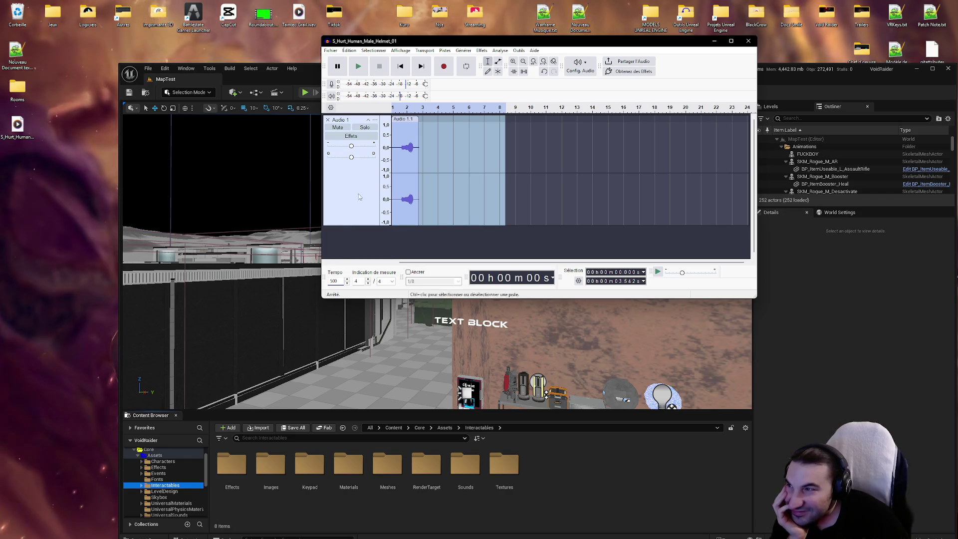
{"action": "left_click", "coordinate": [358, 65]}
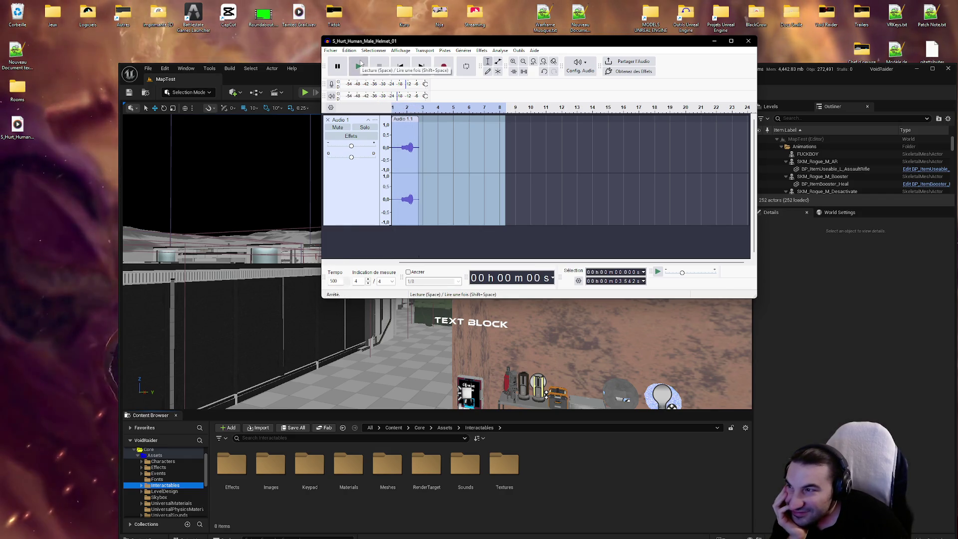
{"action": "left_click", "coordinate": [359, 65]}
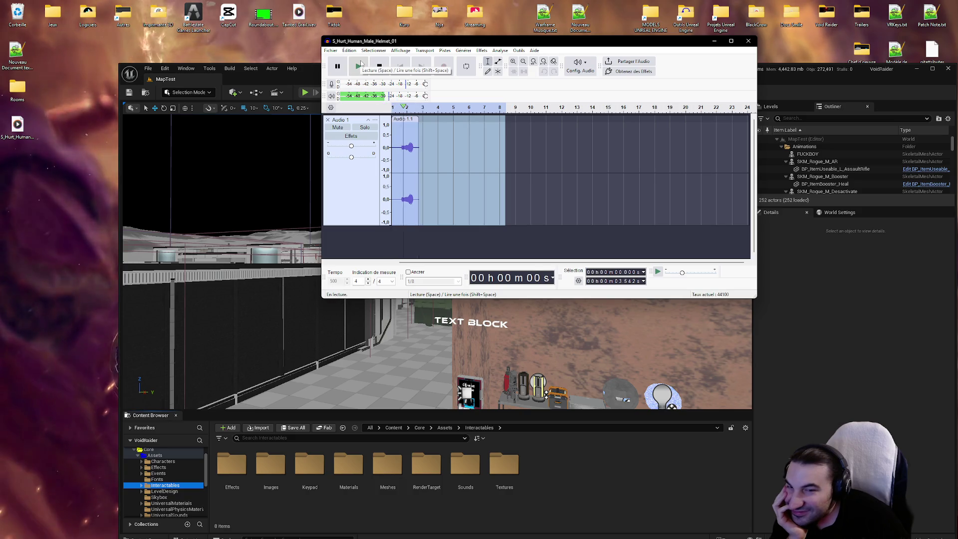
{"action": "left_click", "coordinate": [360, 66]}
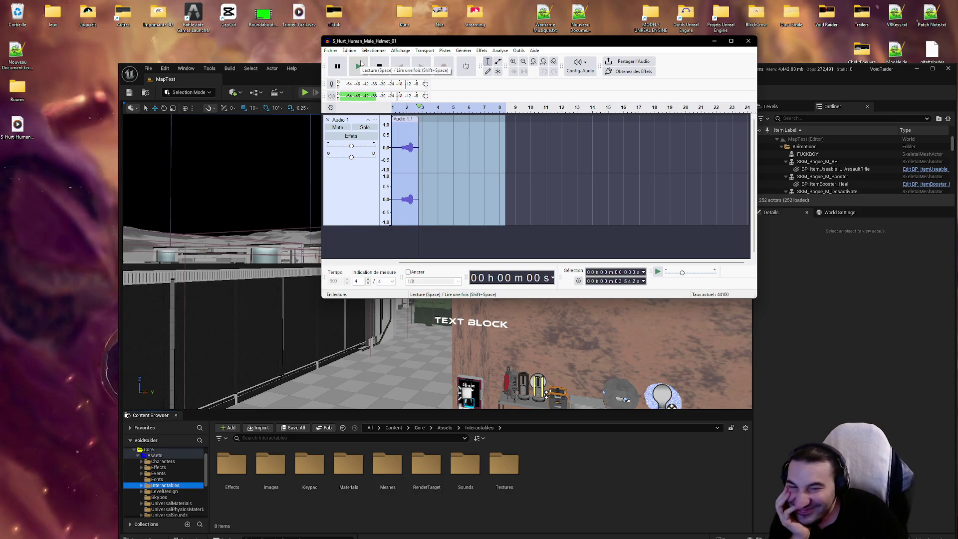
{"action": "left_click", "coordinate": [359, 66]}
{"action": "left_click", "coordinate": [360, 66]}
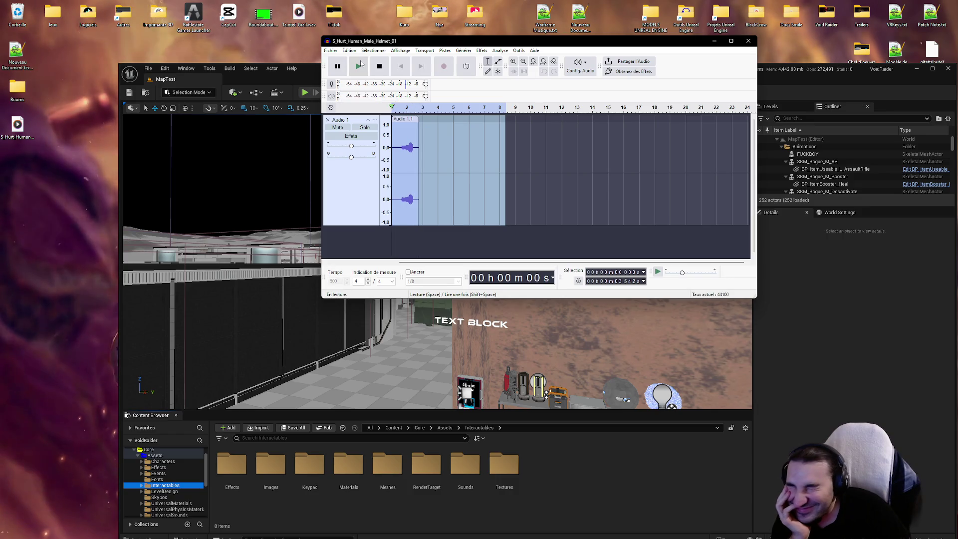
{"action": "key", "text": "space"}
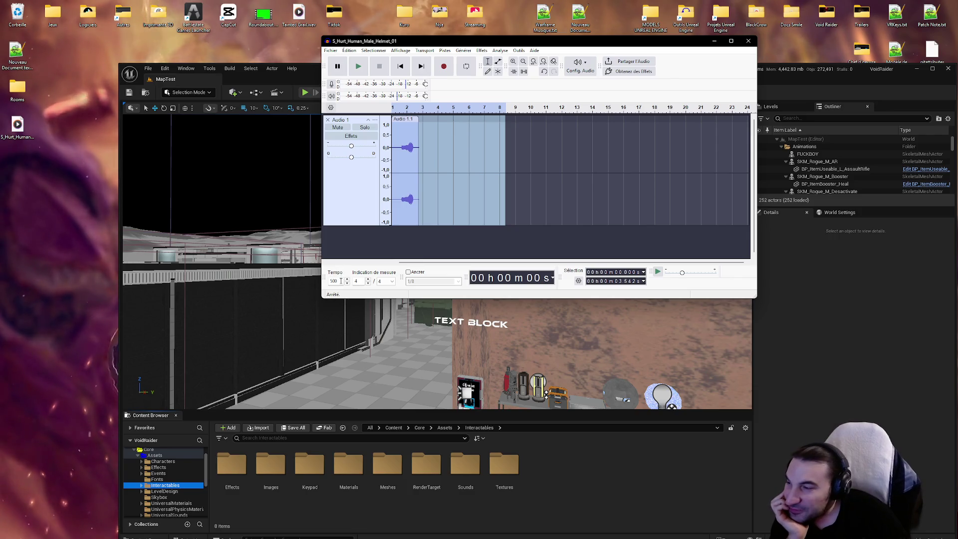
{"action": "type", "text": "120"}
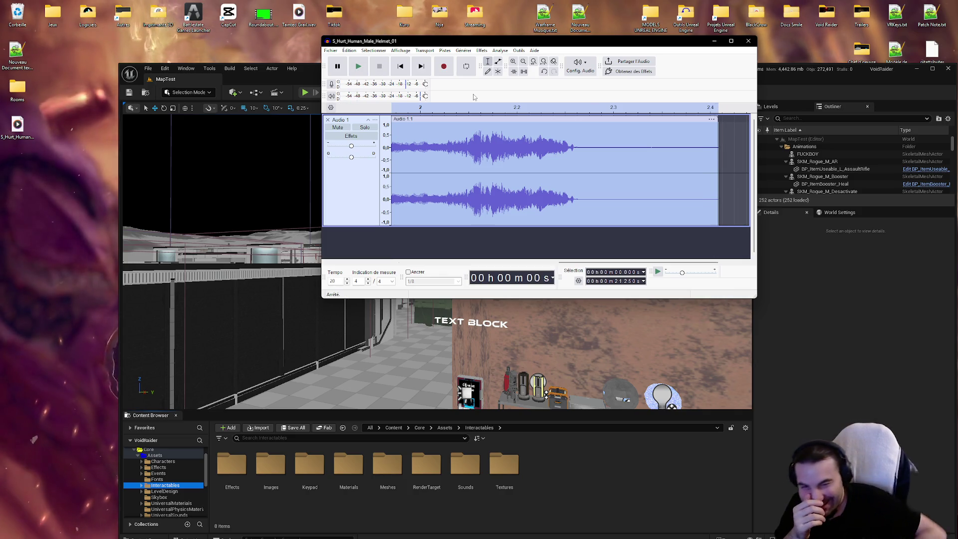
Open the Effets menu for the stretched Audio 1.1 clip.
{"action": "left_click", "coordinate": [481, 51]}
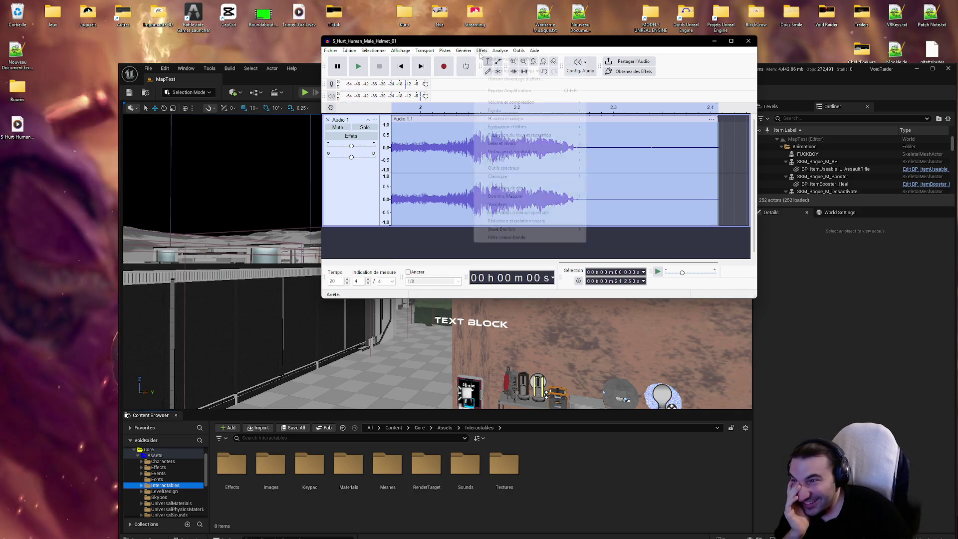
Preview the Phaser effect on the clip, then cancel it.
{"action": "mouse_move", "coordinate": [558, 160]}
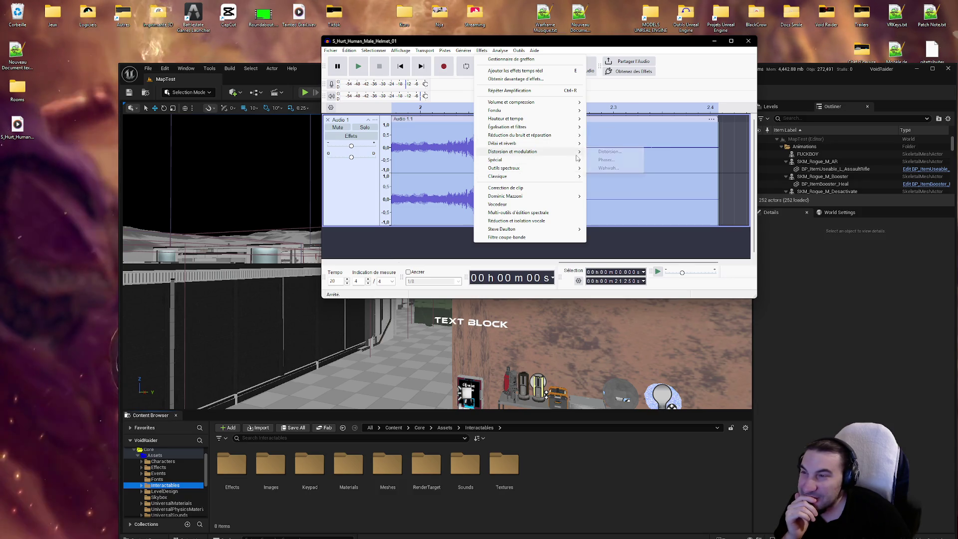
{"action": "left_click", "coordinate": [607, 160]}
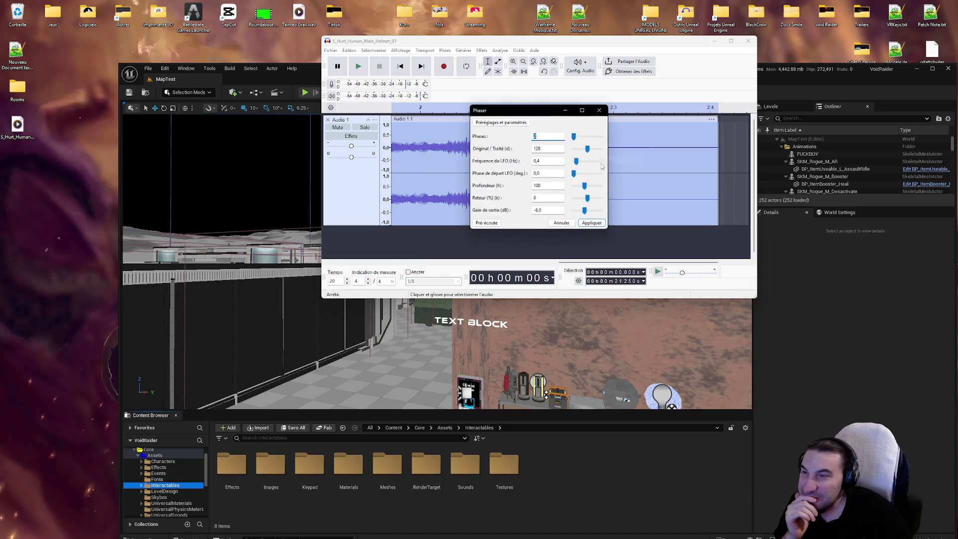
{"action": "left_click", "coordinate": [494, 225]}
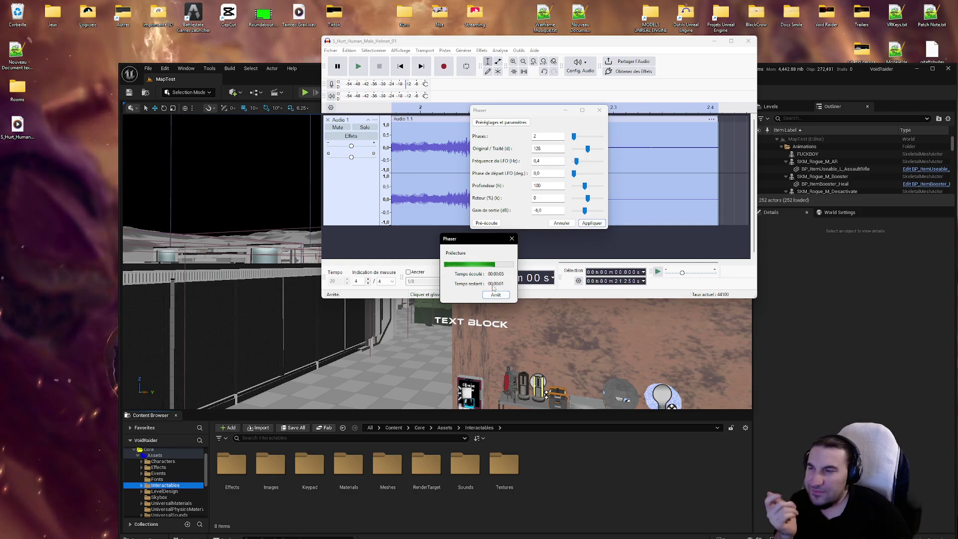
{"action": "left_click", "coordinate": [592, 223]}
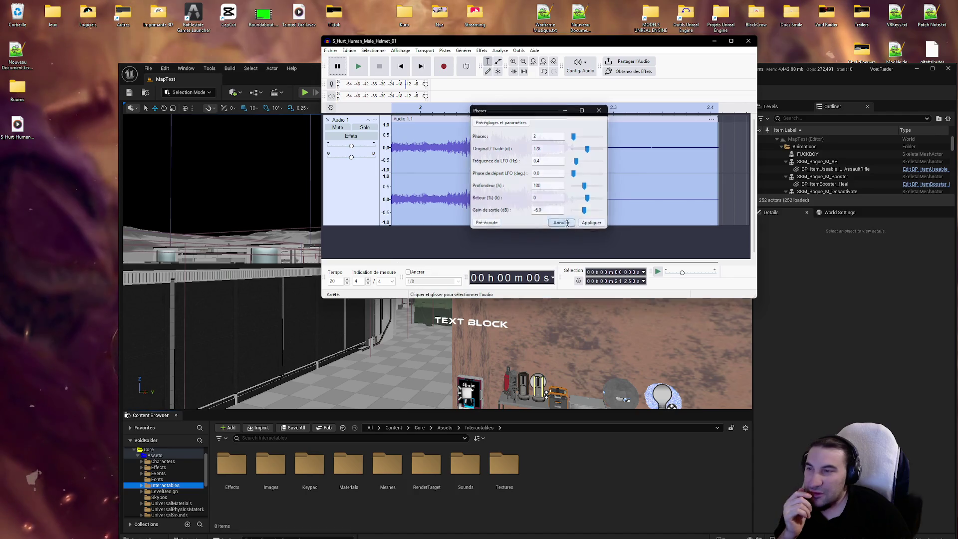
Apply Distorsion with Saturation dure to the clip and play the result.
{"action": "left_click", "coordinate": [481, 51]}
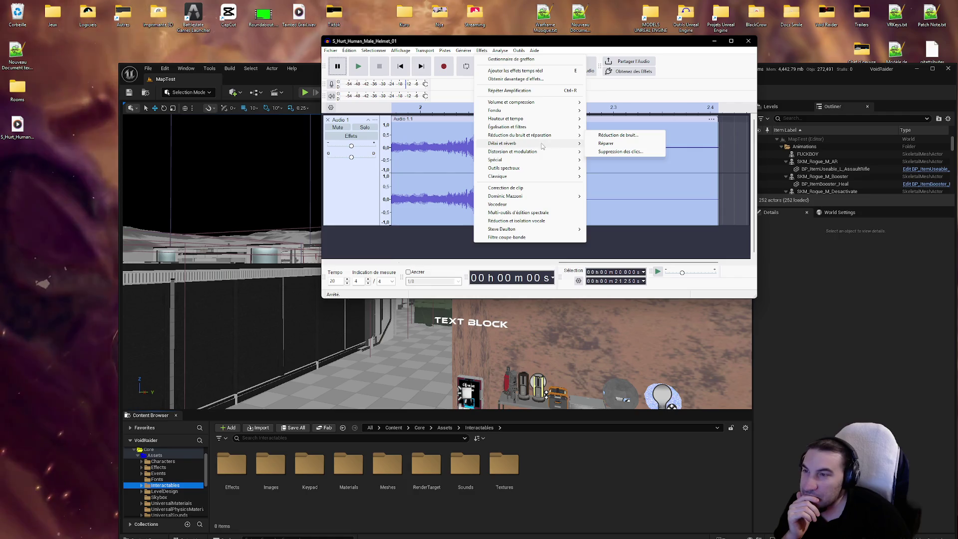
{"action": "mouse_move", "coordinate": [547, 157]}
{"action": "left_click", "coordinate": [609, 152]}
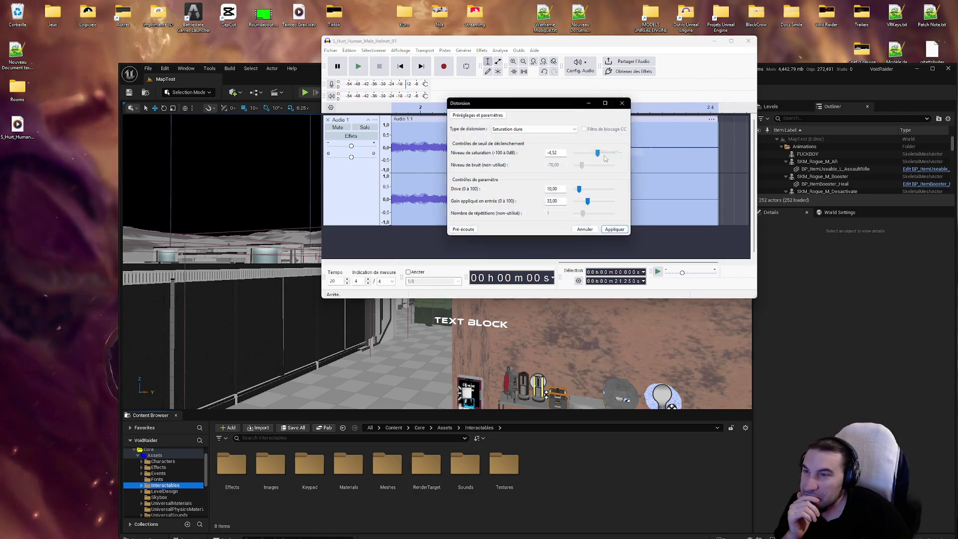
{"action": "left_click", "coordinate": [455, 231]}
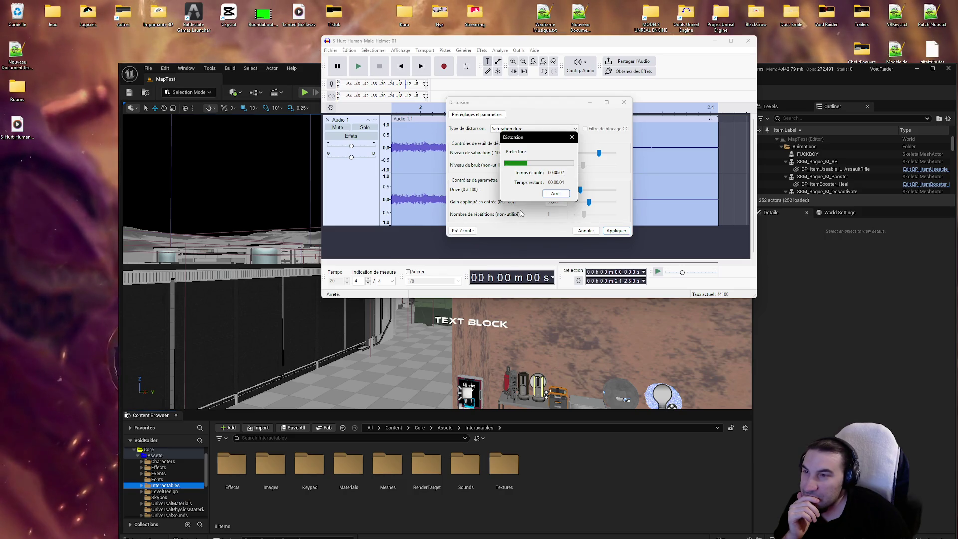
{"action": "left_click", "coordinate": [616, 230]}
{"action": "left_click", "coordinate": [366, 71]}
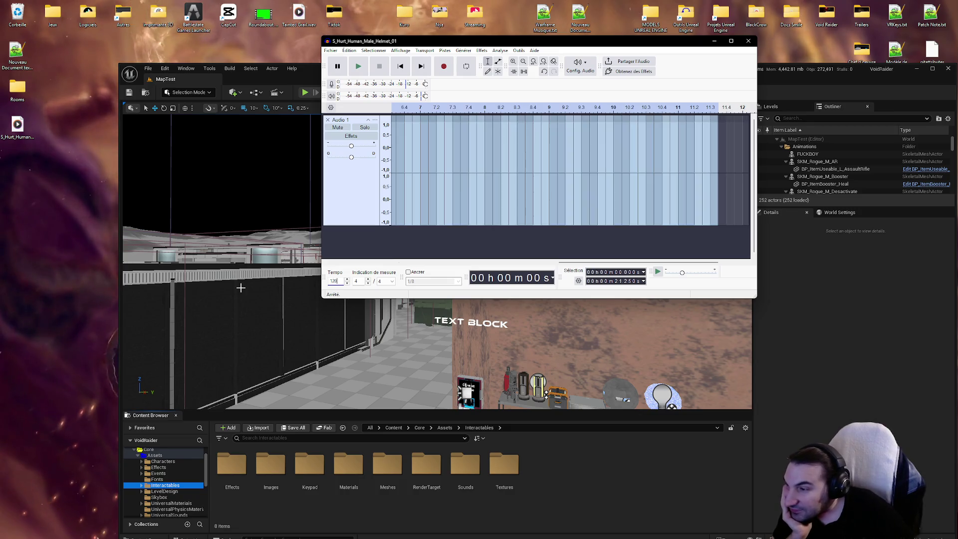
Set the tempo to 120, clear the track selection and scroll back to the clip.
{"action": "type", "text": "0"}
{"action": "left_click", "coordinate": [541, 186]}
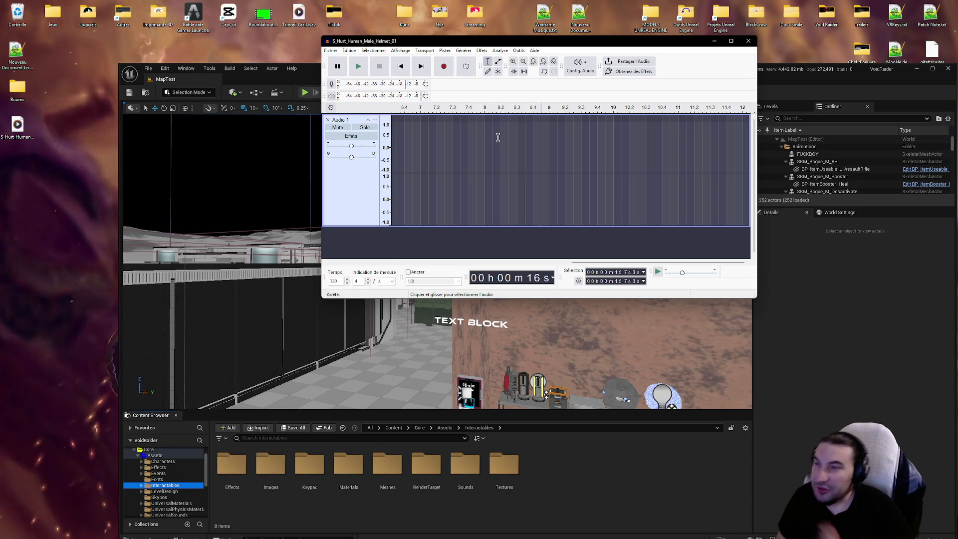
{"action": "scroll", "coordinate": [504, 145], "scroll_direction": "left", "scroll_amount": 10}
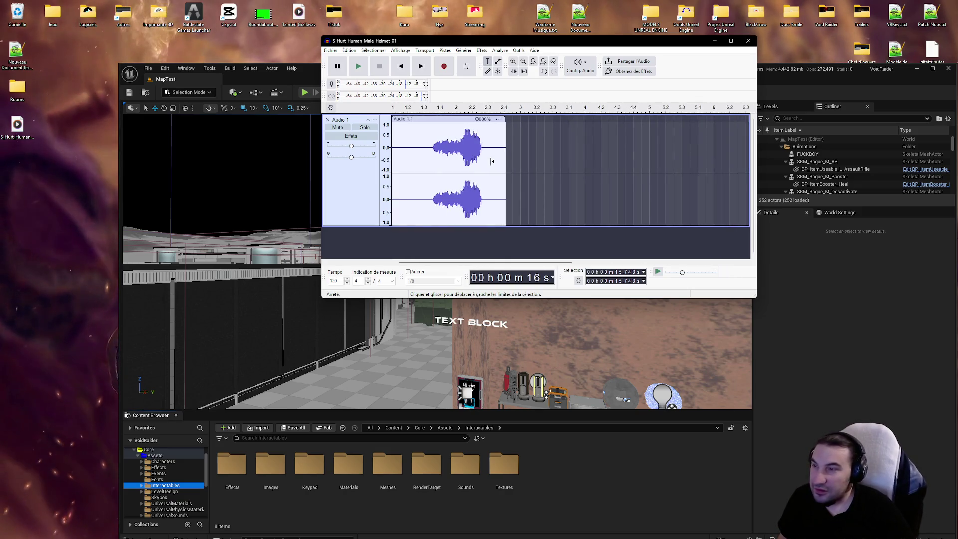
Play the clip at tempo 120 from just before the sound.
{"action": "left_click", "coordinate": [421, 151]}
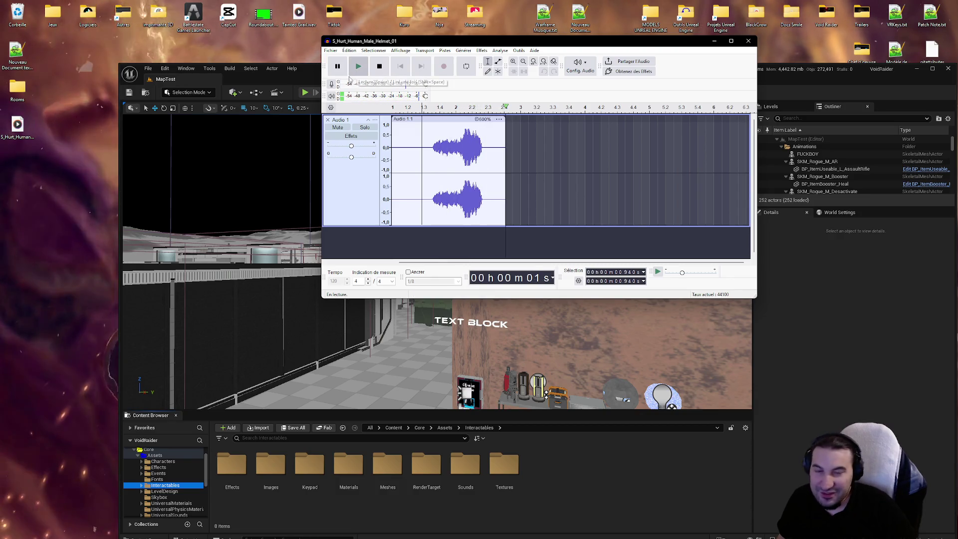
{"action": "left_click", "coordinate": [359, 68]}
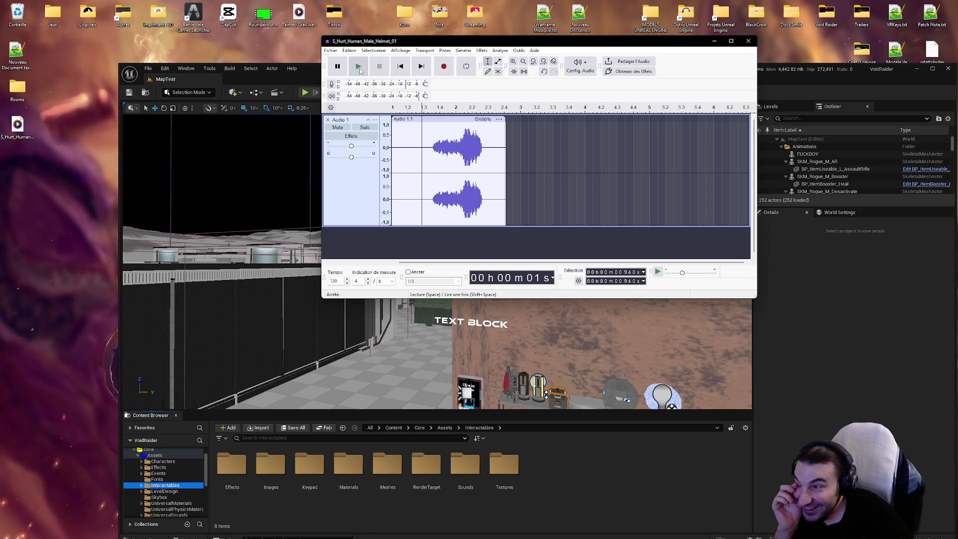
{"action": "left_click", "coordinate": [360, 68]}
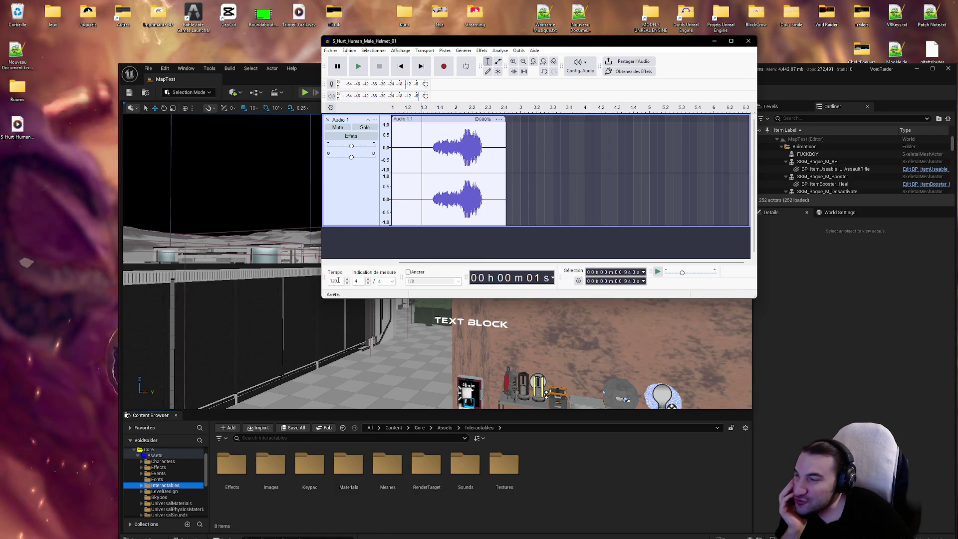
Play the clip at tempo 200, then change the tempo to 80.
{"action": "type", "text": "200"}
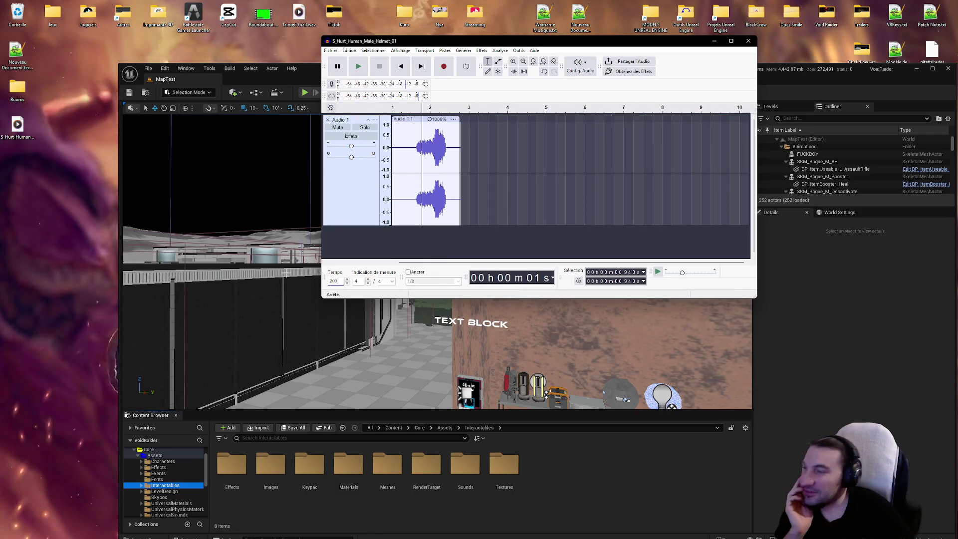
{"action": "key", "text": "Return"}
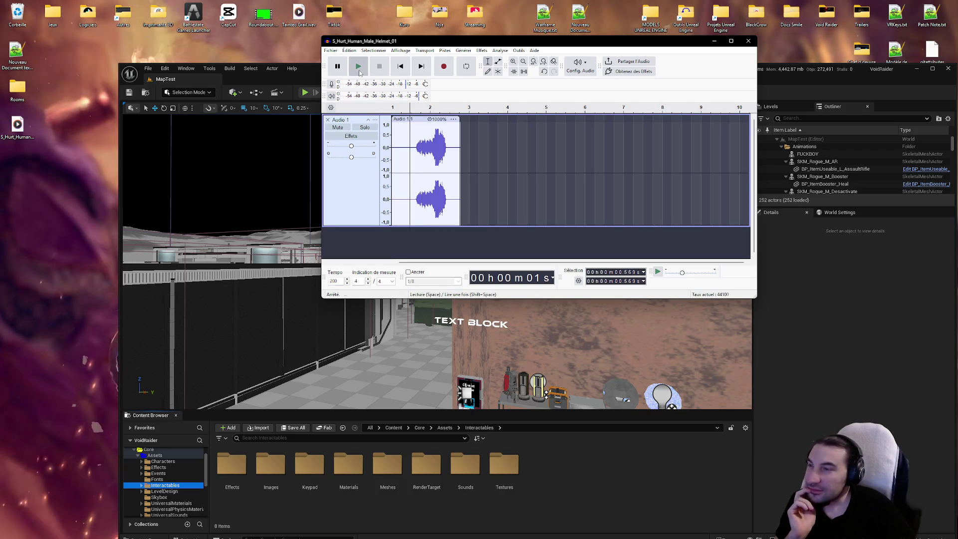
{"action": "left_click", "coordinate": [360, 73]}
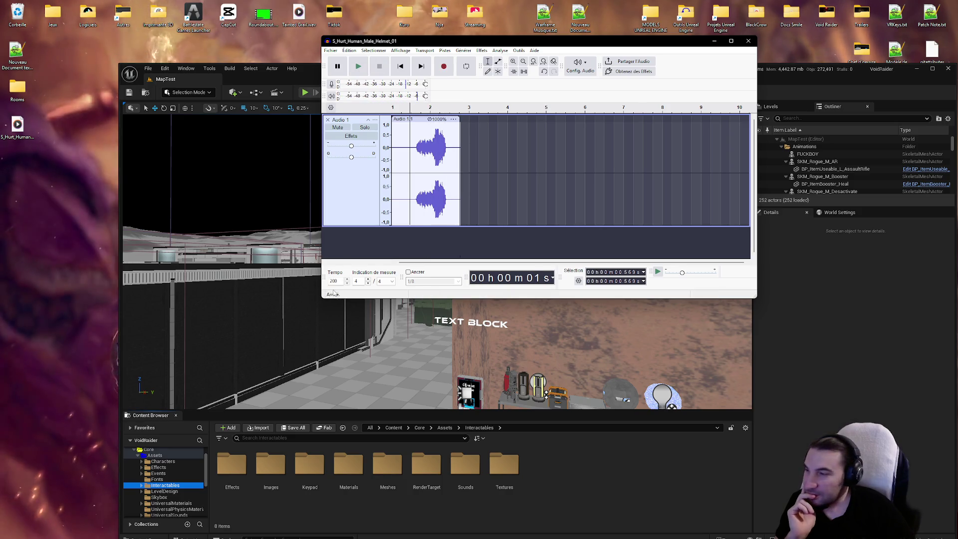
{"action": "double_click", "coordinate": [334, 281]}
{"action": "type", "text": "80"}
{"action": "key", "text": "Return"}
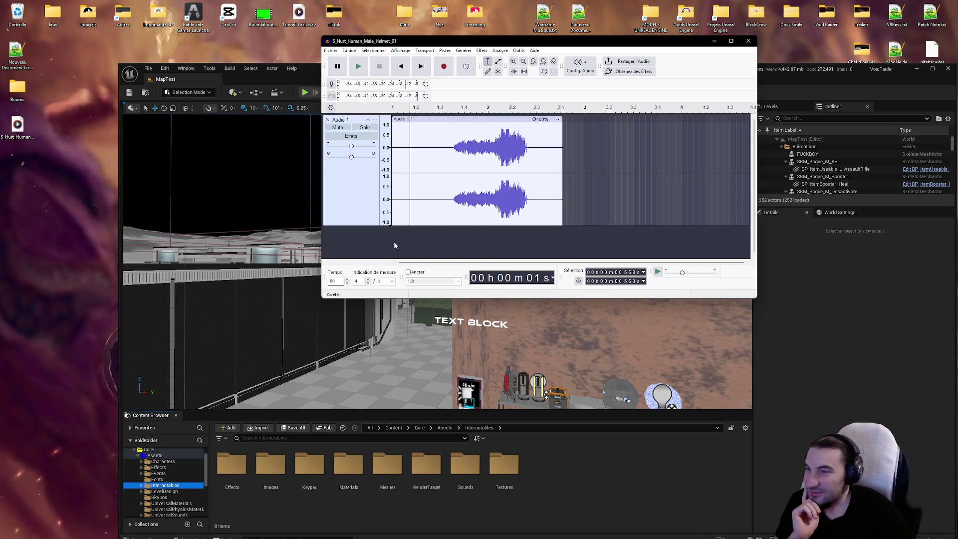
Listen to the hurt clip several times at tempo 80.
{"action": "left_click", "coordinate": [357, 67]}
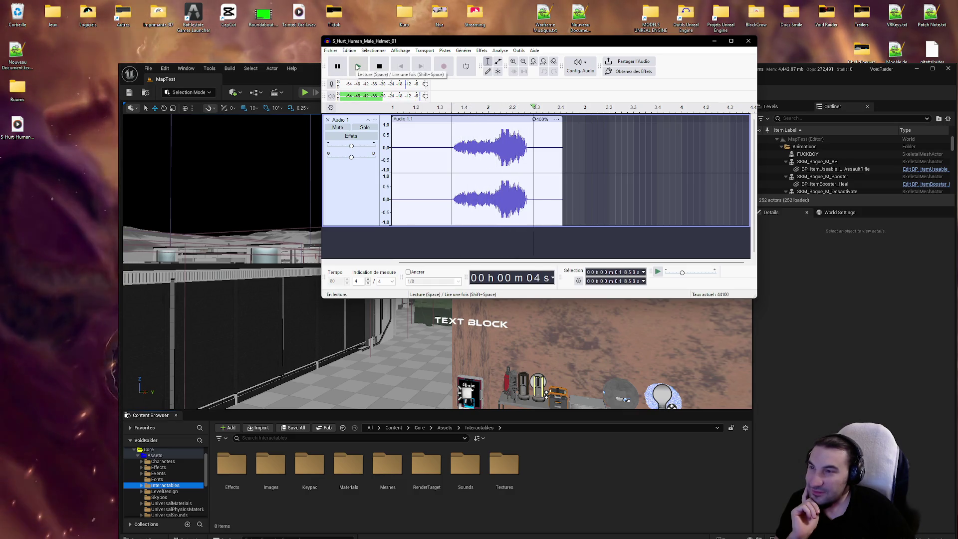
{"action": "left_click", "coordinate": [357, 67]}
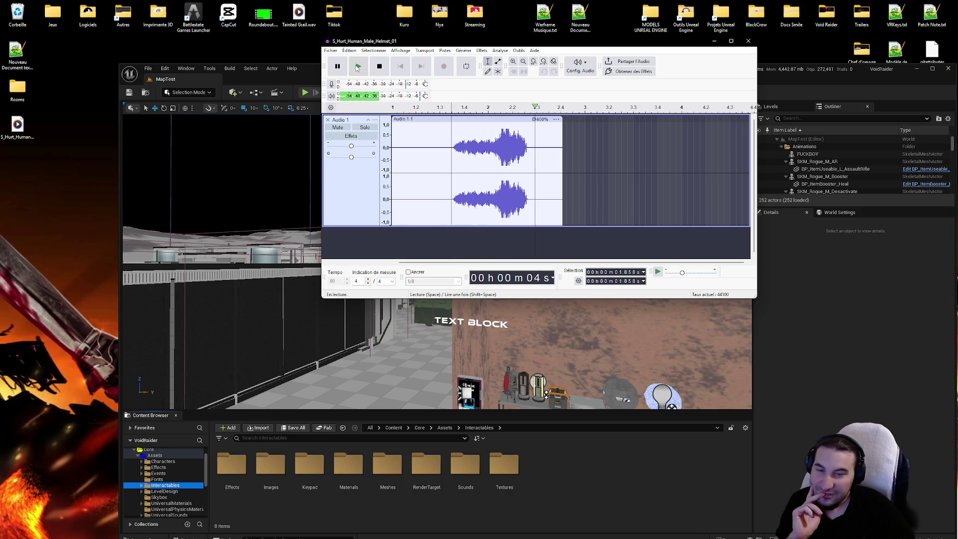
{"action": "left_click", "coordinate": [357, 67]}
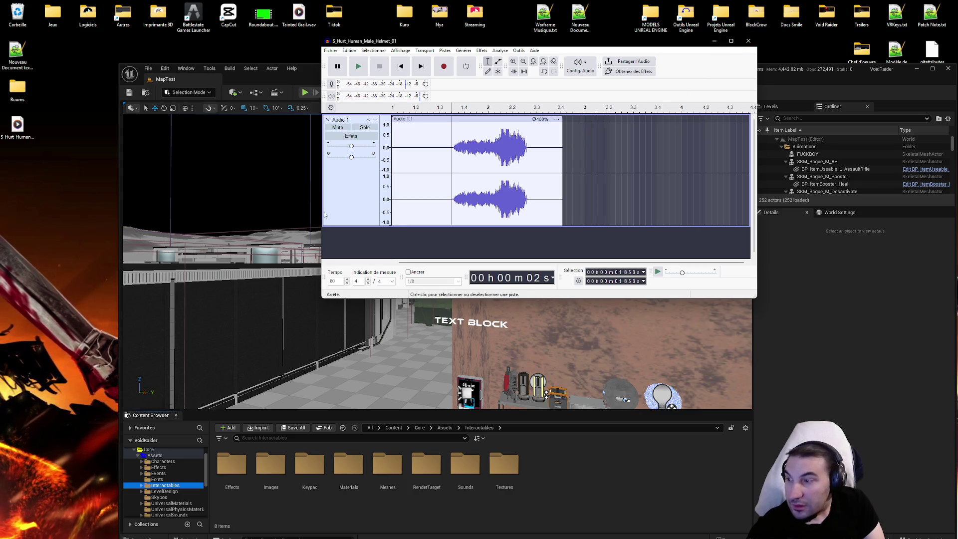
Remove the Audio 1 track so the project is empty.
{"action": "left_click", "coordinate": [328, 120]}
{"action": "left_click", "coordinate": [388, 537]}
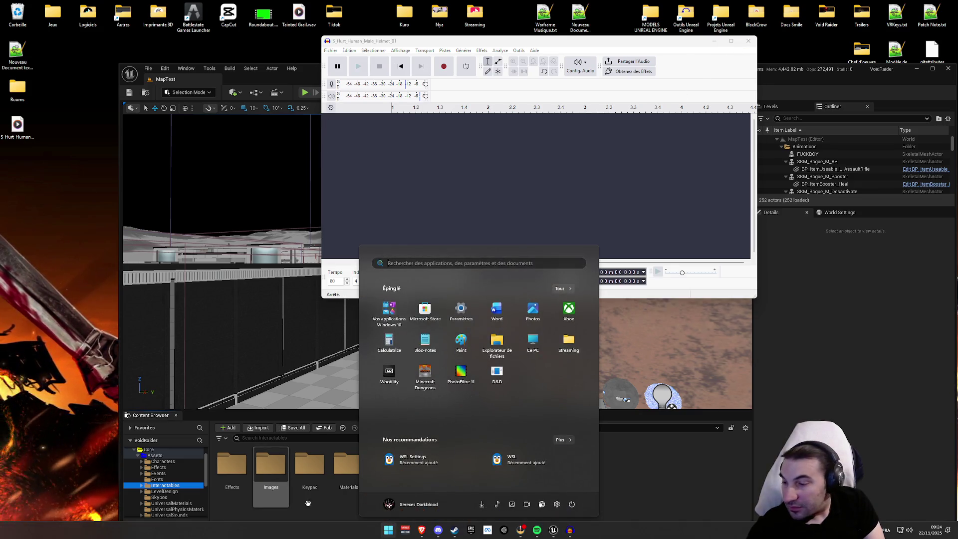
{"action": "left_click", "coordinate": [426, 527]}
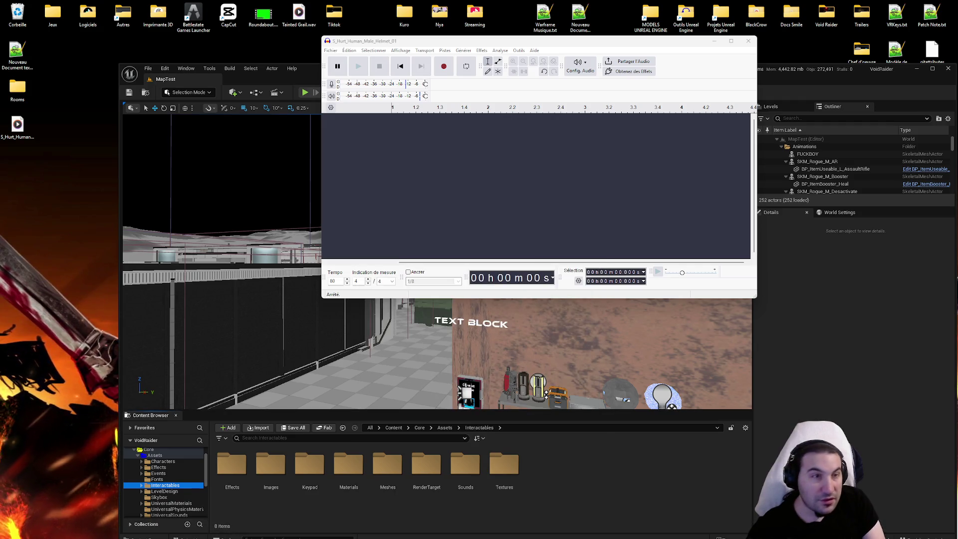
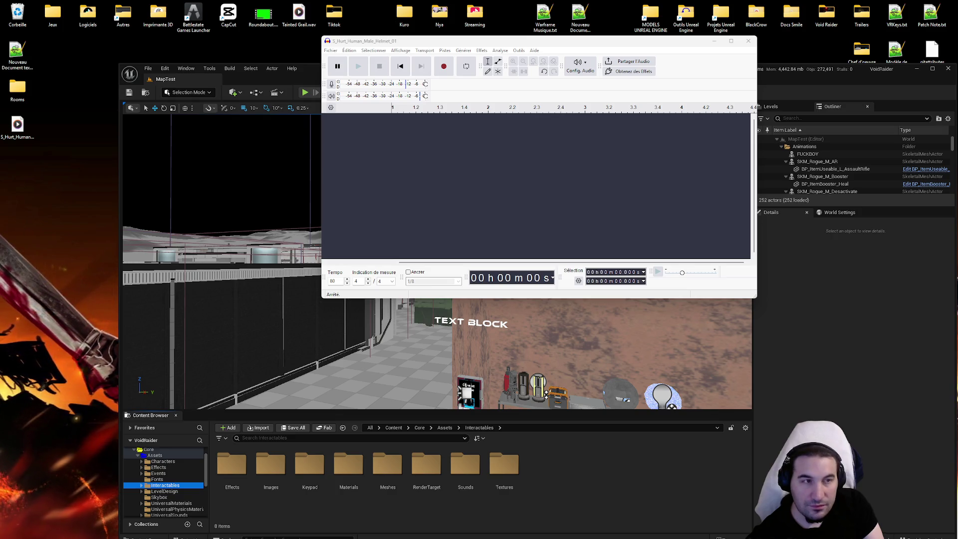
Import S_Hurt_Human_Male_Helmet_01, then remove that track again and restore the window.
{"action": "left_click_drag", "start_coordinate": [18, 127], "coordinate": [349, 190]}
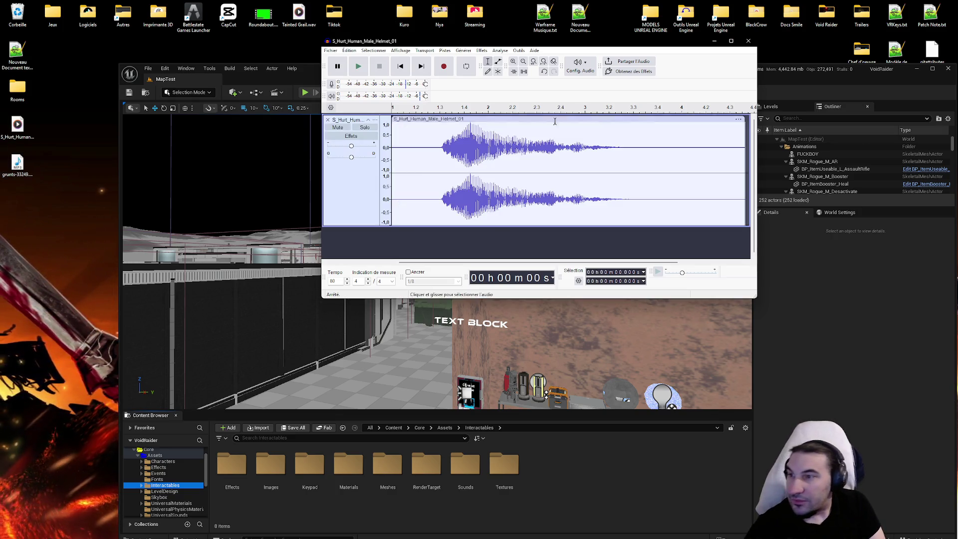
{"action": "double_click", "coordinate": [619, 42]}
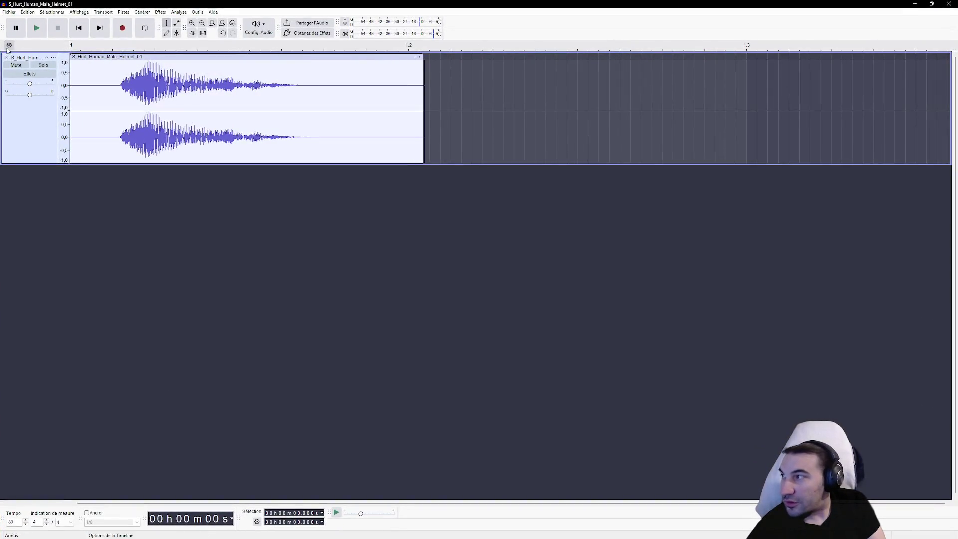
{"action": "left_click", "coordinate": [6, 57]}
{"action": "double_click", "coordinate": [283, 6]}
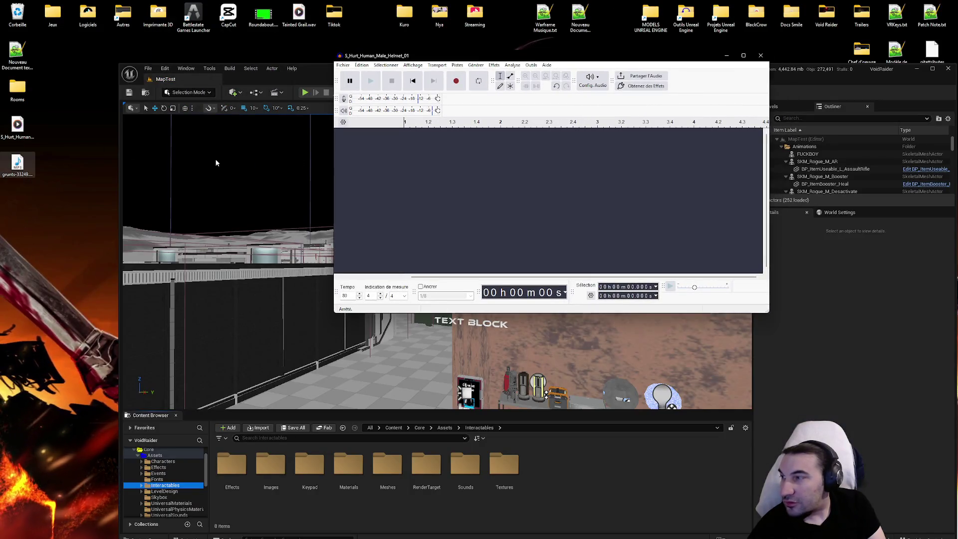
Import the grunts-33249 recording into a maximized window and zoom in on it.
{"action": "left_click_drag", "start_coordinate": [18, 165], "coordinate": [374, 189]}
{"action": "double_click", "coordinate": [499, 55]}
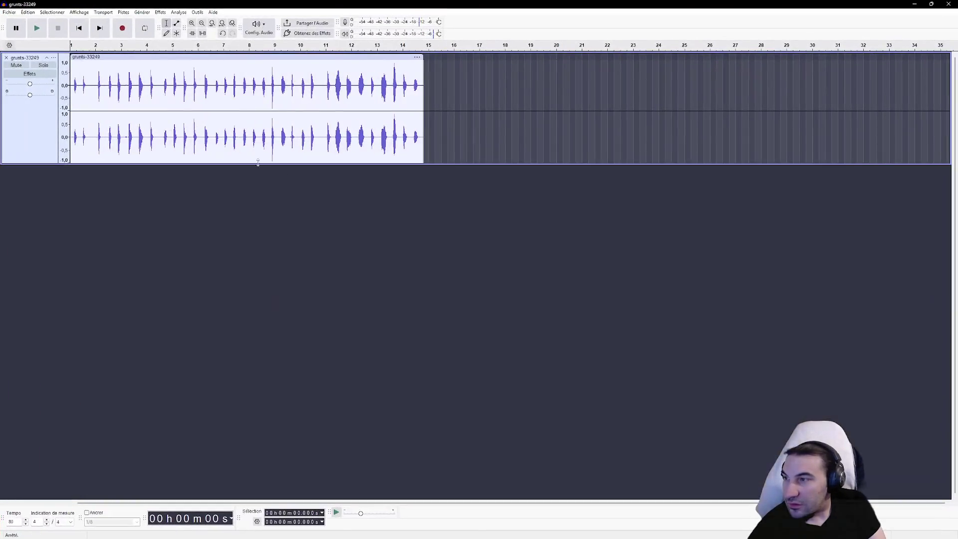
{"action": "scroll", "coordinate": [85, 101], "scroll_direction": "up", "scroll_amount": 2, "text": "ctrl"}
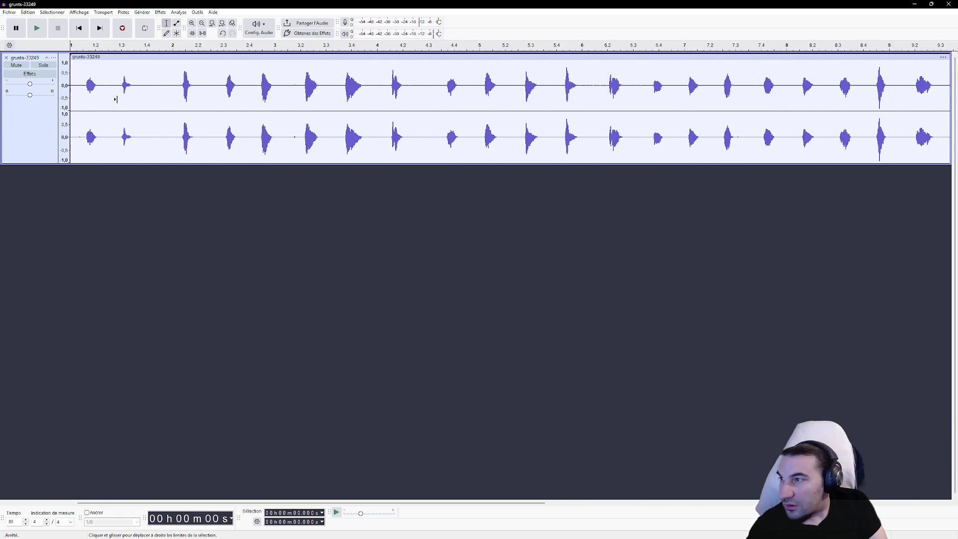
{"action": "scroll", "coordinate": [120, 99], "scroll_direction": "up", "scroll_amount": 1, "text": "ctrl"}
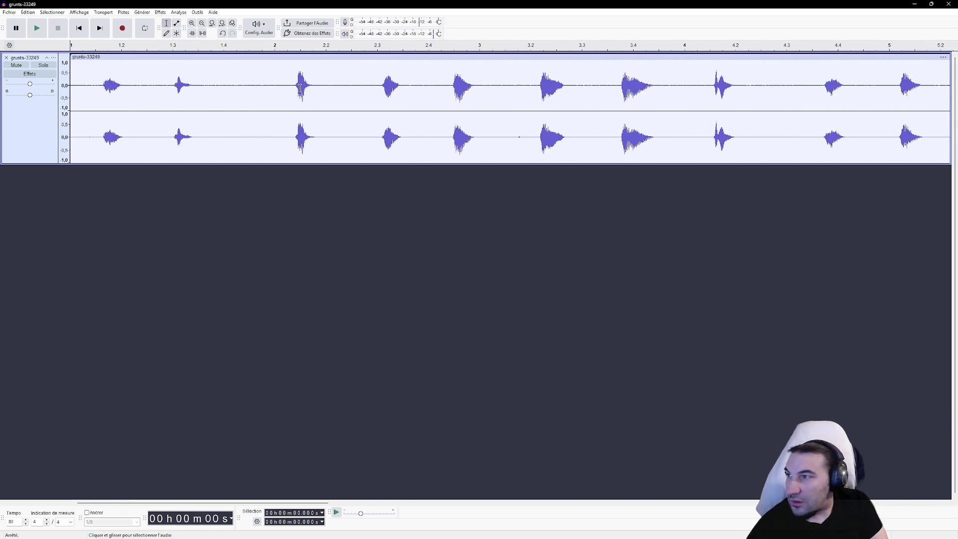
Delete the audio before and after the first grunt so only that grunt remains.
{"action": "left_click_drag", "start_coordinate": [295, 87], "coordinate": [72, 110]}
{"action": "key", "text": "Delete"}
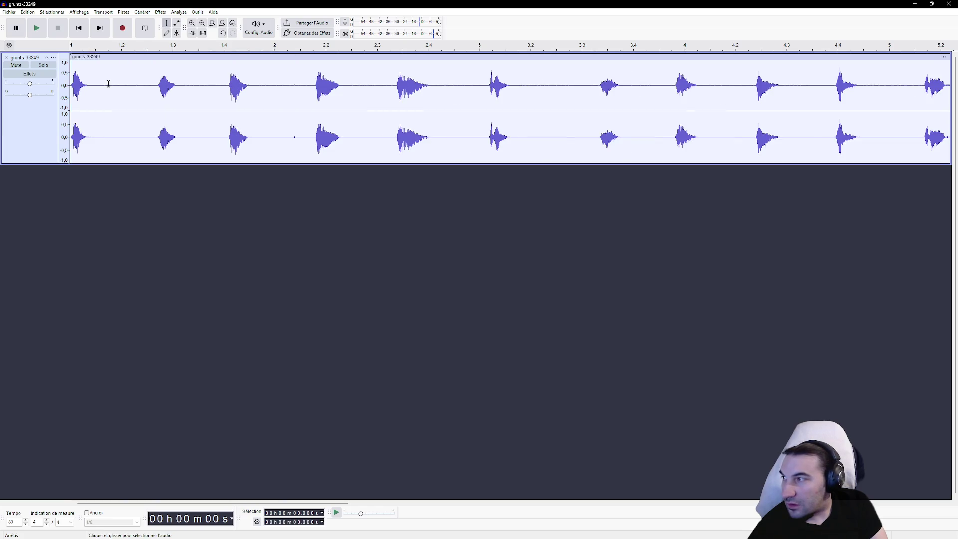
{"action": "scroll", "coordinate": [100, 93], "scroll_direction": "down", "scroll_amount": 3, "text": "ctrl"}
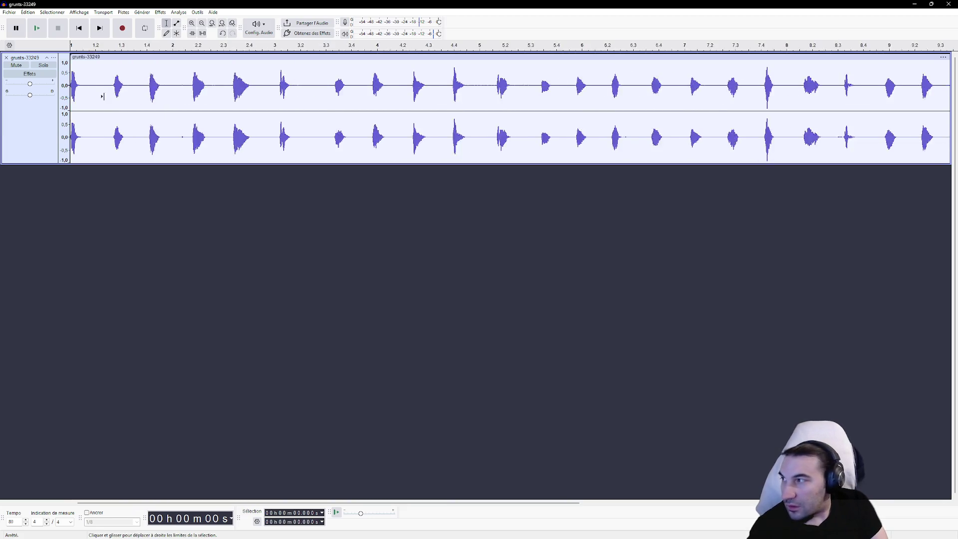
{"action": "left_click", "coordinate": [85, 84]}
{"action": "key", "text": "shift+End"}
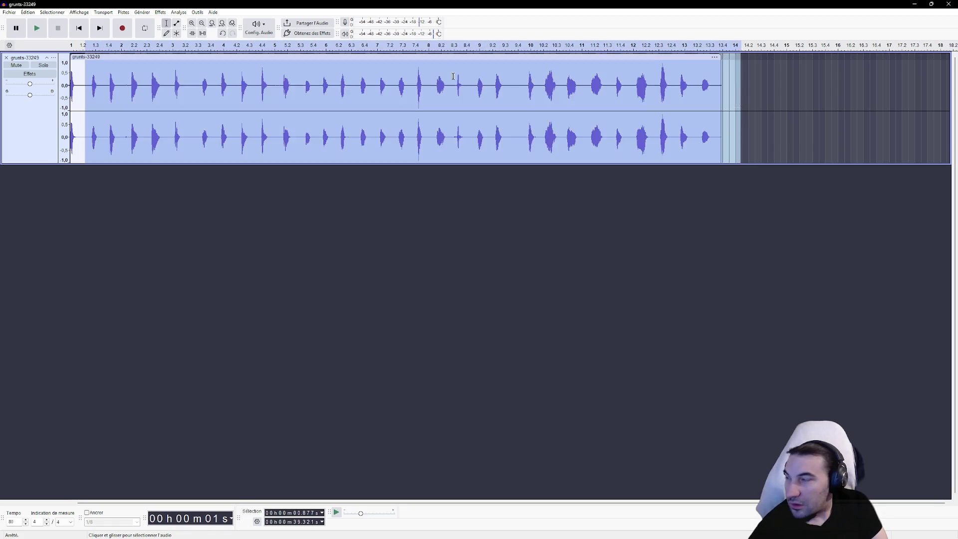
{"action": "key", "text": "Delete"}
{"action": "left_click", "coordinate": [9, 11]}
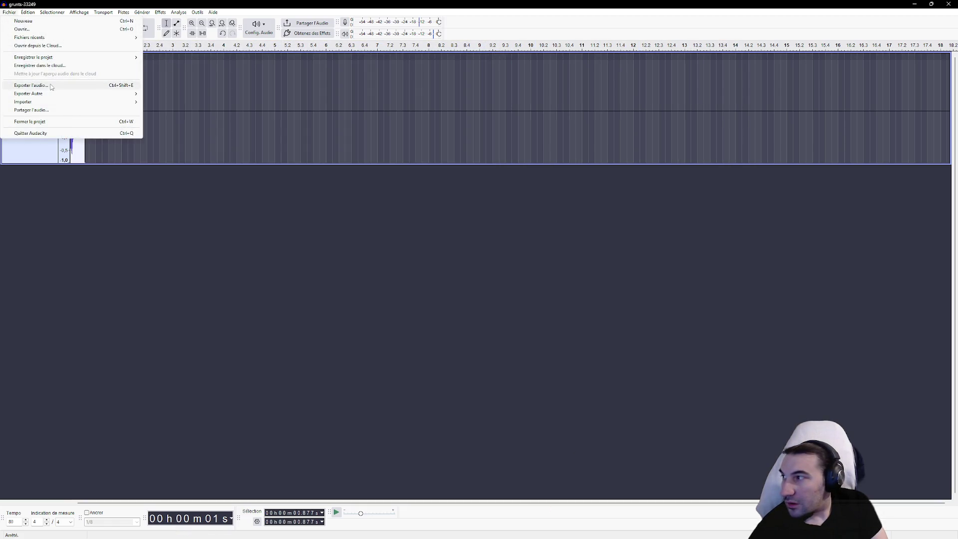
Export the grunt to the Desktop as S_Hurt_Human_Male_Helmet_01.wav, replacing the existing file.
{"action": "left_click", "coordinate": [53, 86]}
{"action": "left_click", "coordinate": [571, 221]}
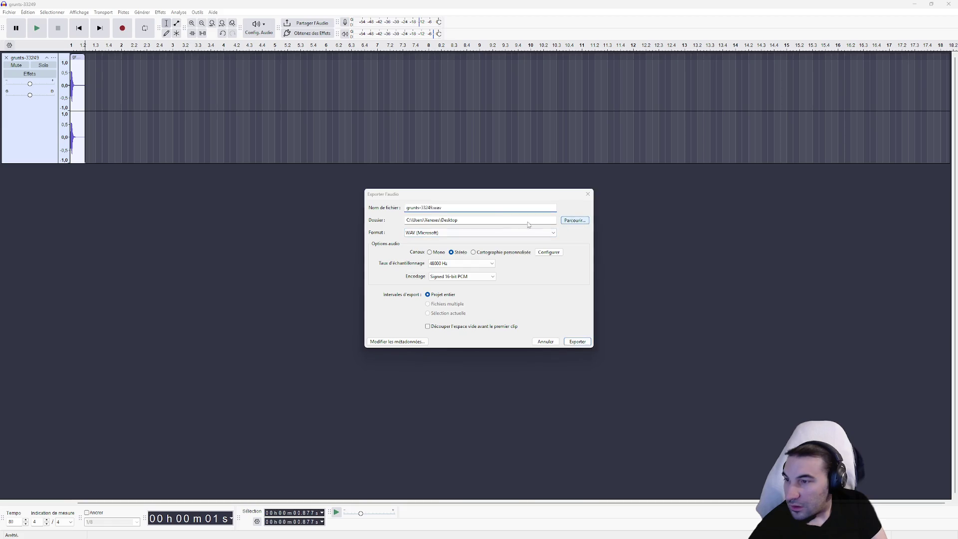
{"action": "left_click", "coordinate": [397, 254]}
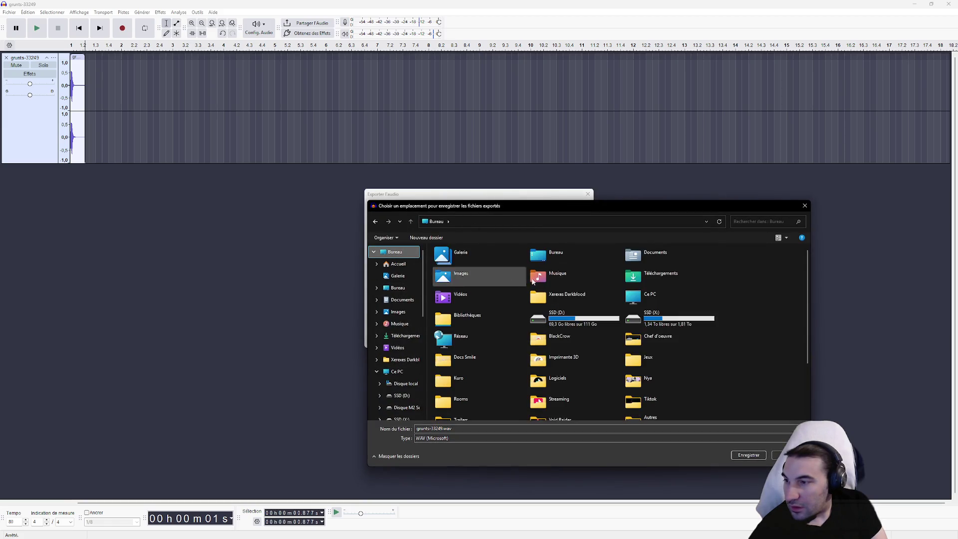
{"action": "scroll", "coordinate": [564, 309], "scroll_direction": "down", "scroll_amount": 3}
{"action": "left_click", "coordinate": [470, 414]}
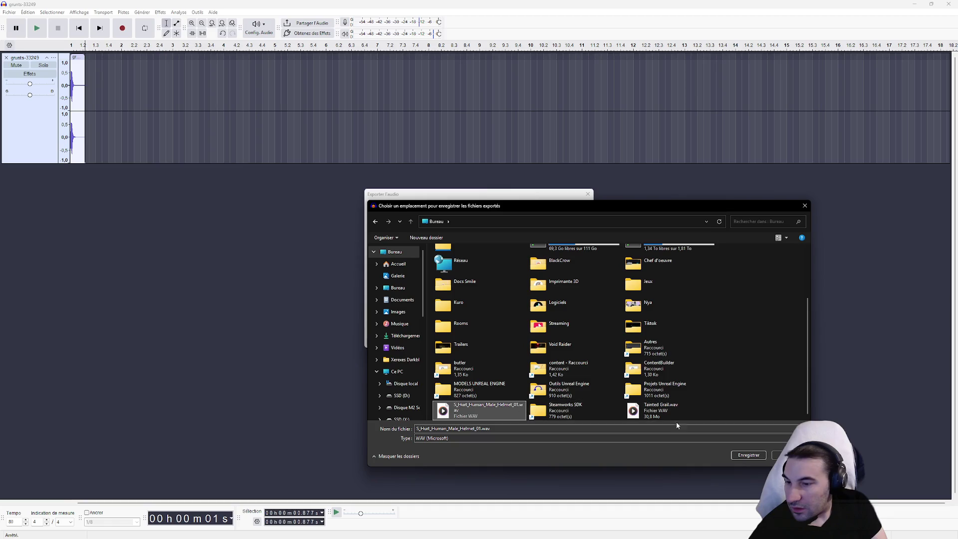
{"action": "left_click", "coordinate": [746, 455]}
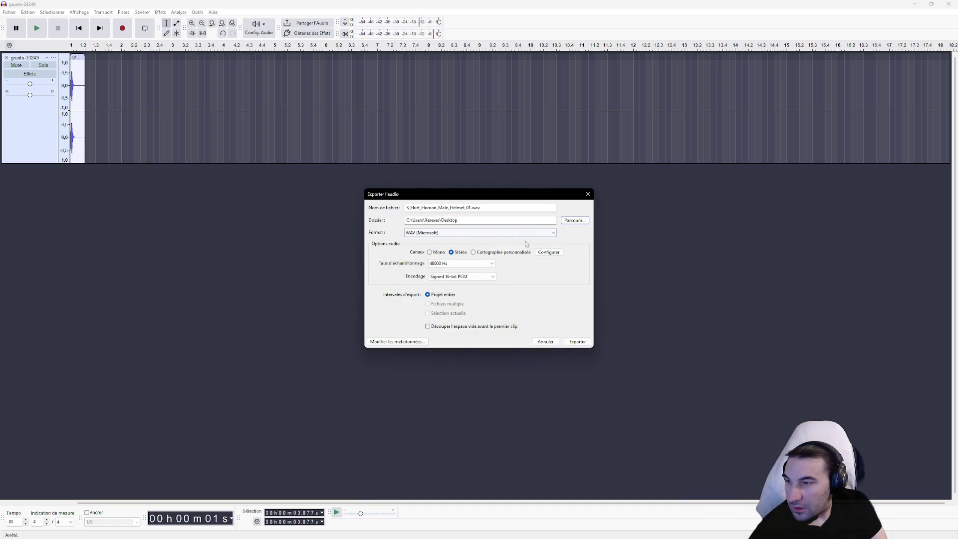
{"action": "left_click", "coordinate": [566, 343]}
{"action": "left_click", "coordinate": [533, 275]}
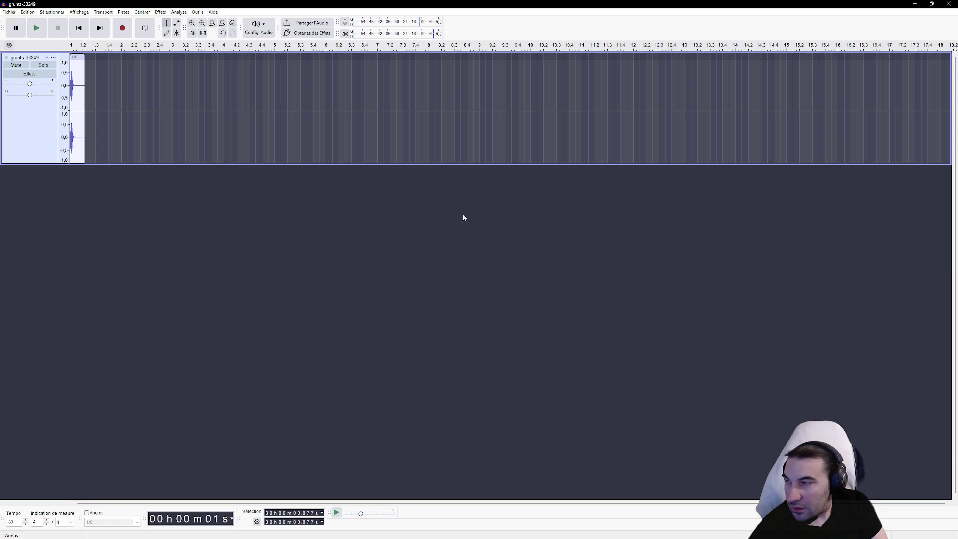
Remove the grunt track and import the exported hurt WAV back into Audacity.
{"action": "left_click", "coordinate": [6, 57]}
{"action": "key", "text": "super+Down"}
{"action": "left_click_drag", "start_coordinate": [17, 127], "coordinate": [175, 149]}
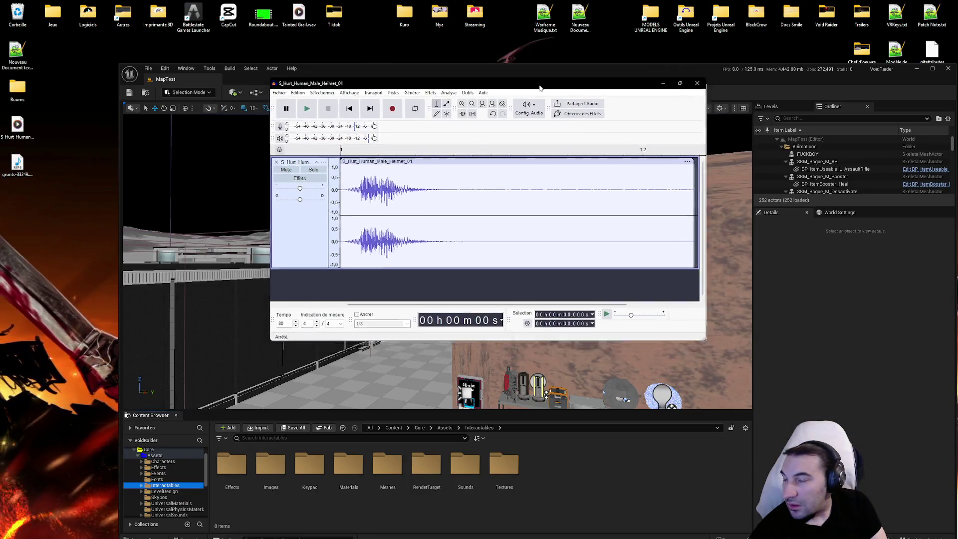
Maximize the window, set the tempo to 120 and play the clip.
{"action": "key", "text": "super+Up"}
{"action": "left_click_drag", "start_coordinate": [14, 521], "coordinate": [2, 518]}
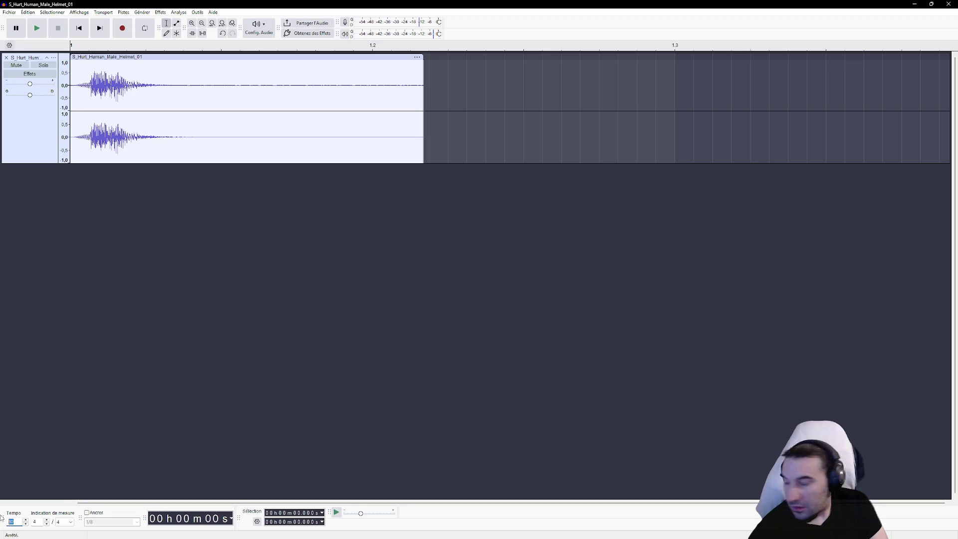
{"action": "key", "text": "Return"}
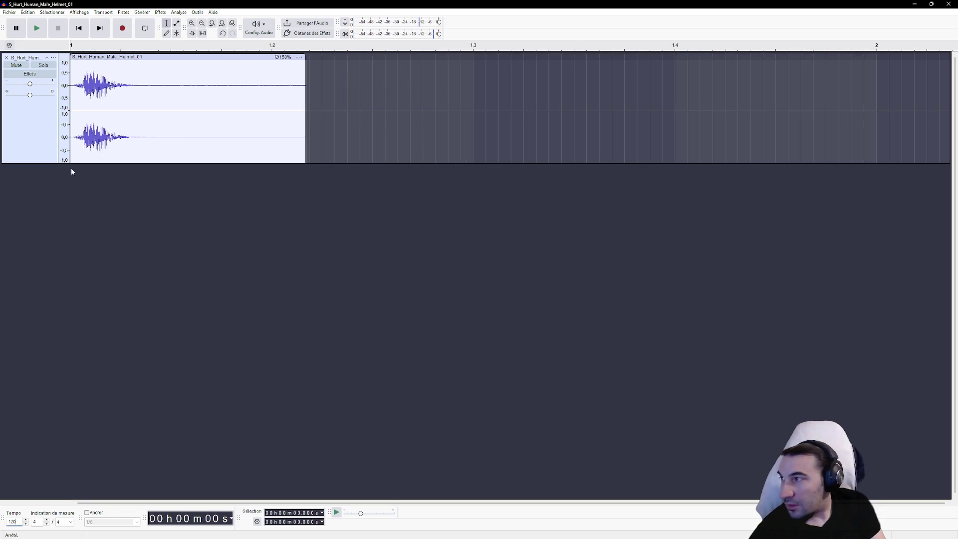
{"action": "left_click", "coordinate": [72, 85]}
{"action": "left_click", "coordinate": [36, 30]}
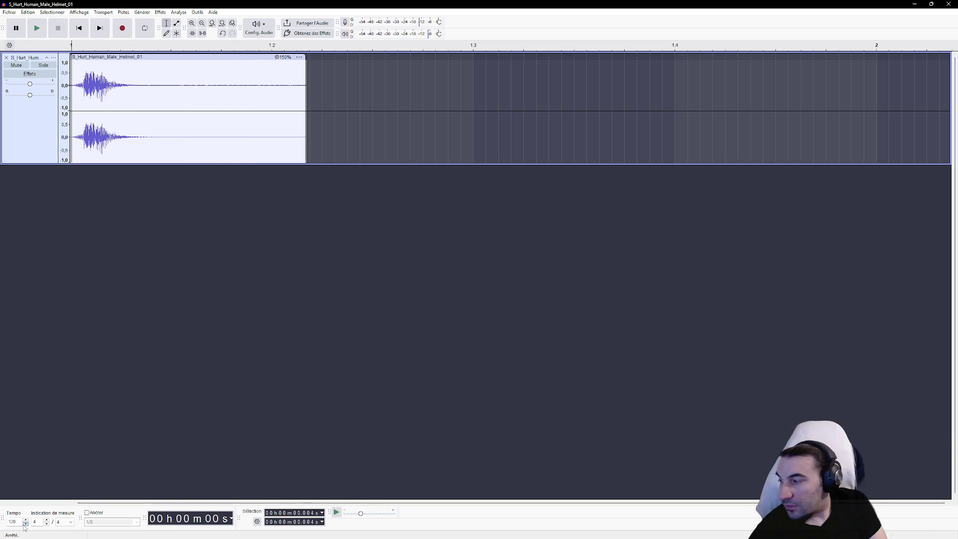
Try tempo values of 60 and 100, then set the tempo back to 80.
{"action": "left_click", "coordinate": [17, 521]}
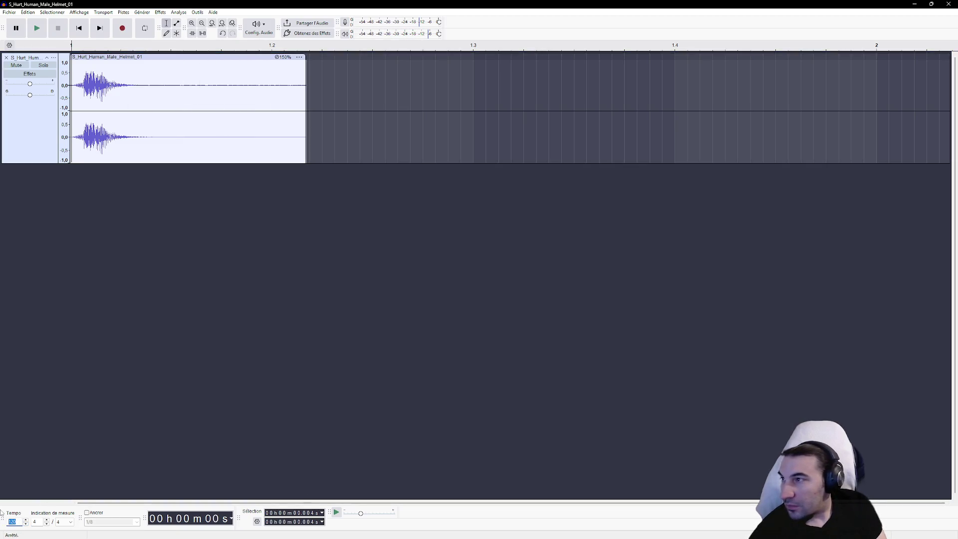
{"action": "type", "text": "600"}
{"action": "key", "text": "BackSpace"}
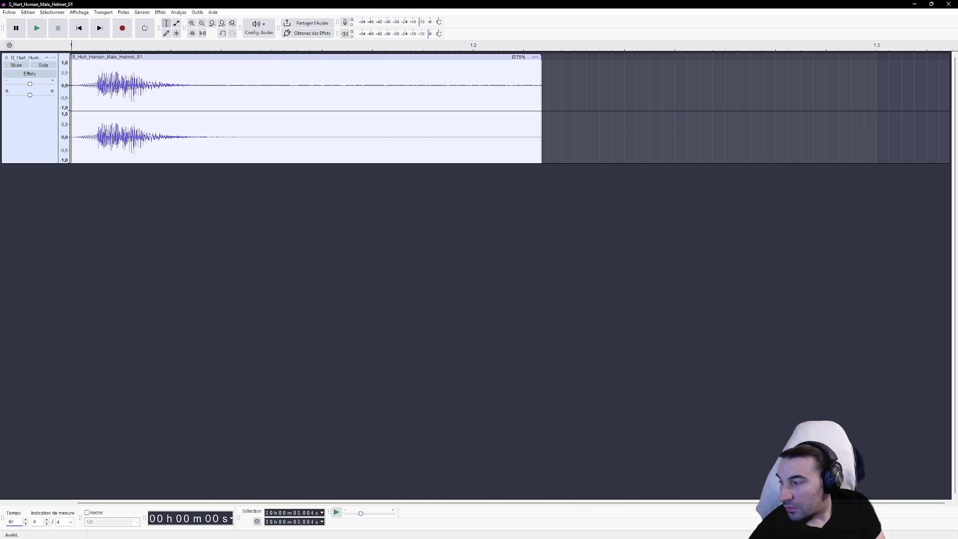
{"action": "type", "text": "00"}
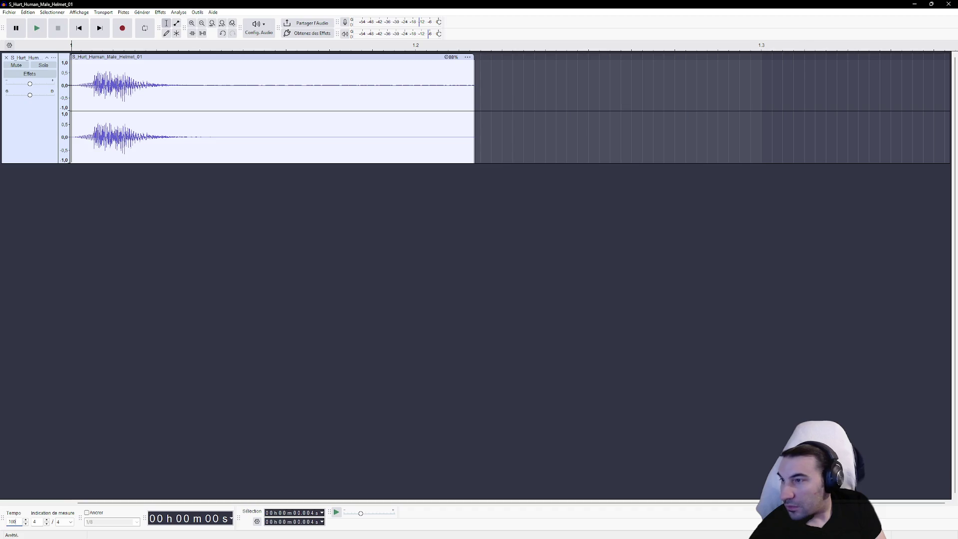
{"action": "key", "text": "Return"}
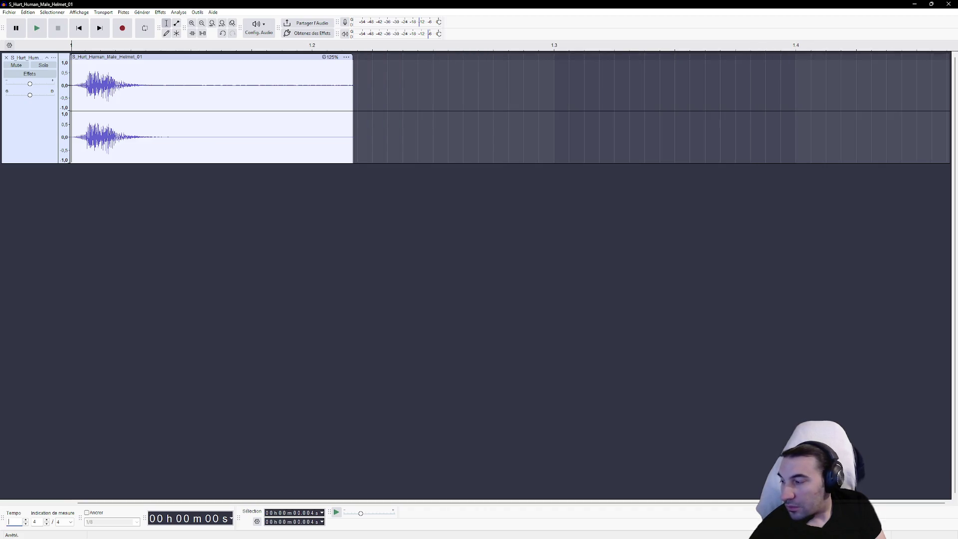
{"action": "type", "text": "80"}
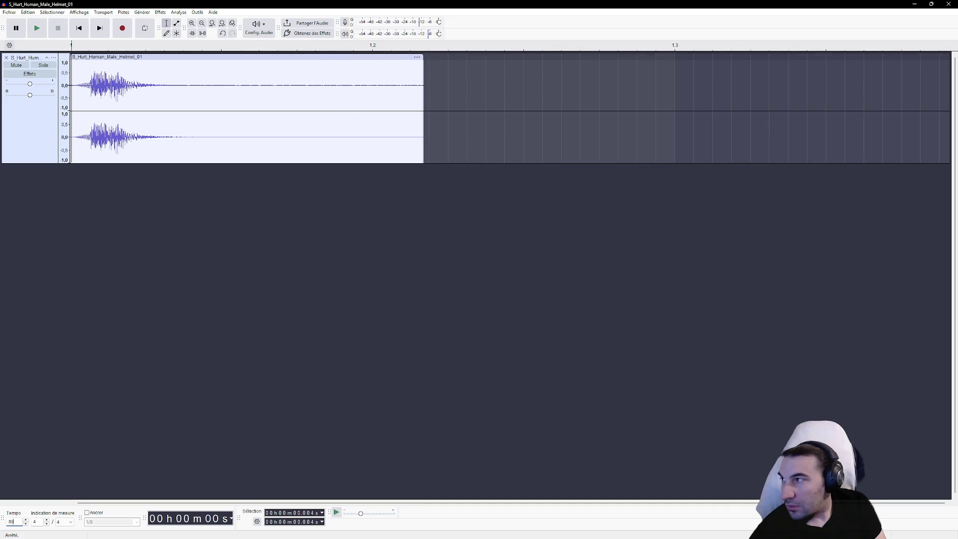
Select the whole track and play it repeatedly to audition the trimmed grunt.
{"action": "left_click", "coordinate": [73, 86]}
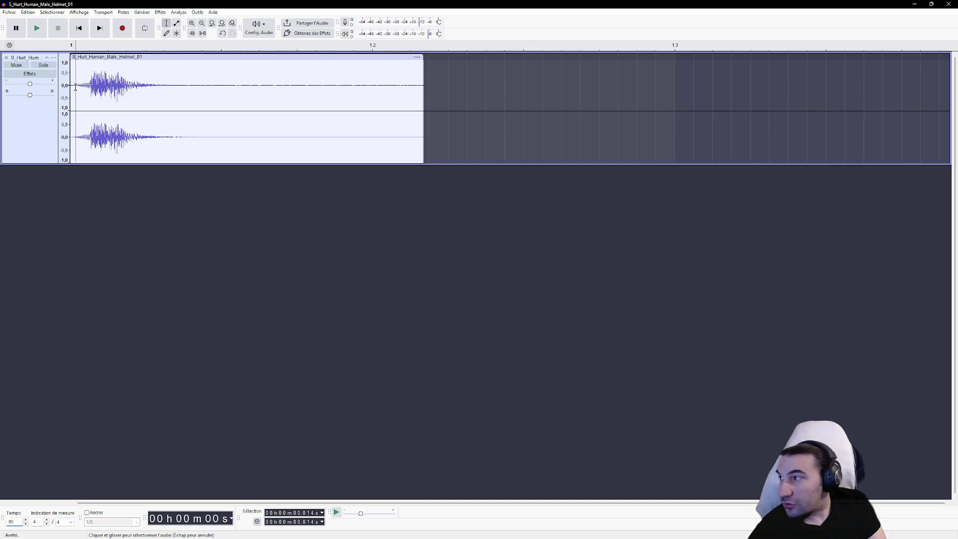
{"action": "left_click", "coordinate": [37, 28]}
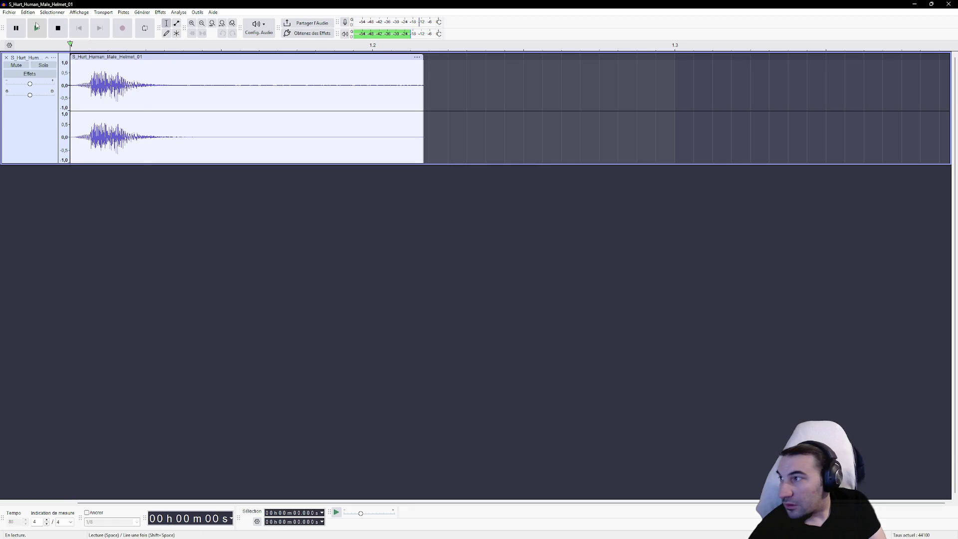
{"action": "left_click", "coordinate": [37, 28]}
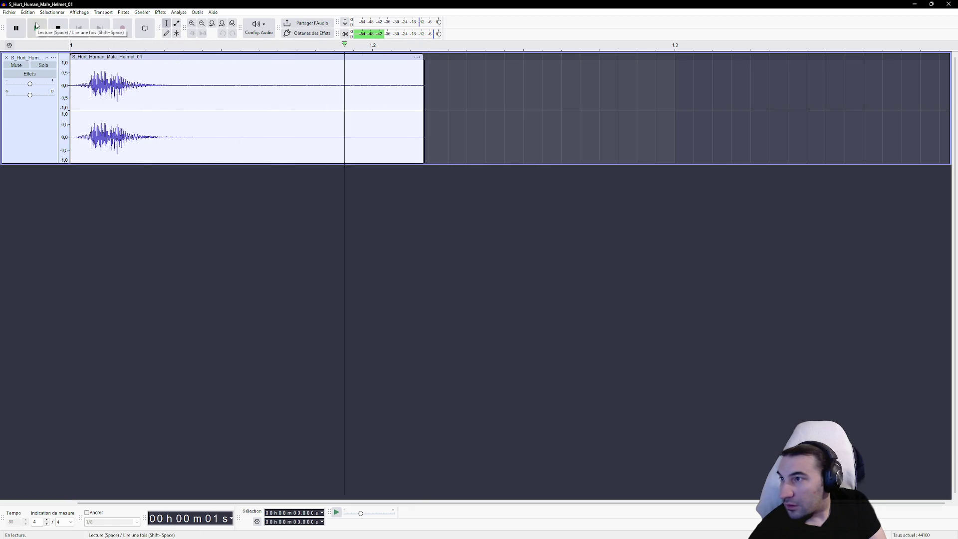
{"action": "left_click", "coordinate": [36, 28]}
{"action": "left_click", "coordinate": [36, 27]}
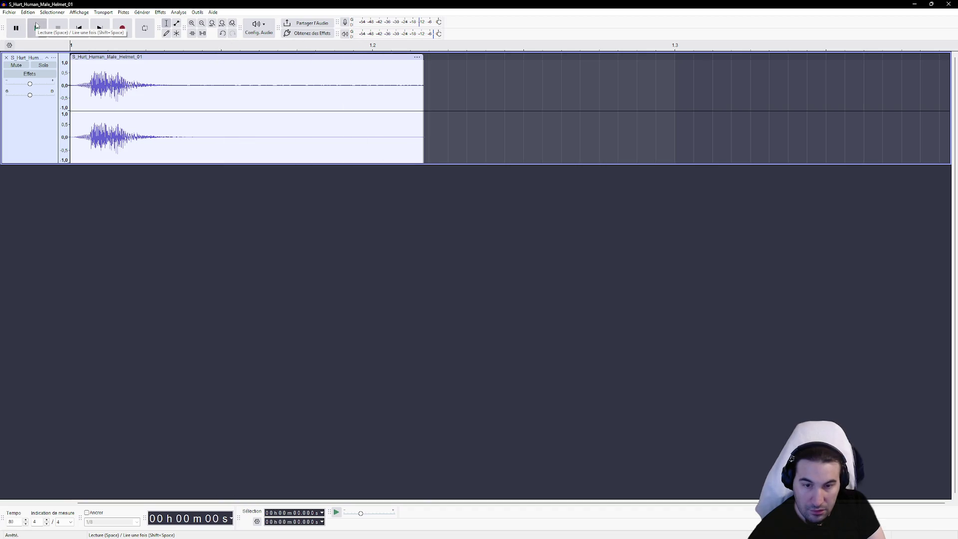
{"action": "left_click", "coordinate": [36, 27]}
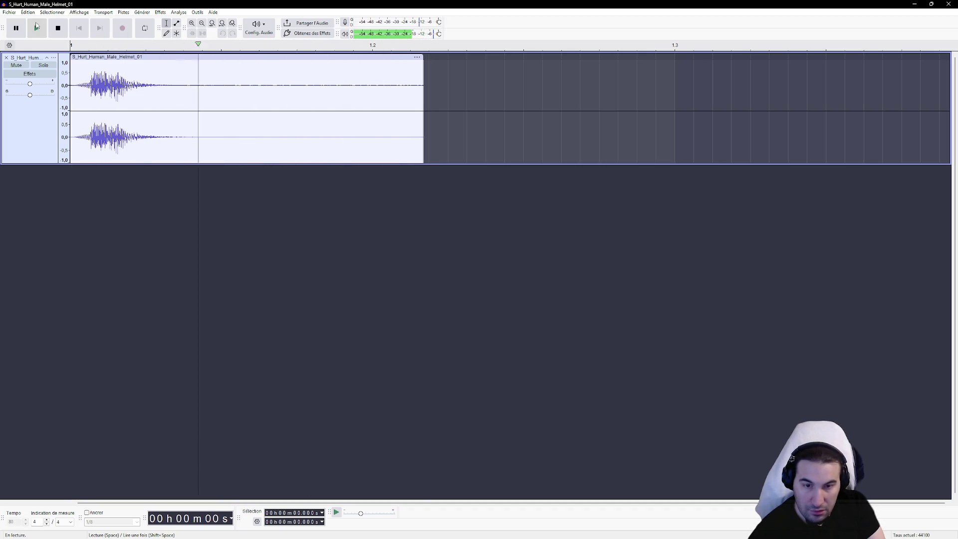
{"action": "left_click", "coordinate": [37, 28]}
{"action": "left_click", "coordinate": [36, 27]}
{"action": "left_click", "coordinate": [36, 28]}
{"action": "left_click", "coordinate": [7, 12]}
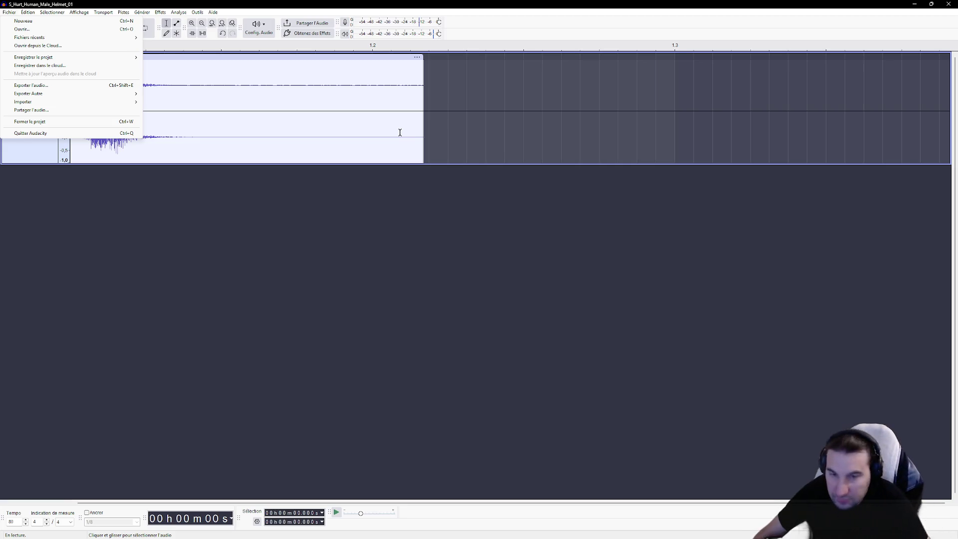
Capture a Noise Reduction profile from the quiet tail after the grunt.
{"action": "left_click", "coordinate": [302, 94]}
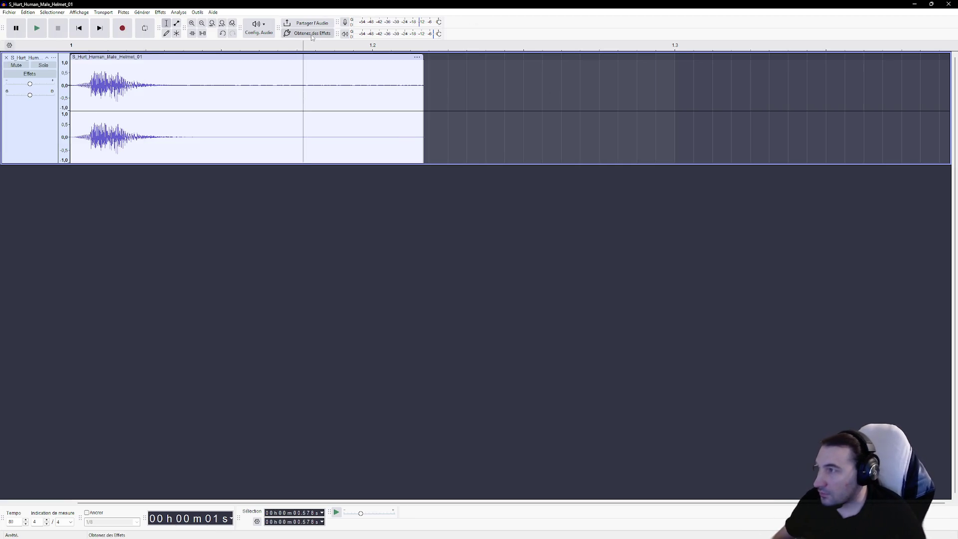
{"action": "left_click", "coordinate": [85, 90]}
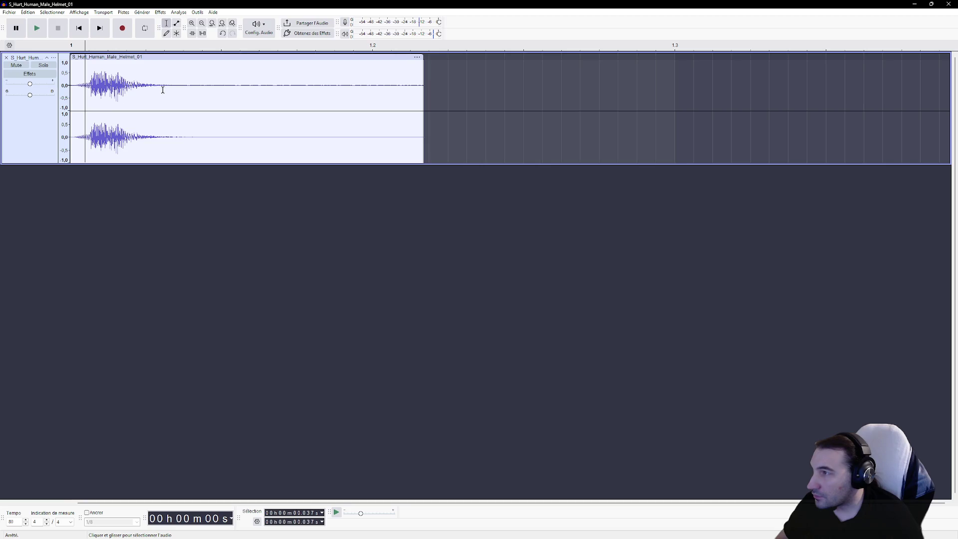
{"action": "left_click_drag", "start_coordinate": [222, 138], "coordinate": [491, 135]}
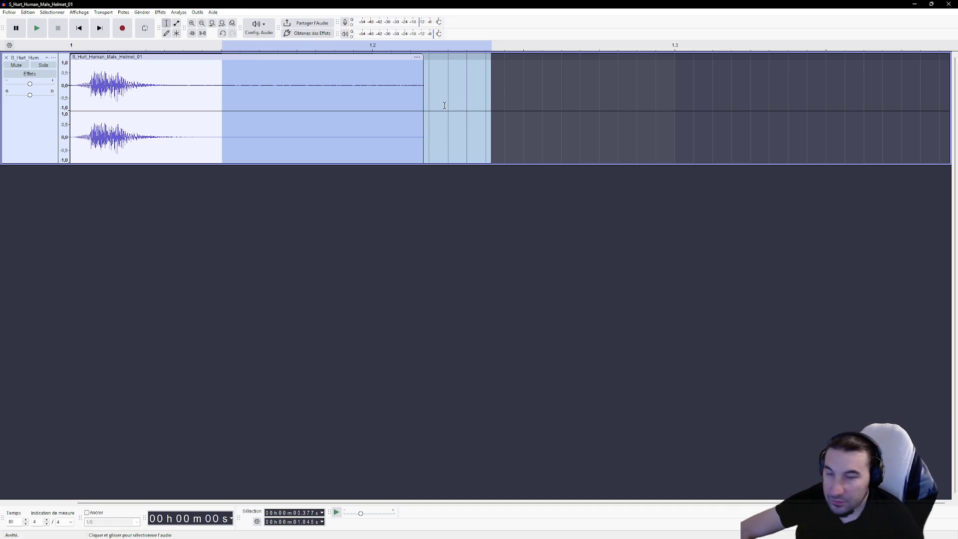
{"action": "left_click", "coordinate": [160, 12]}
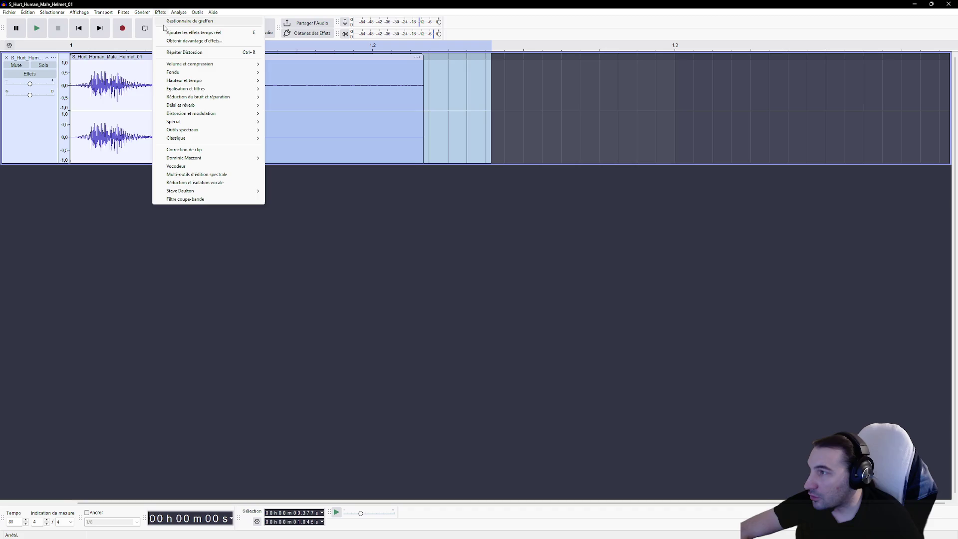
{"action": "mouse_move", "coordinate": [233, 100]}
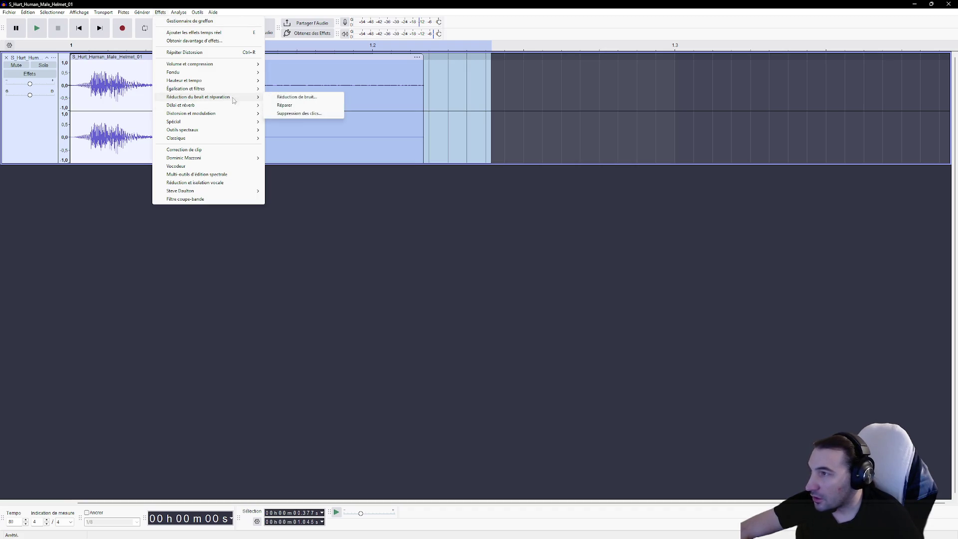
{"action": "left_click", "coordinate": [304, 98]}
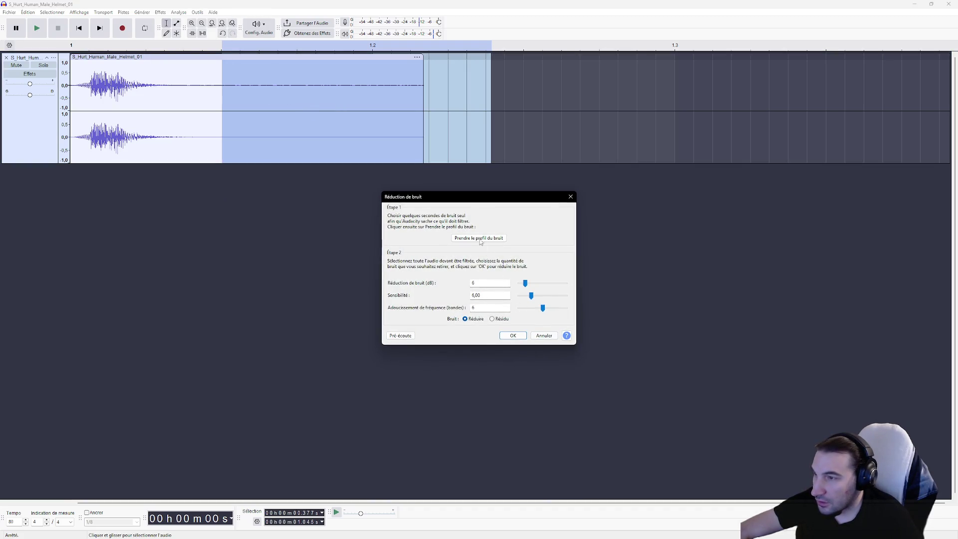
{"action": "left_click", "coordinate": [480, 239]}
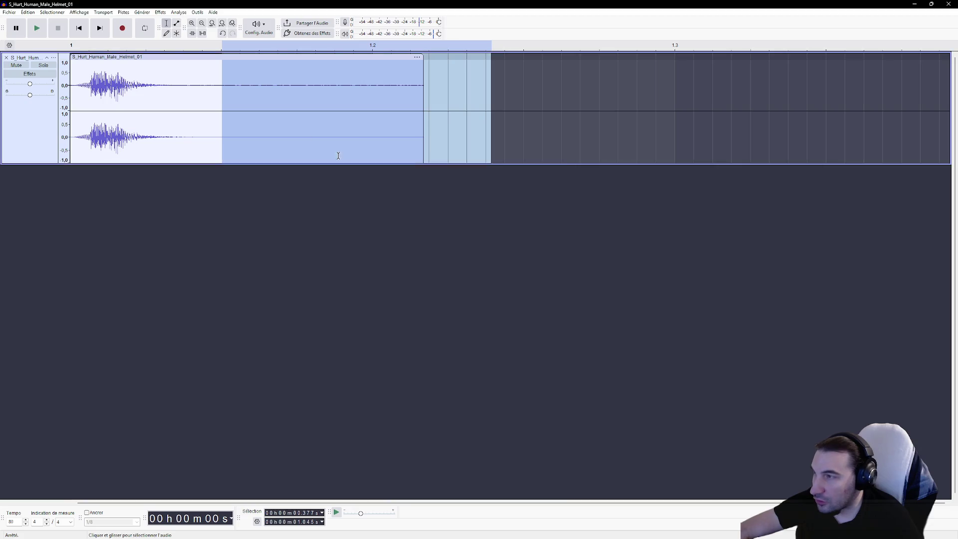
Select the whole clip and apply Noise Reduction to it.
{"action": "left_click", "coordinate": [243, 98]}
{"action": "key", "text": "ctrl+a"}
{"action": "left_click", "coordinate": [160, 12]}
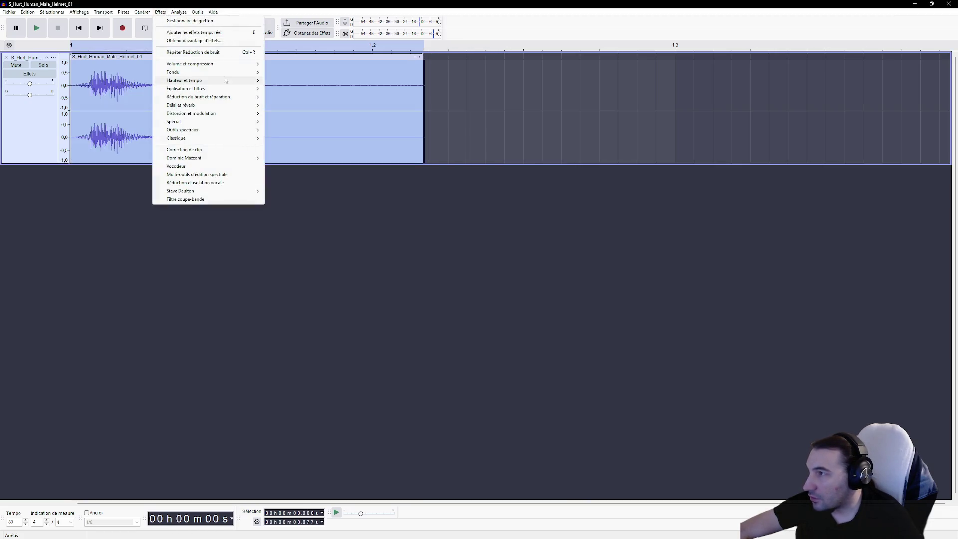
{"action": "mouse_move", "coordinate": [247, 97]}
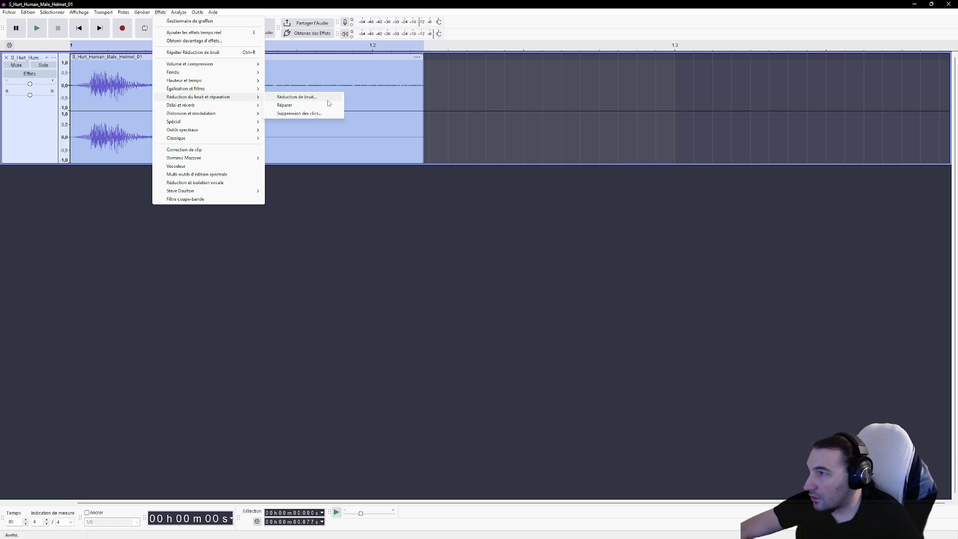
{"action": "left_click", "coordinate": [323, 98]}
{"action": "left_click", "coordinate": [513, 335]}
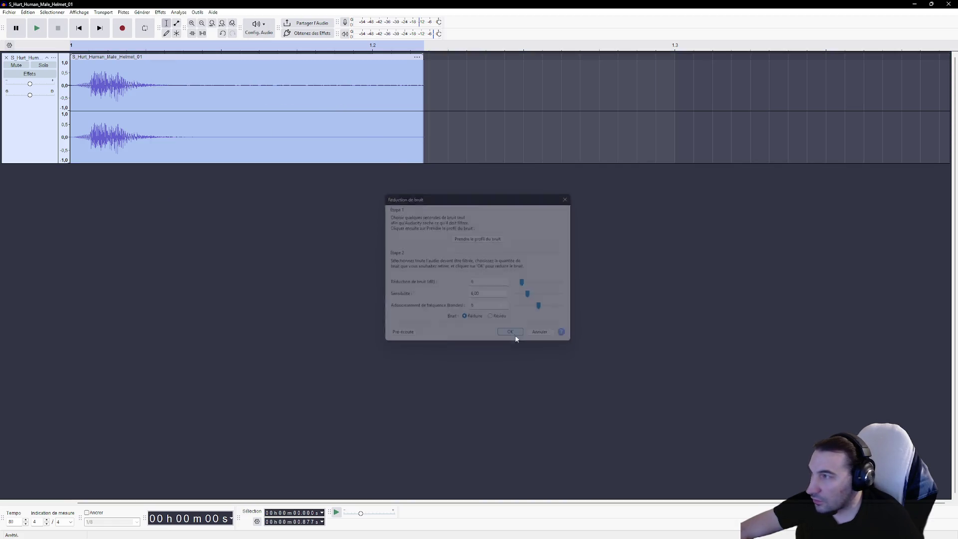
Play the cleaned clip from the start several times.
{"action": "left_click", "coordinate": [252, 103]}
{"action": "left_click", "coordinate": [71, 90]}
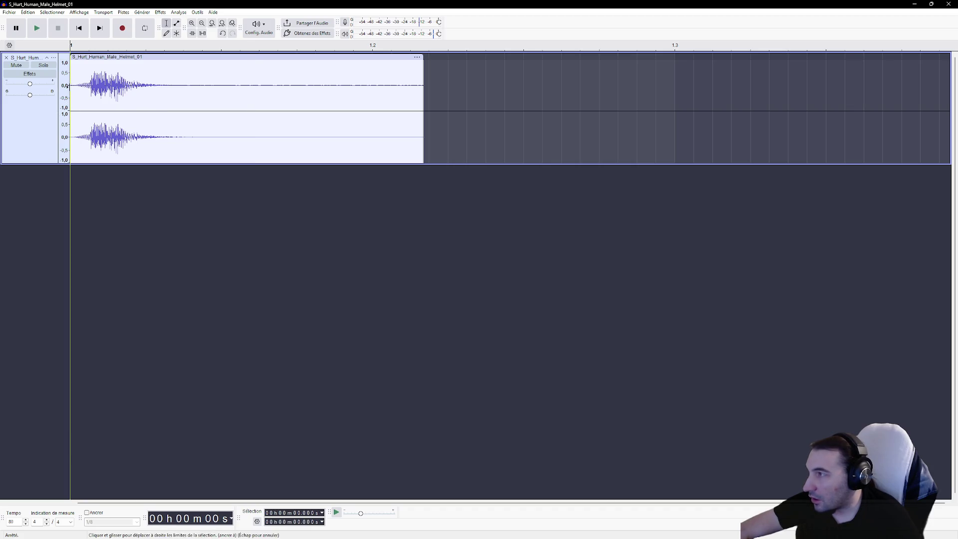
{"action": "left_click", "coordinate": [37, 28]}
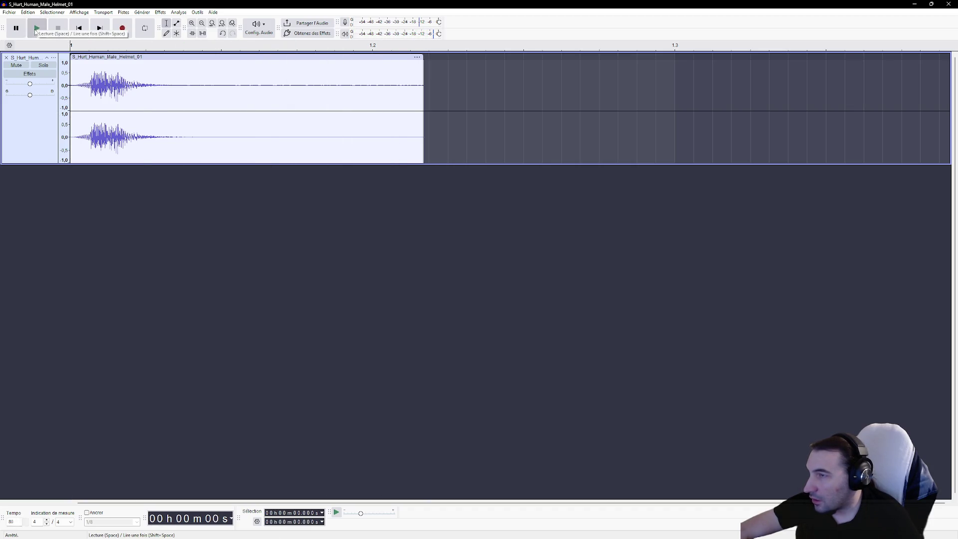
{"action": "left_click", "coordinate": [37, 28]}
{"action": "left_click", "coordinate": [37, 28]}
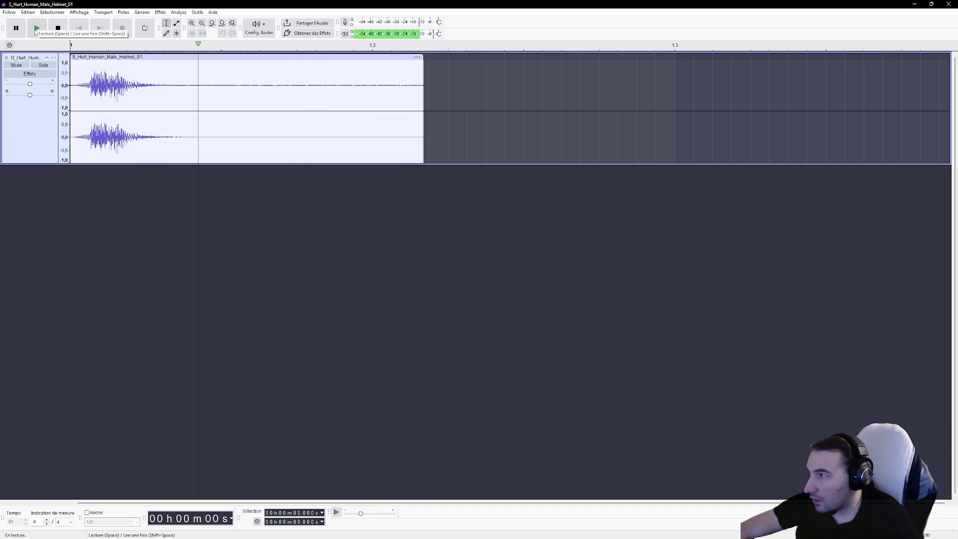
Apply a 1000 Hz high-pass filter to the whole clip.
{"action": "left_click", "coordinate": [167, 90]}
{"action": "left_click", "coordinate": [121, 92]}
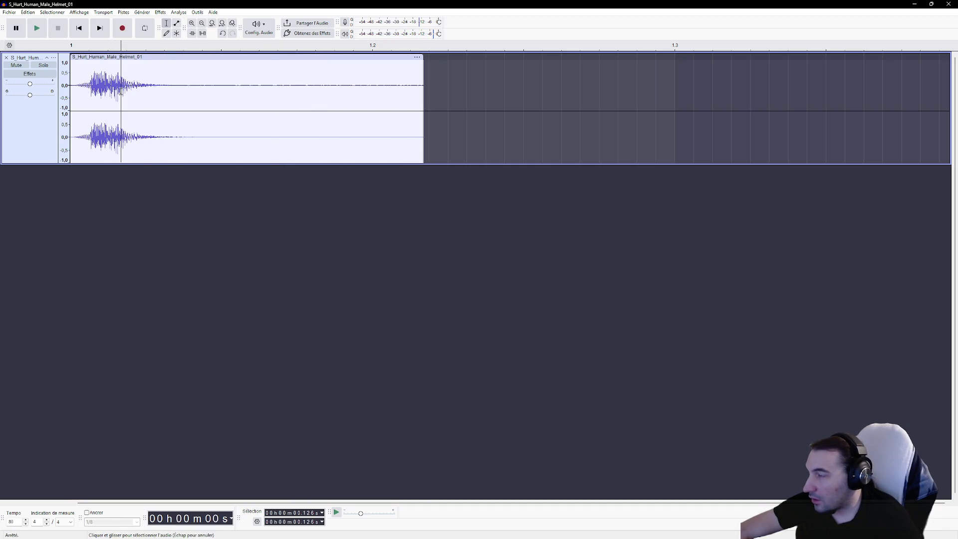
{"action": "double_click", "coordinate": [187, 86]}
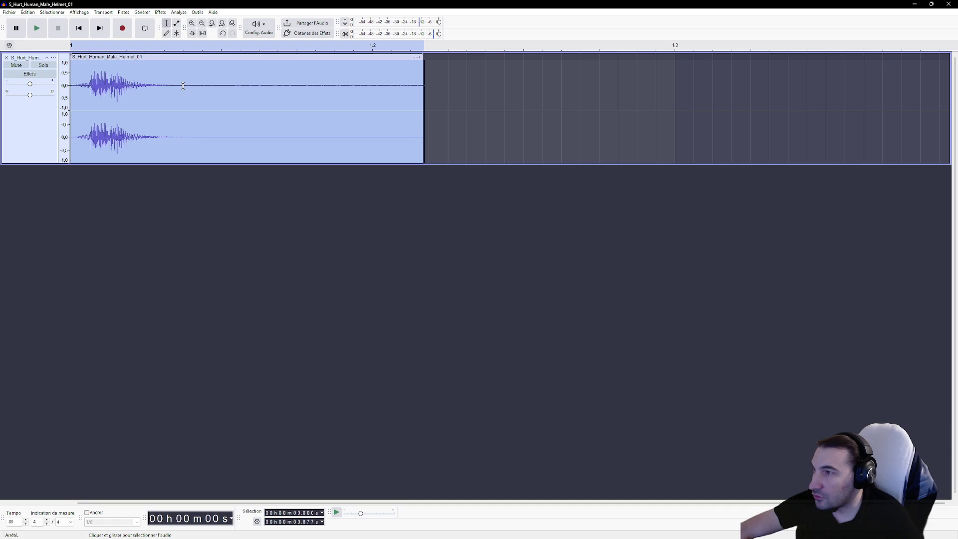
{"action": "left_click", "coordinate": [163, 12]}
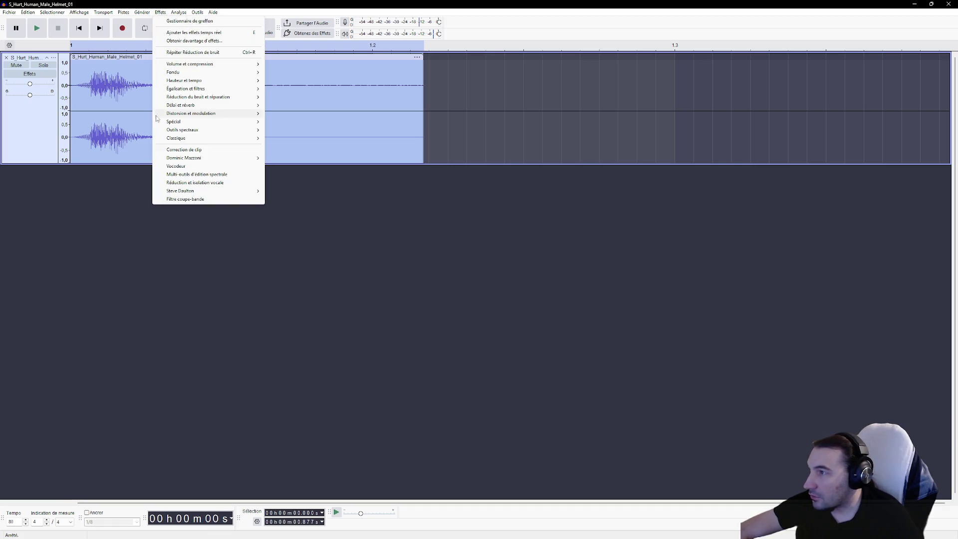
{"action": "mouse_move", "coordinate": [204, 158]}
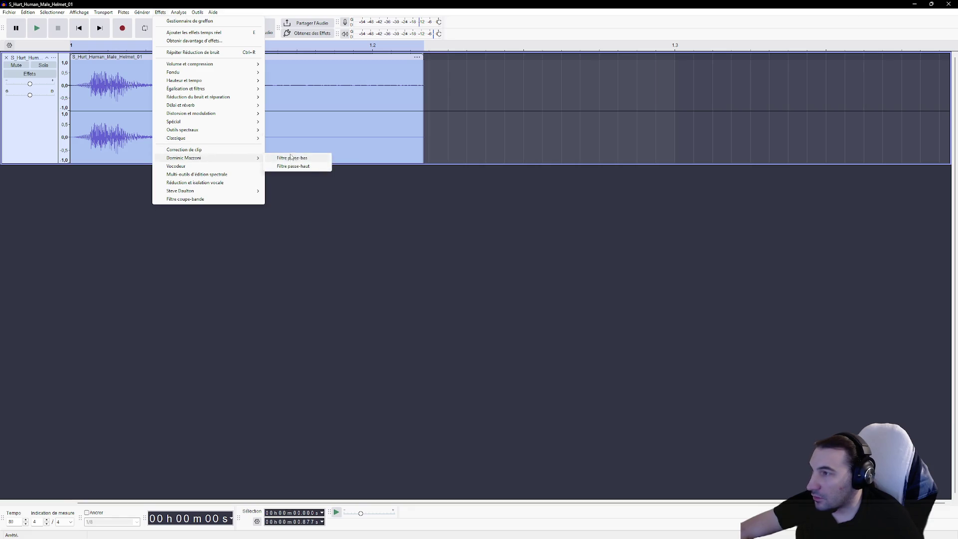
{"action": "left_click", "coordinate": [293, 166]}
{"action": "left_click", "coordinate": [531, 299]}
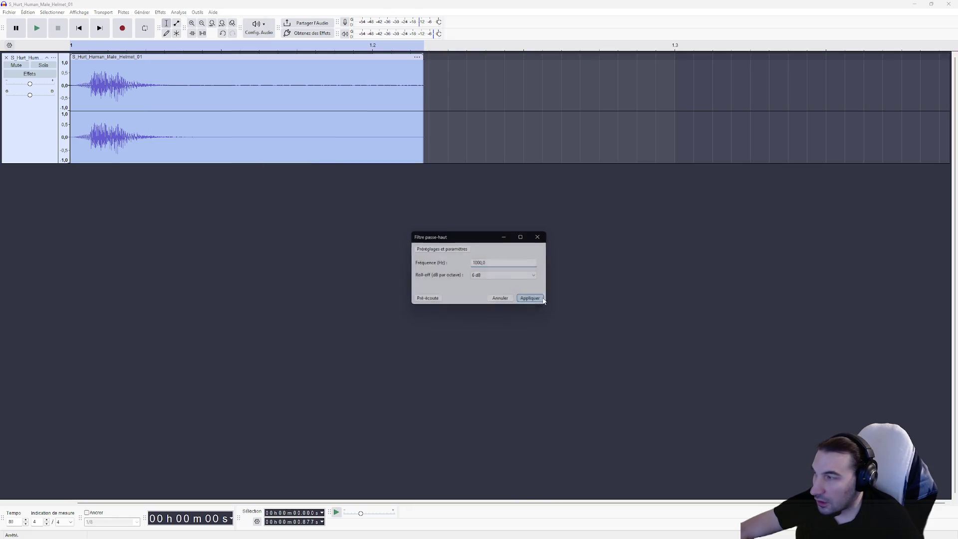
Play the high-pass filtered clip repeatedly to audition it.
{"action": "left_click", "coordinate": [39, 29]}
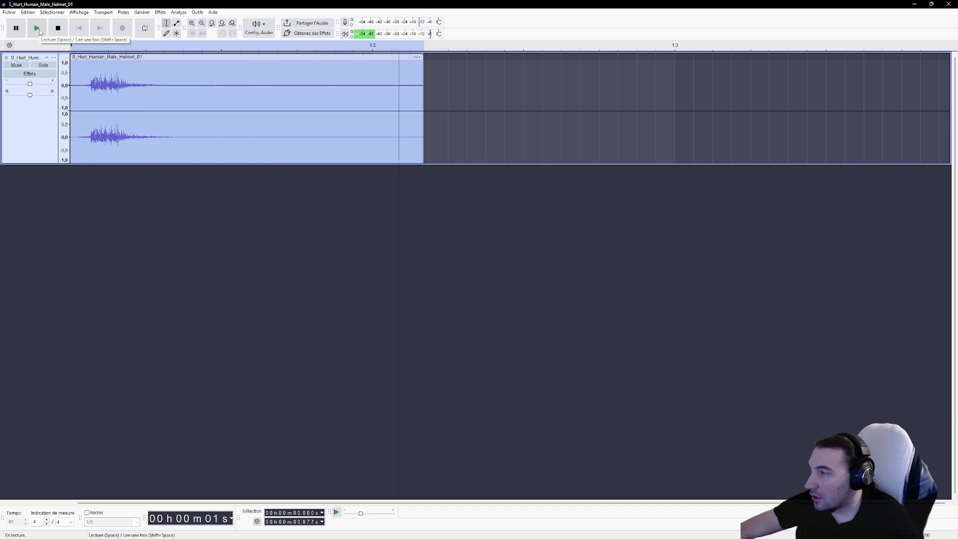
{"action": "left_click", "coordinate": [39, 29]}
{"action": "left_click", "coordinate": [39, 29]}
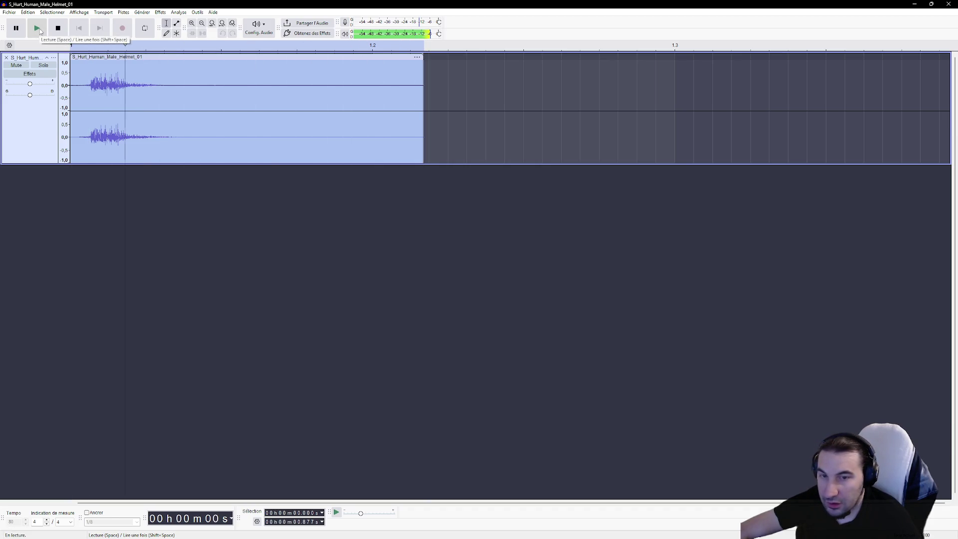
{"action": "left_click", "coordinate": [39, 29]}
{"action": "left_click", "coordinate": [39, 30]}
{"action": "left_click", "coordinate": [39, 30]}
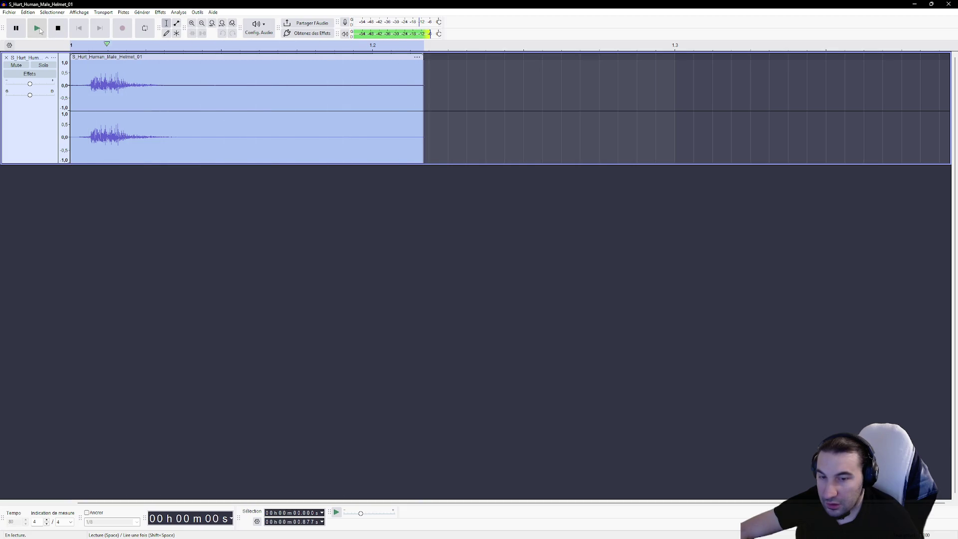
{"action": "left_click", "coordinate": [39, 29]}
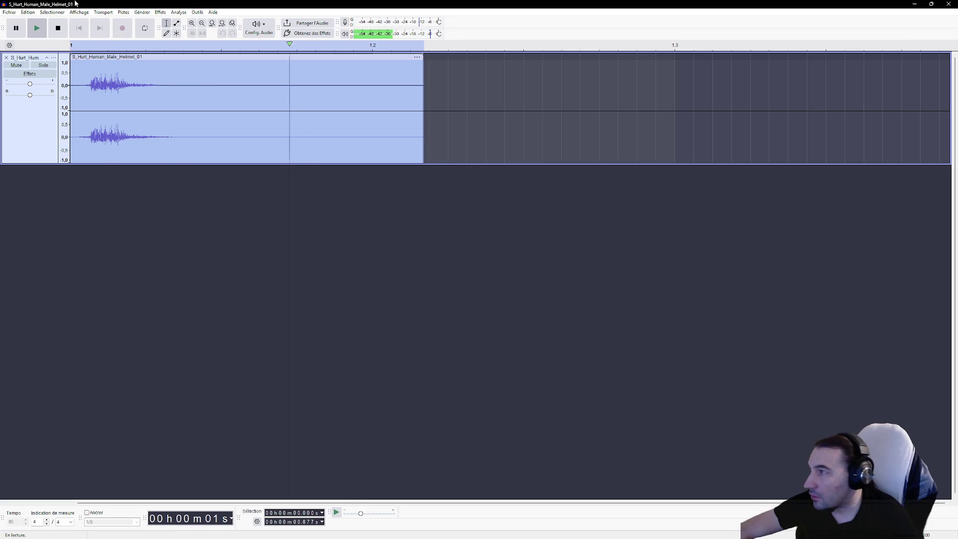
{"action": "left_click", "coordinate": [160, 12]}
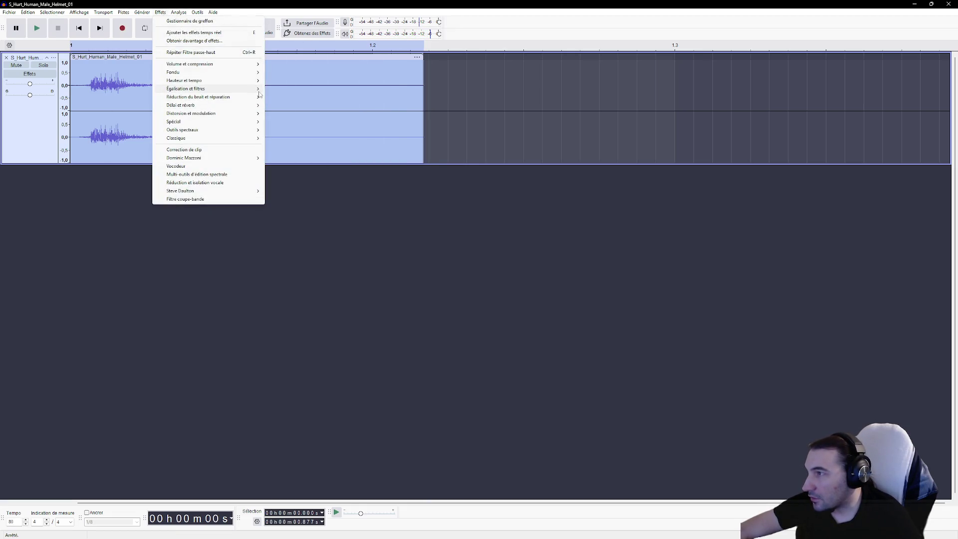
Apply the Graphic Equalizer curve to the clip and listen to the result.
{"action": "mouse_move", "coordinate": [252, 88]}
{"action": "left_click", "coordinate": [322, 113]}
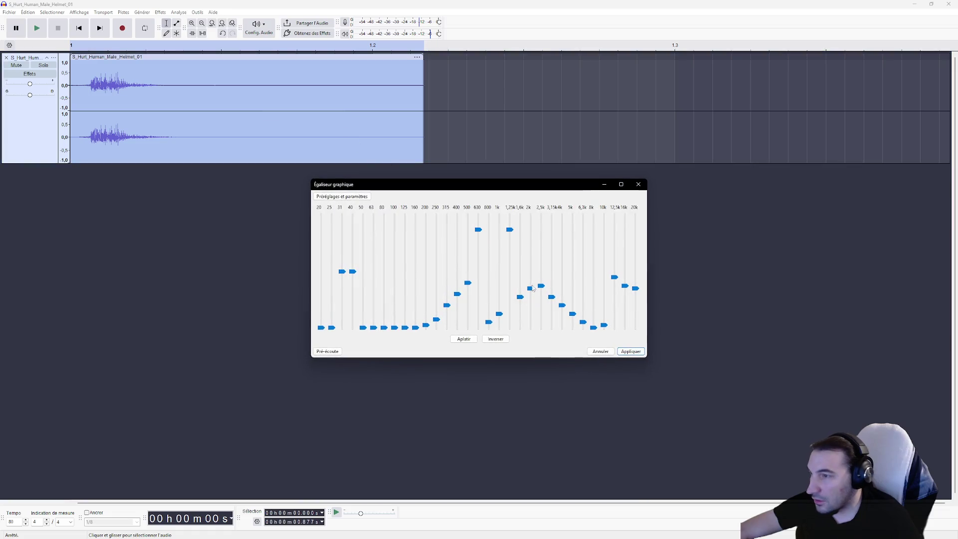
{"action": "left_click", "coordinate": [631, 352]}
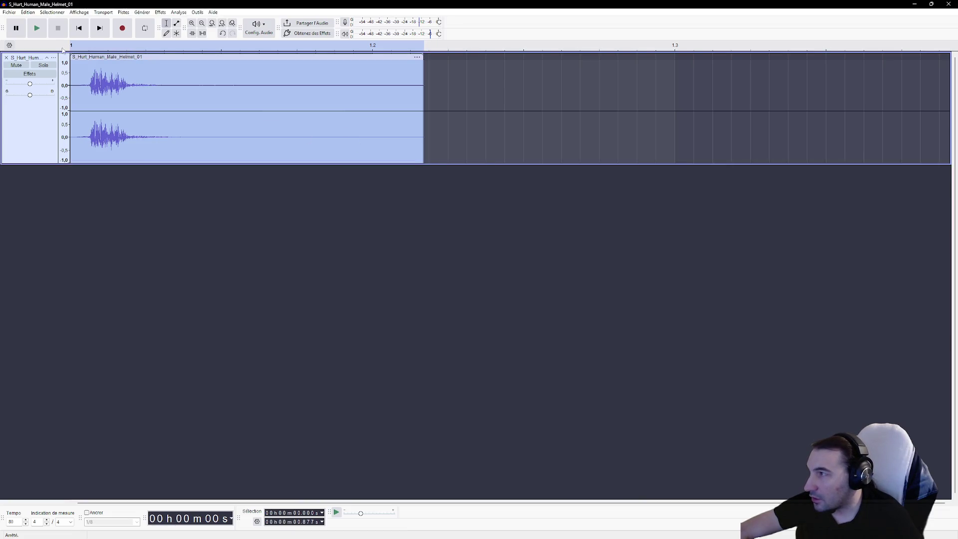
{"action": "left_click", "coordinate": [43, 31]}
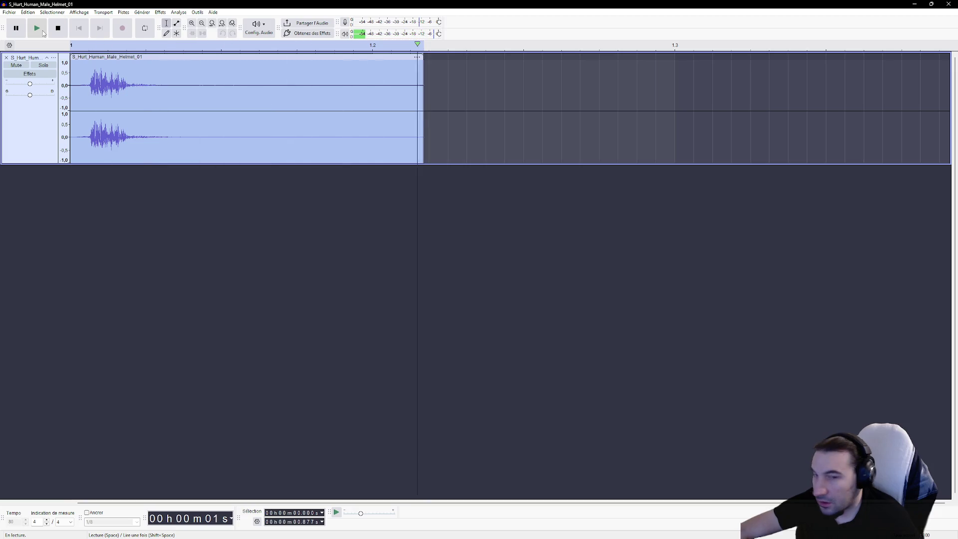
{"action": "left_click", "coordinate": [47, 34]}
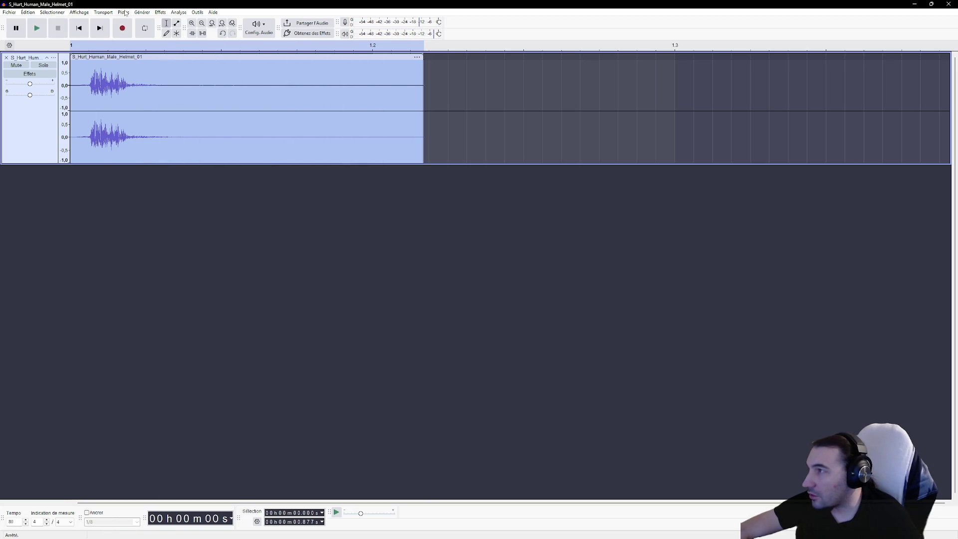
Apply the Classic Compressor (−12 dB threshold, 2:1 ratio) and replay the clip.
{"action": "left_click", "coordinate": [160, 12]}
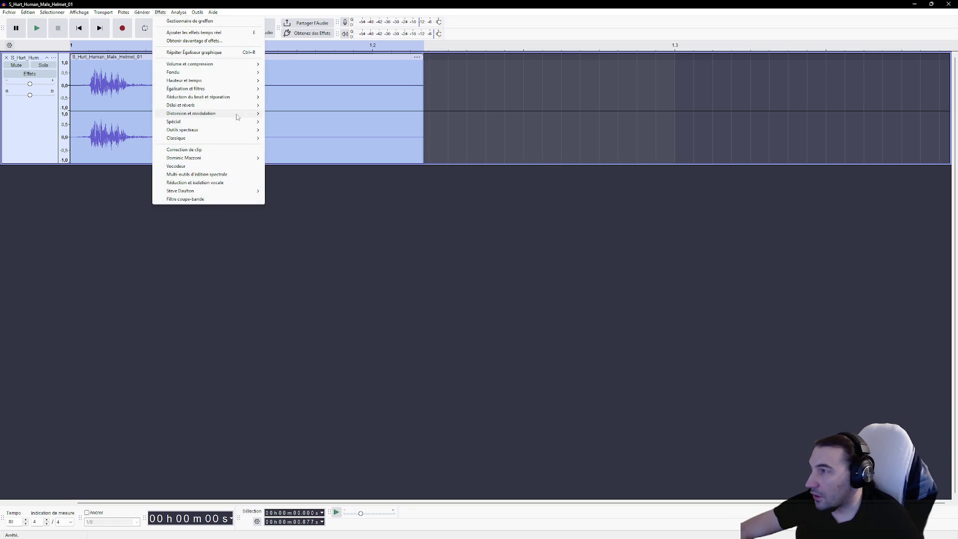
{"action": "mouse_move", "coordinate": [237, 117]}
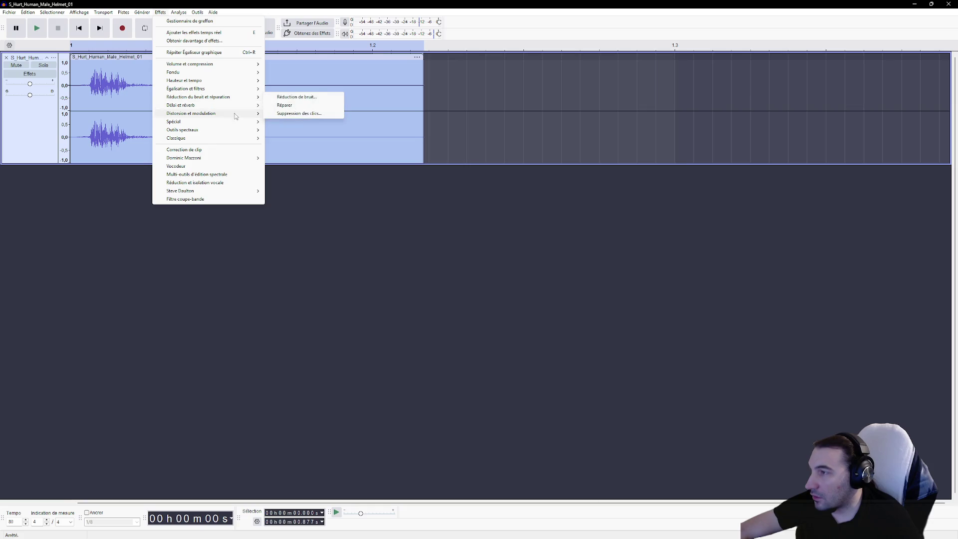
{"action": "mouse_move", "coordinate": [254, 141]}
{"action": "left_click", "coordinate": [300, 138]}
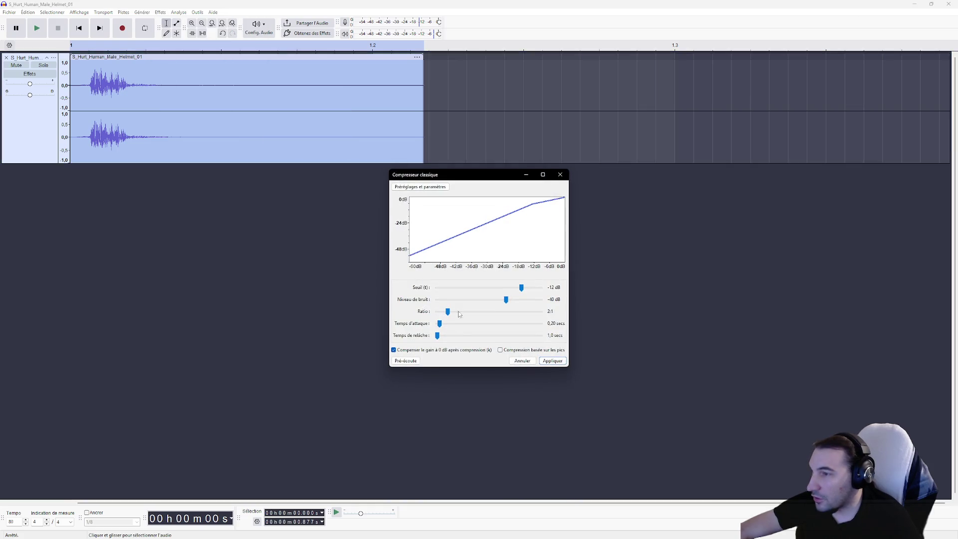
{"action": "left_click", "coordinate": [554, 361]}
{"action": "left_click", "coordinate": [37, 30]}
{"action": "left_click", "coordinate": [37, 31]}
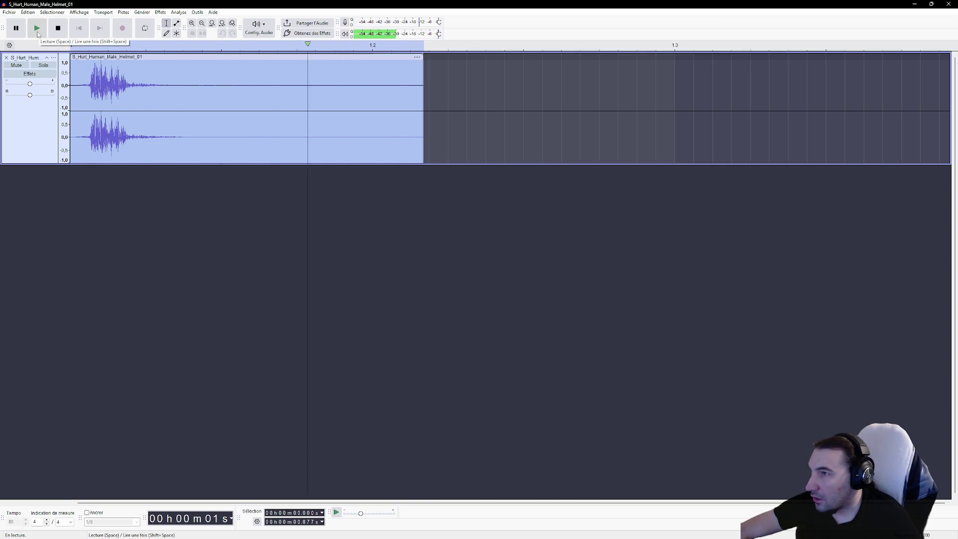
{"action": "left_click", "coordinate": [32, 30]}
{"action": "left_click", "coordinate": [160, 12]}
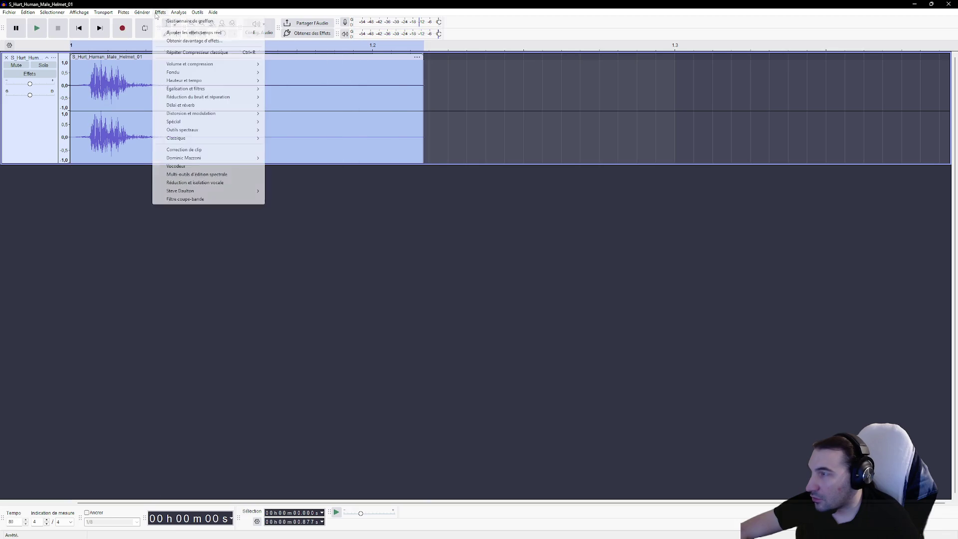
Reapply the high-pass filter to the clip and play it back twice.
{"action": "mouse_move", "coordinate": [259, 159]}
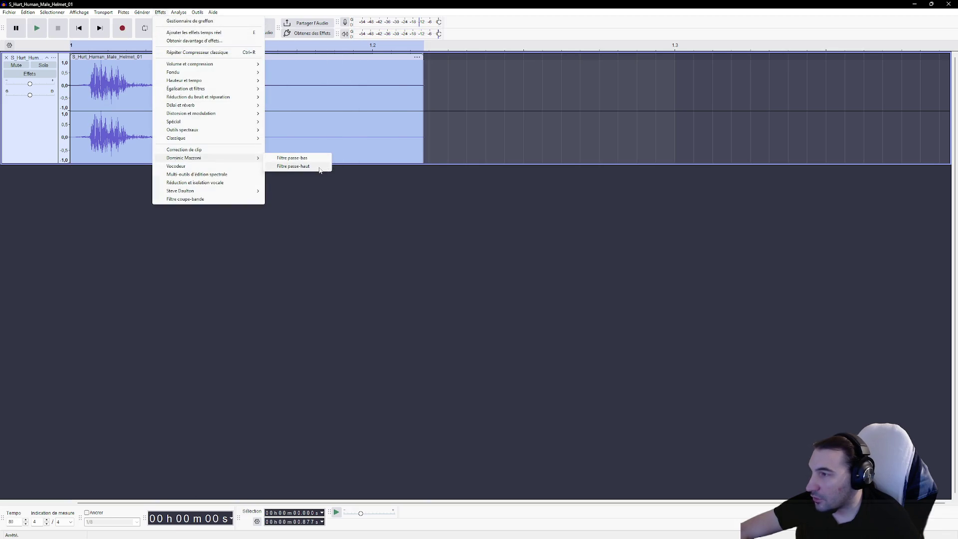
{"action": "left_click", "coordinate": [299, 166]}
{"action": "left_click", "coordinate": [531, 298]}
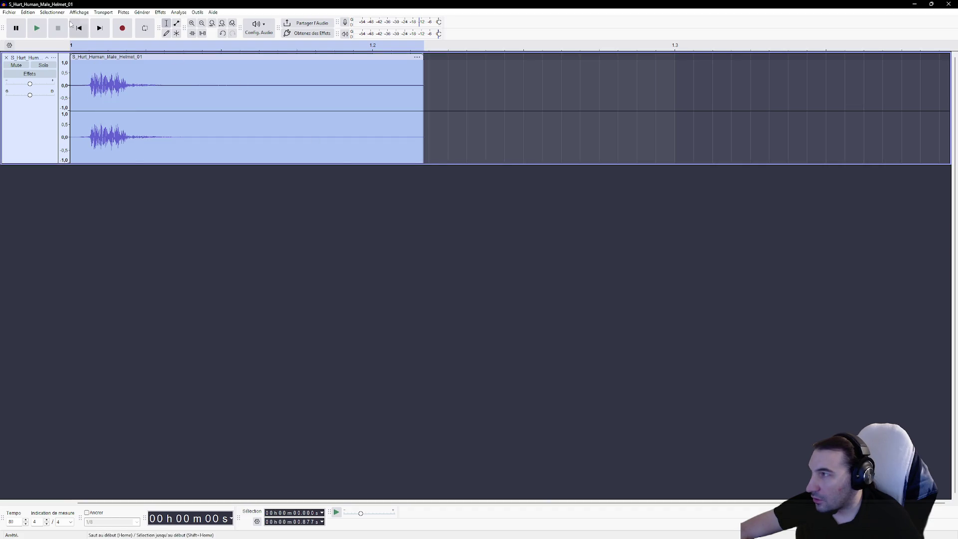
{"action": "left_click", "coordinate": [39, 32]}
{"action": "left_click", "coordinate": [39, 31]}
Apply the Graphic Equalizer curve and listen to the equalized clip.
{"action": "left_click", "coordinate": [160, 13]}
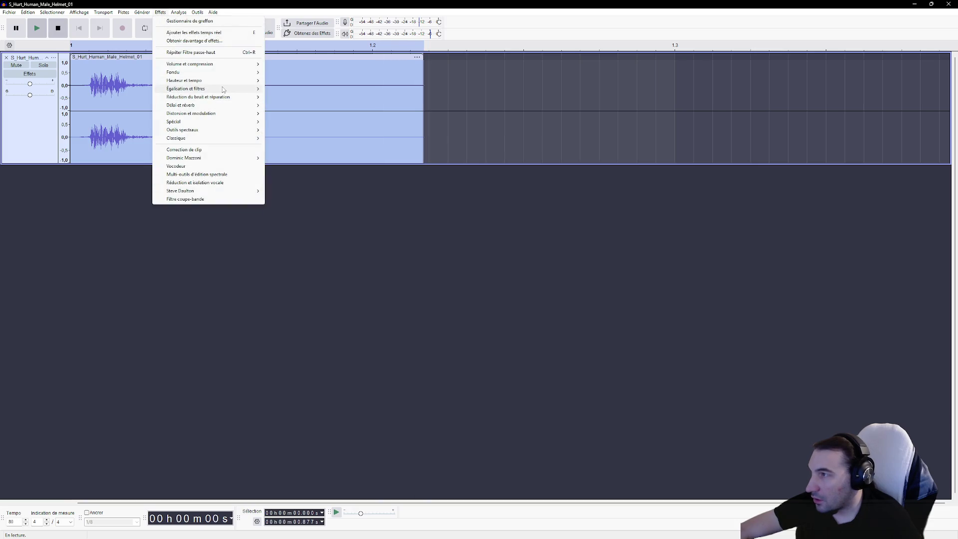
{"action": "mouse_move", "coordinate": [223, 89]}
{"action": "left_click", "coordinate": [306, 115]}
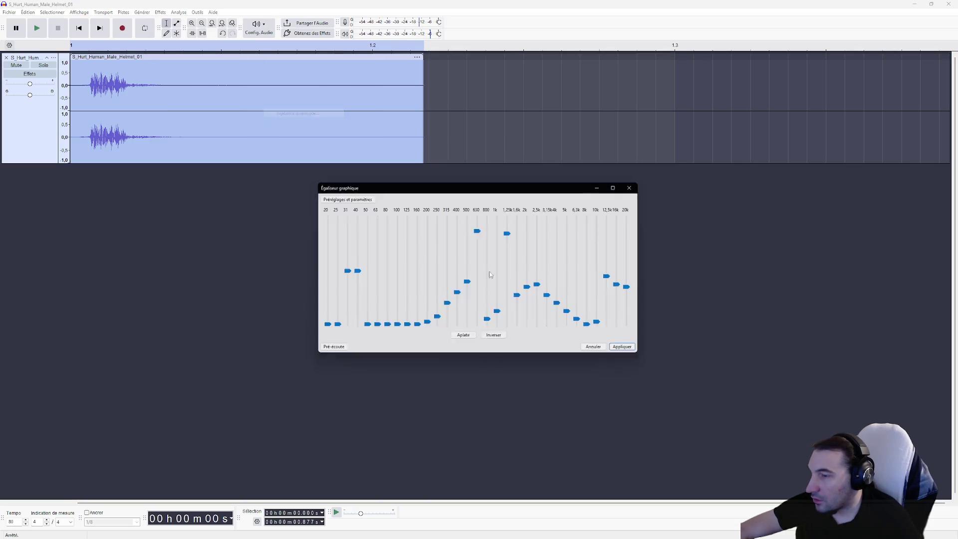
{"action": "left_click", "coordinate": [631, 352]}
{"action": "left_click", "coordinate": [37, 31]}
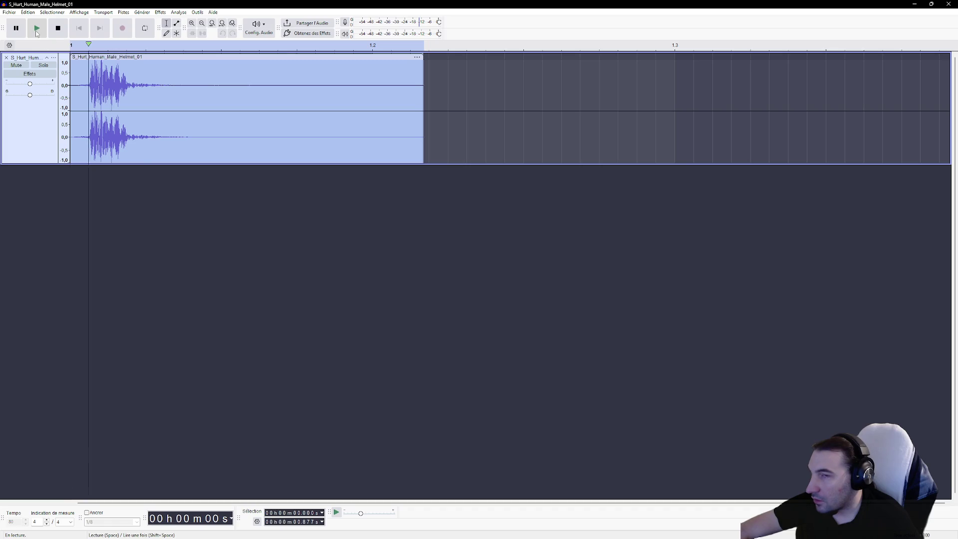
{"action": "left_click", "coordinate": [37, 32]}
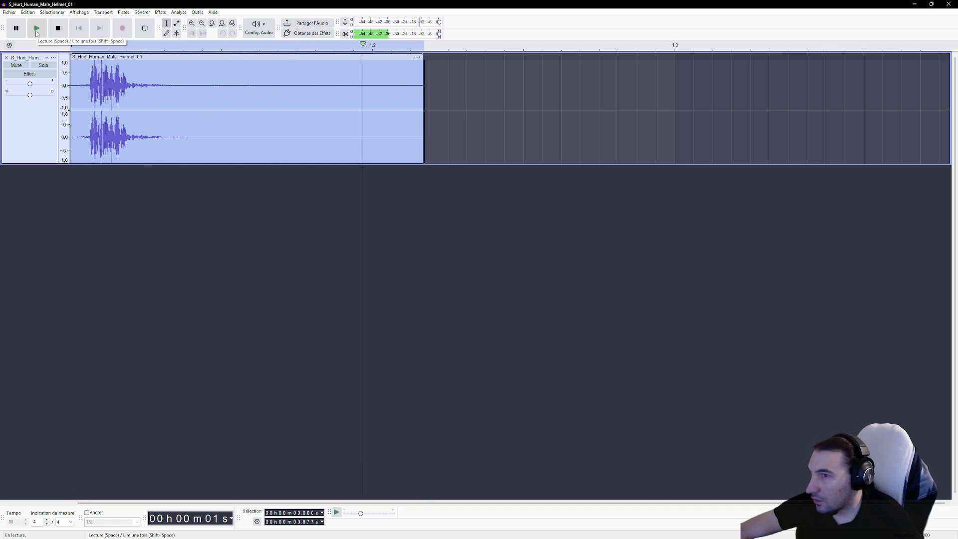
Apply the Classic Compressor and replay the compressed clip.
{"action": "left_click", "coordinate": [160, 13]}
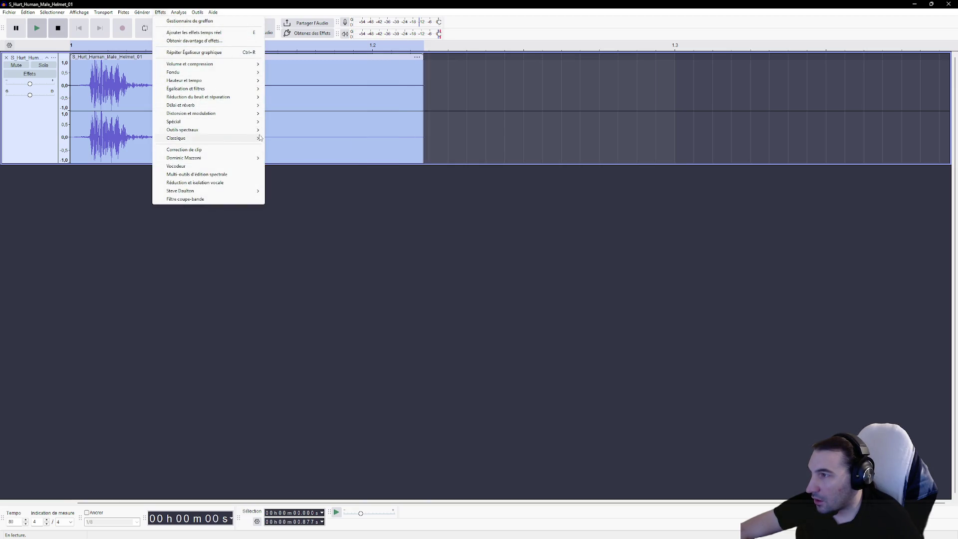
{"action": "mouse_move", "coordinate": [256, 138]}
{"action": "left_click", "coordinate": [289, 139]}
{"action": "left_click", "coordinate": [563, 361]}
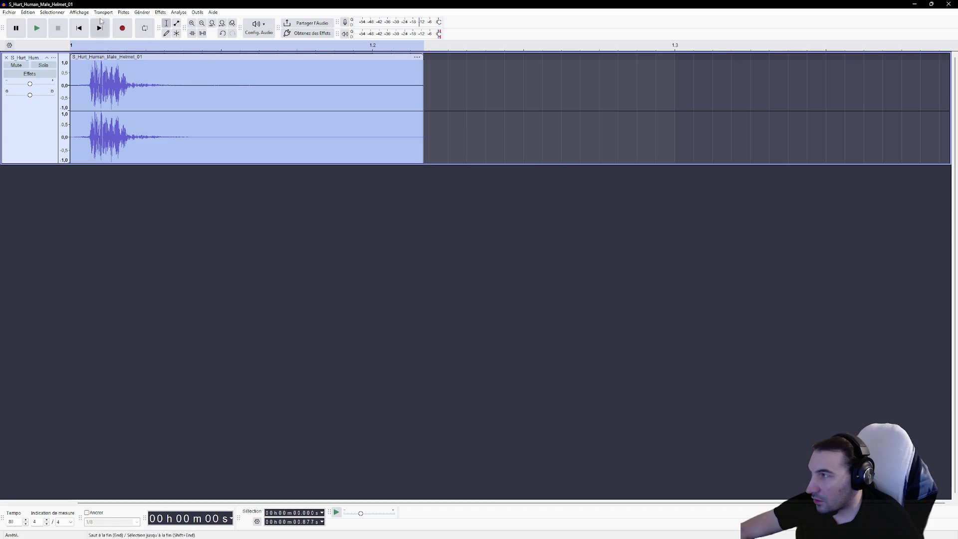
{"action": "left_click", "coordinate": [38, 29]}
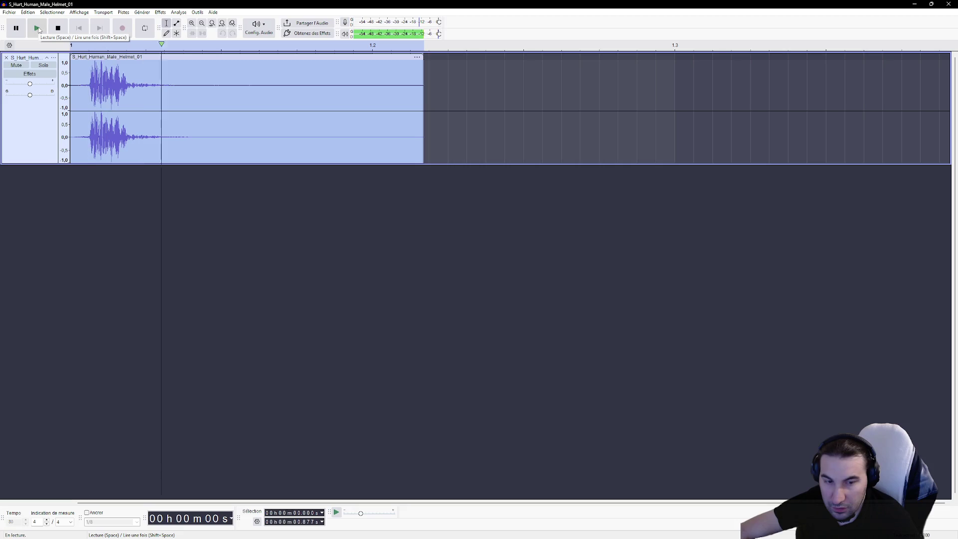
{"action": "left_click", "coordinate": [38, 29]}
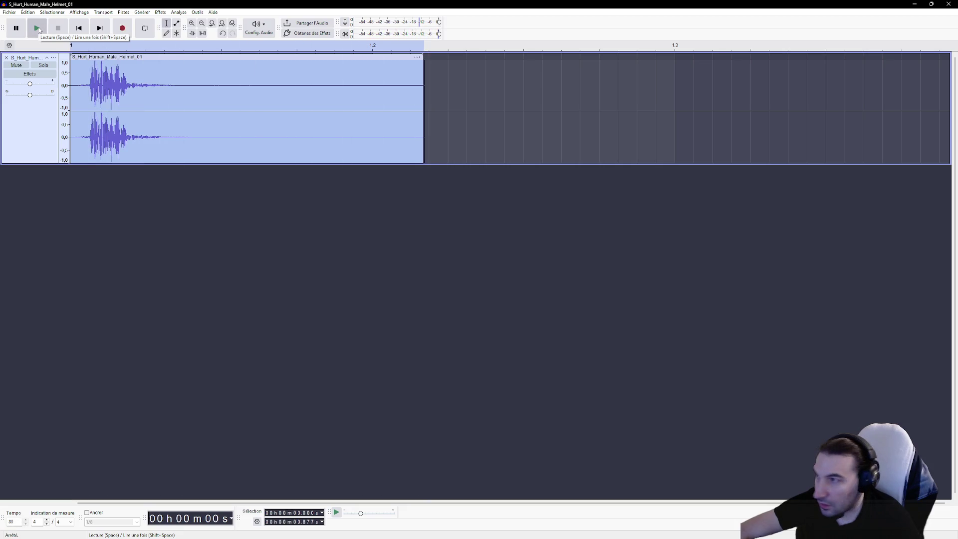
Export the processed clip over S_Hurt_Human_Male_Helmet_01.wav on the Desktop.
{"action": "left_click", "coordinate": [9, 12]}
{"action": "left_click", "coordinate": [50, 85]}
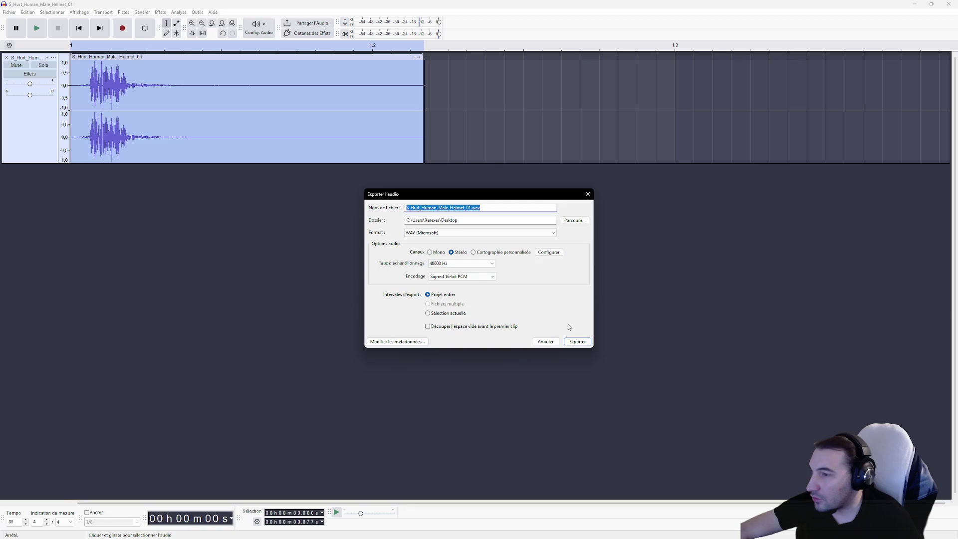
{"action": "left_click", "coordinate": [577, 341]}
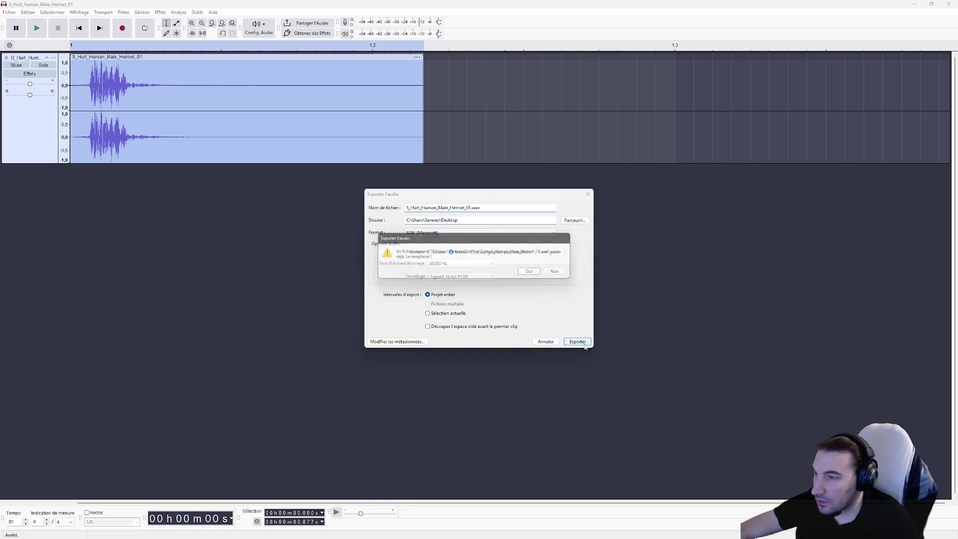
{"action": "left_click", "coordinate": [537, 273]}
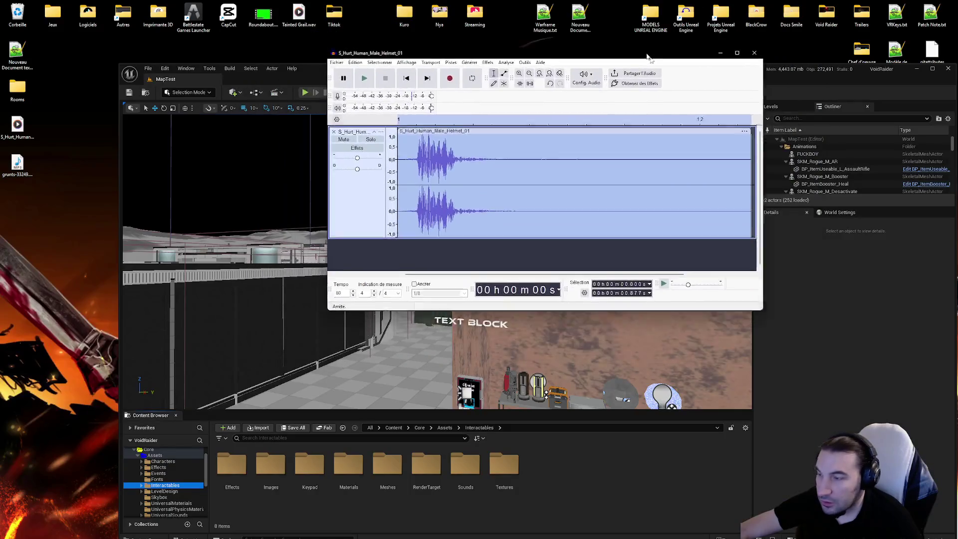
Bring the Unreal editor window into place and empty the Recycle Bin.
{"action": "left_click_drag", "start_coordinate": [382, 73], "coordinate": [346, 31]}
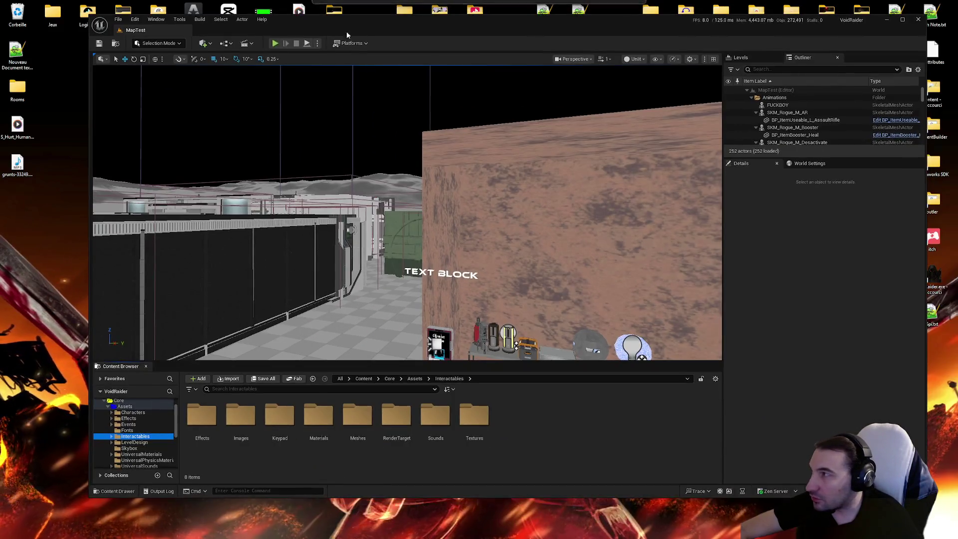
{"action": "right_click", "coordinate": [17, 15]}
{"action": "left_click", "coordinate": [70, 55]}
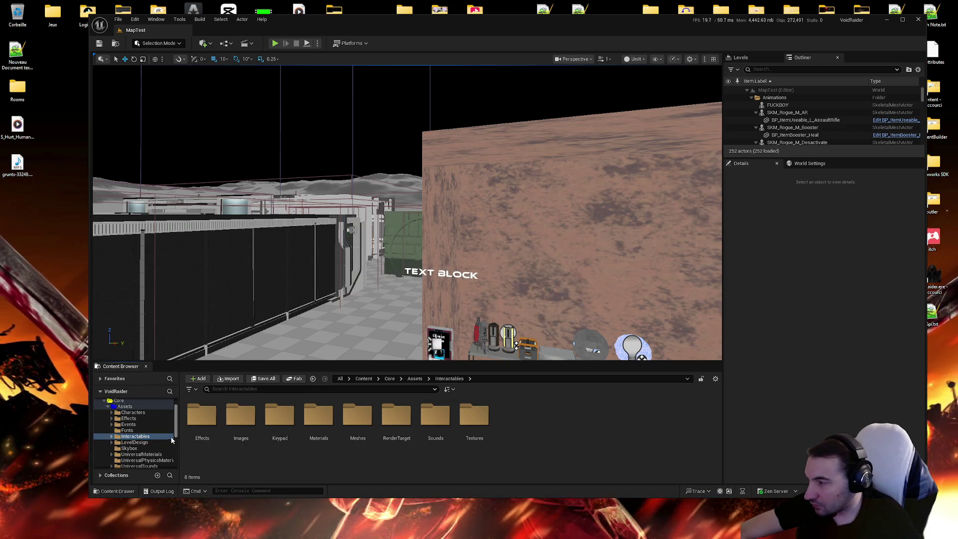
Browse the Content Browser to Characters > Factions > VoidRaider > NPCRogue > Sounds.
{"action": "left_click", "coordinate": [139, 444]}
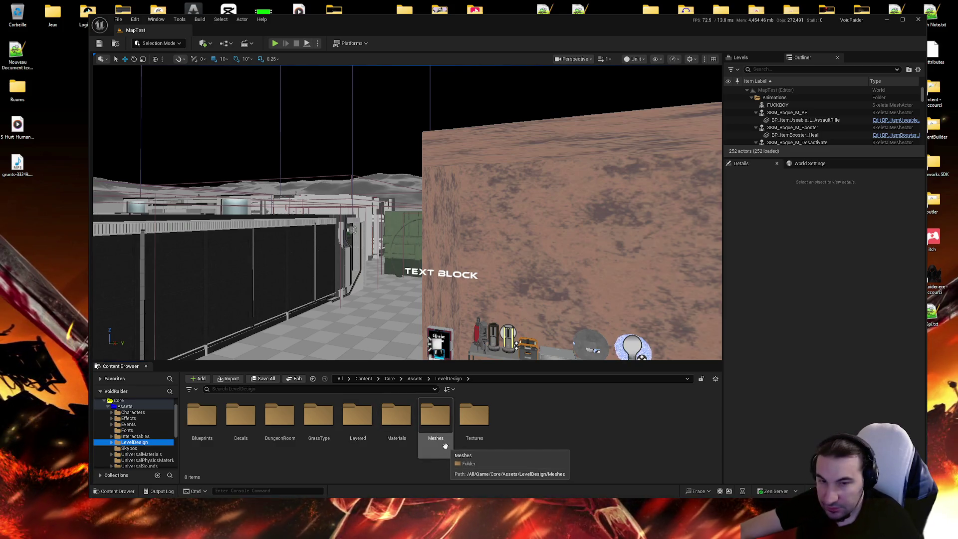
{"action": "double_click", "coordinate": [445, 430]}
{"action": "key", "text": "alt+Left"}
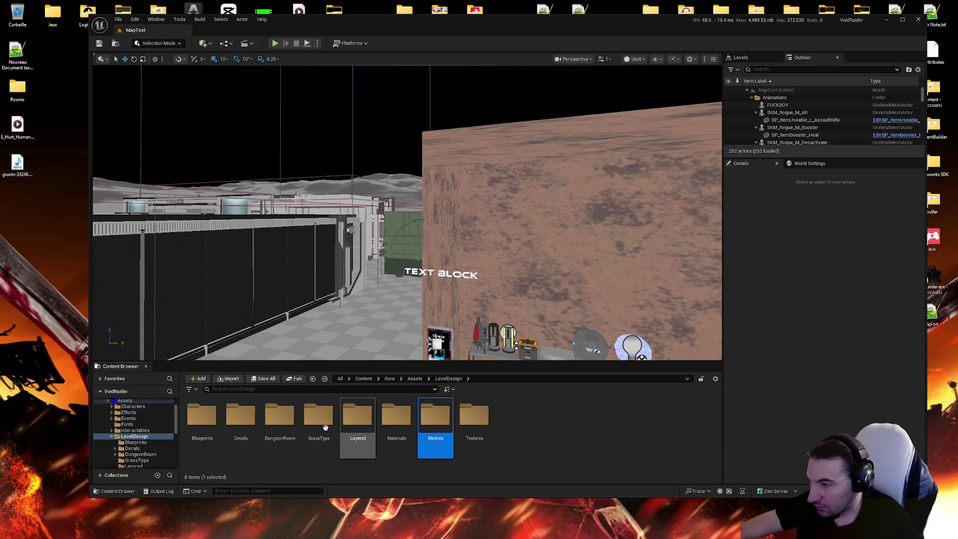
{"action": "scroll", "coordinate": [103, 441], "scroll_direction": "up", "scroll_amount": 1}
{"action": "left_click", "coordinate": [133, 418]}
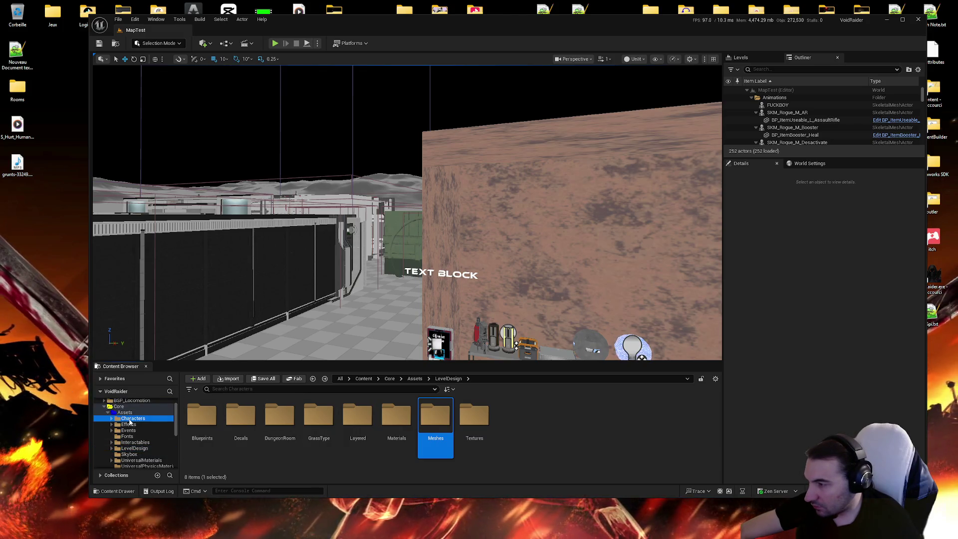
{"action": "double_click", "coordinate": [252, 431]}
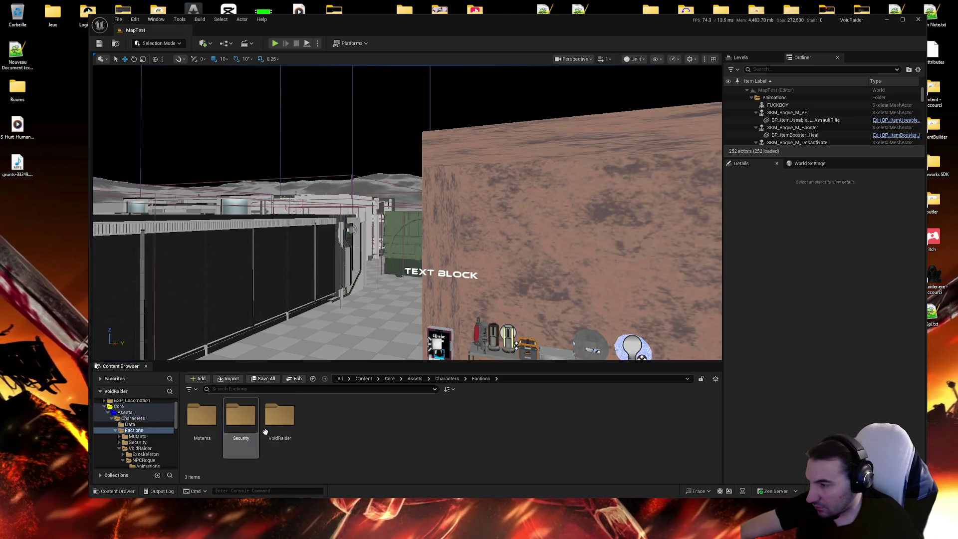
{"action": "double_click", "coordinate": [280, 419]}
{"action": "double_click", "coordinate": [249, 429]}
{"action": "double_click", "coordinate": [249, 430]}
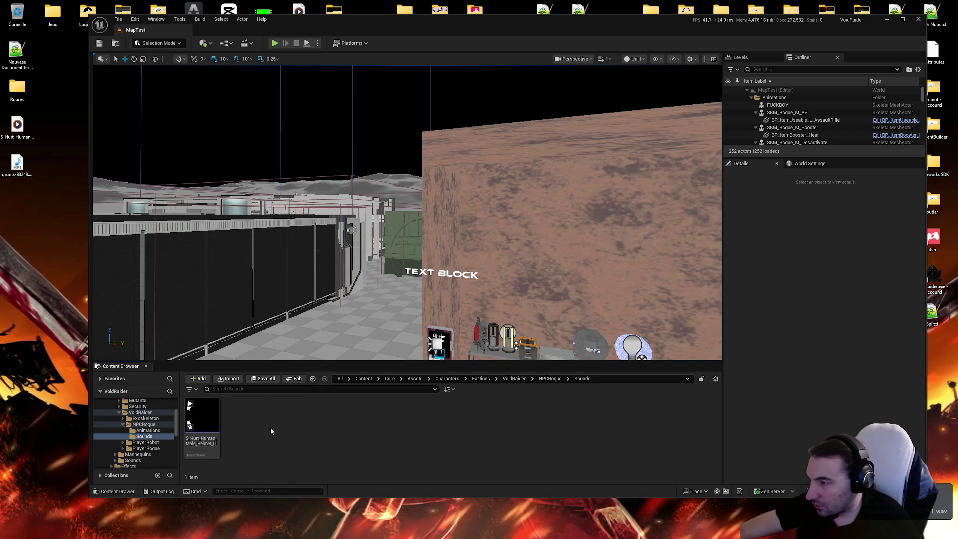
Save all content twice, confirming each time, then preview the hurt sound.
{"action": "left_click", "coordinate": [257, 382]}
{"action": "key", "text": "Return"}
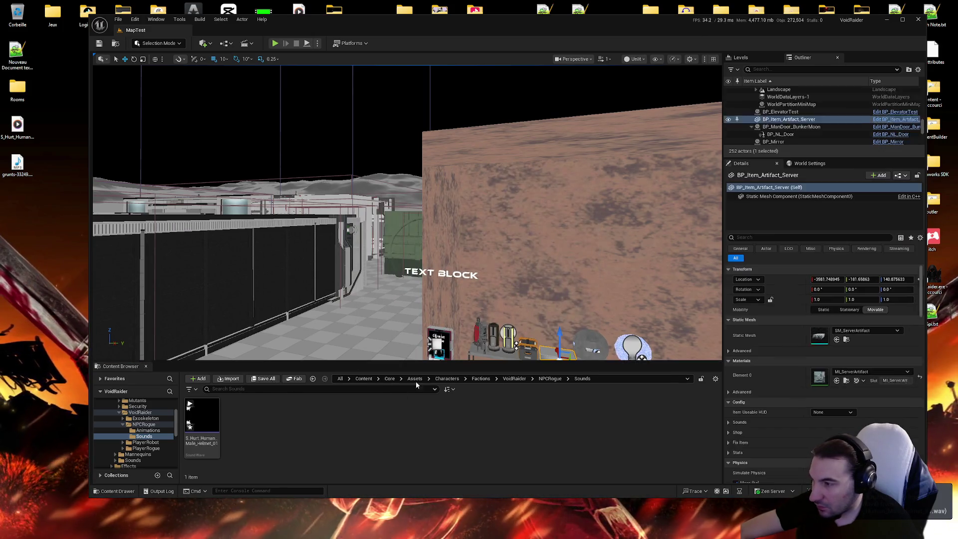
{"action": "left_click", "coordinate": [268, 380]}
{"action": "key", "text": "Return"}
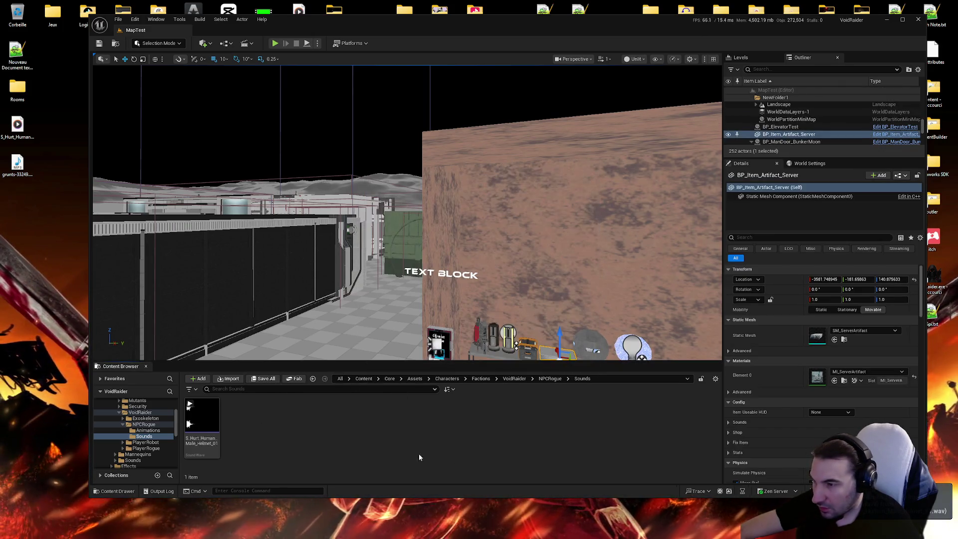
{"action": "mouse_move", "coordinate": [201, 415]}
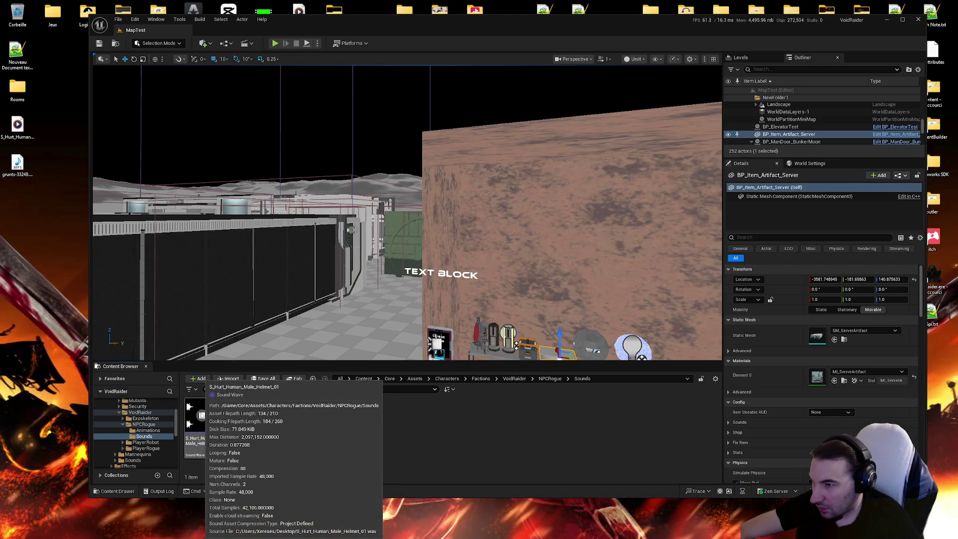
{"action": "left_click", "coordinate": [202, 415]}
Preview the S_Hurt_Human_Male_Helmet_01 sound wave several times and inspect its settings.
{"action": "left_click", "coordinate": [201, 415]}
{"action": "left_click", "coordinate": [202, 415]}
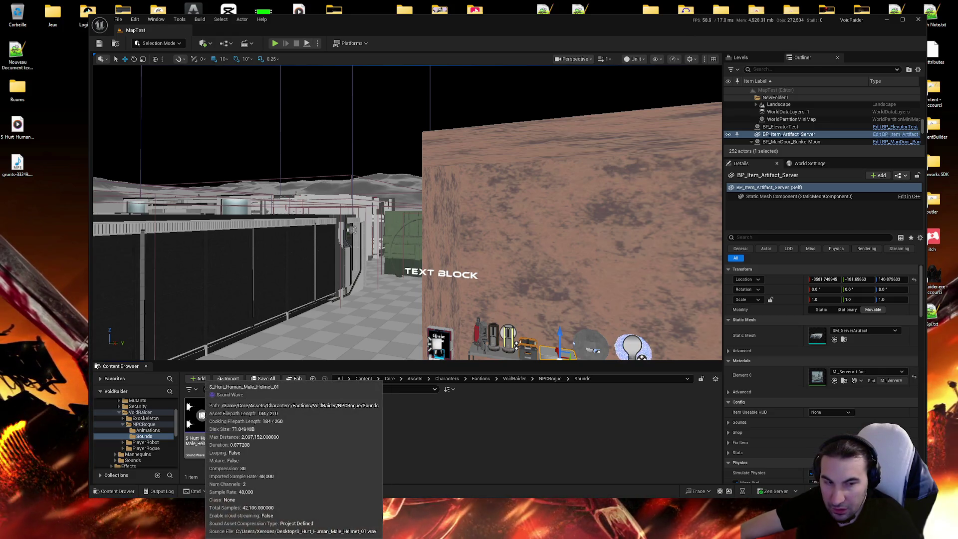
{"action": "left_click", "coordinate": [202, 415]}
{"action": "left_click", "coordinate": [202, 416]}
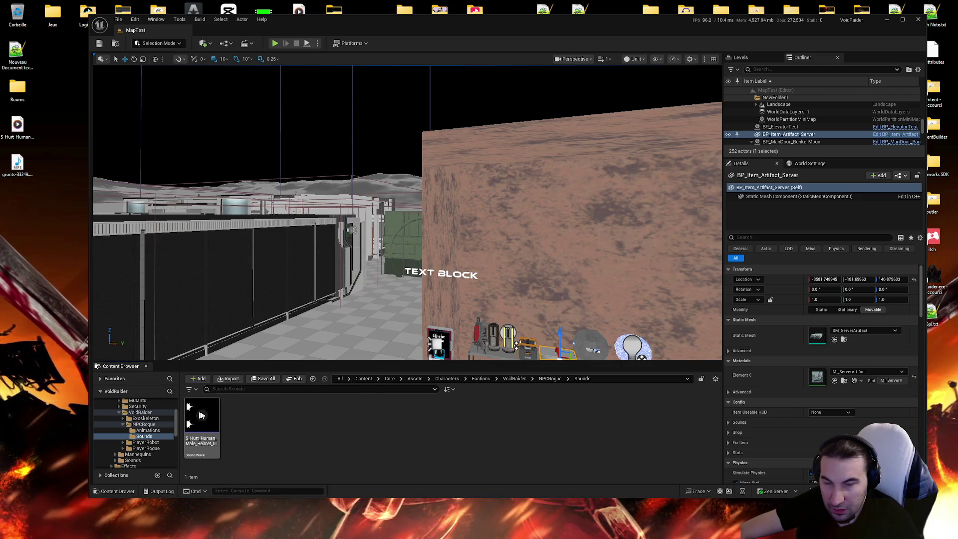
{"action": "double_click", "coordinate": [202, 421]}
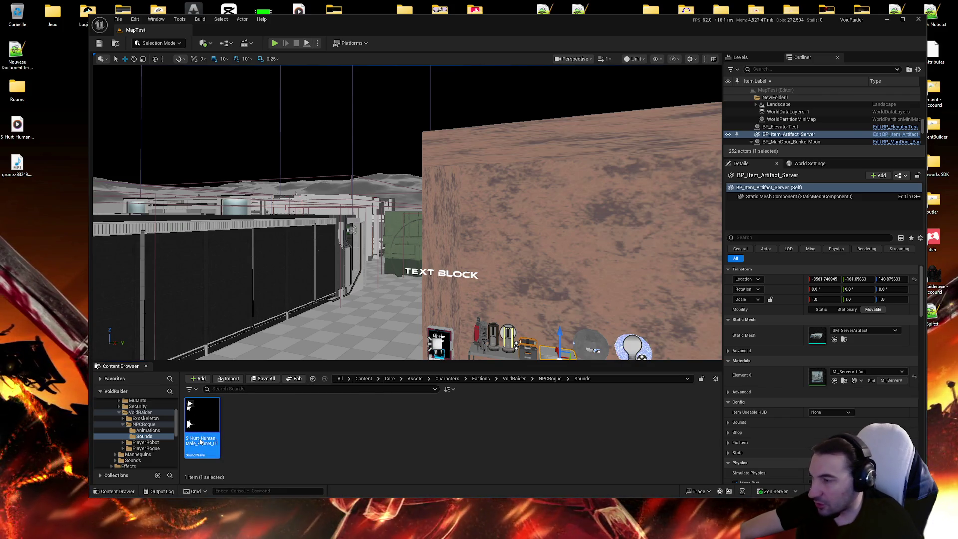
{"action": "scroll", "coordinate": [464, 332], "scroll_direction": "down", "scroll_amount": 4}
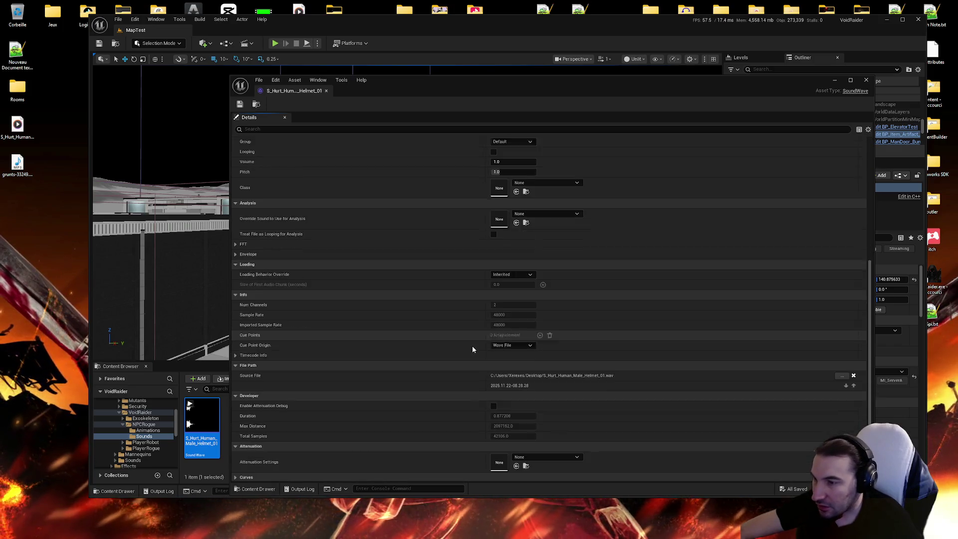
{"action": "scroll", "coordinate": [471, 330], "scroll_direction": "up", "scroll_amount": 4}
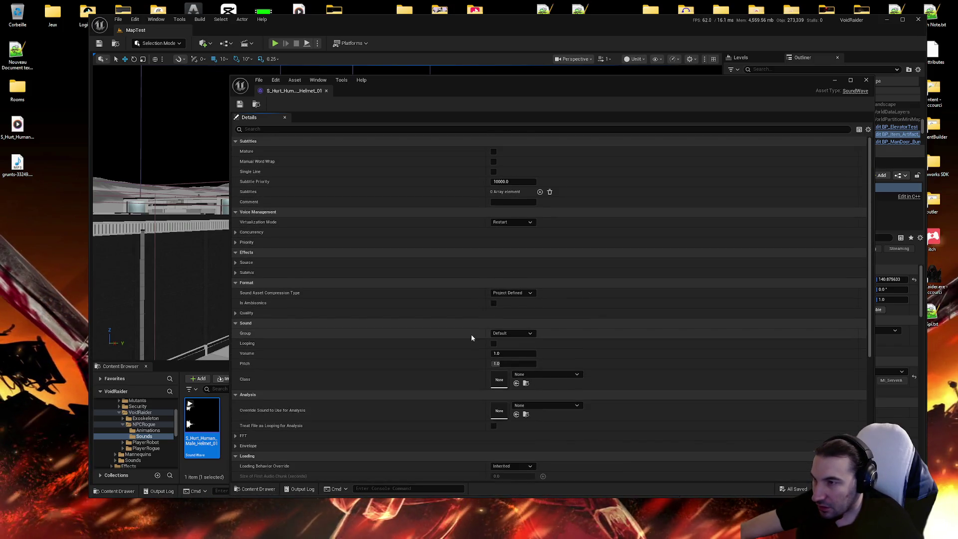
{"action": "left_click", "coordinate": [866, 80]}
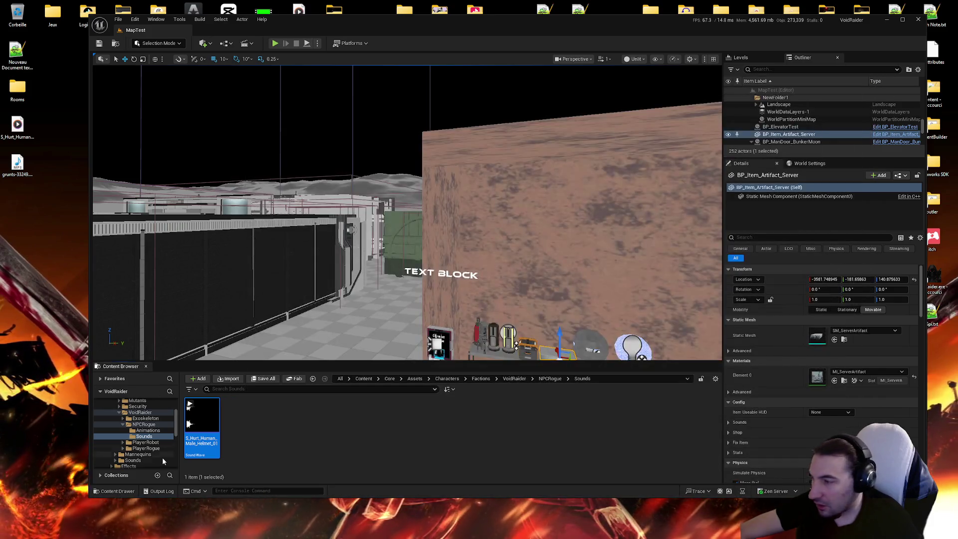
Create a Sound Cue from the hurt sound wave and open it for editing.
{"action": "right_click", "coordinate": [202, 424]}
{"action": "left_click", "coordinate": [243, 122]}
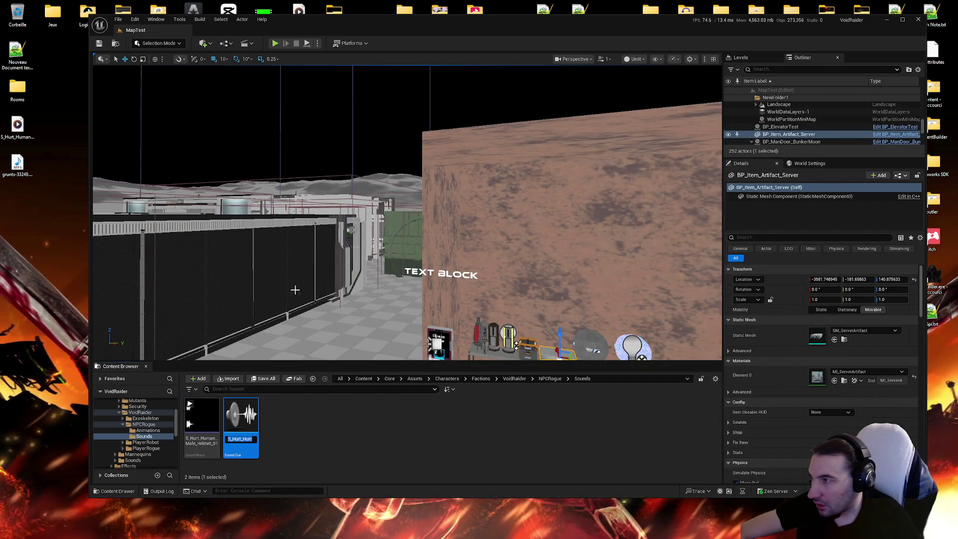
{"action": "double_click", "coordinate": [241, 419]}
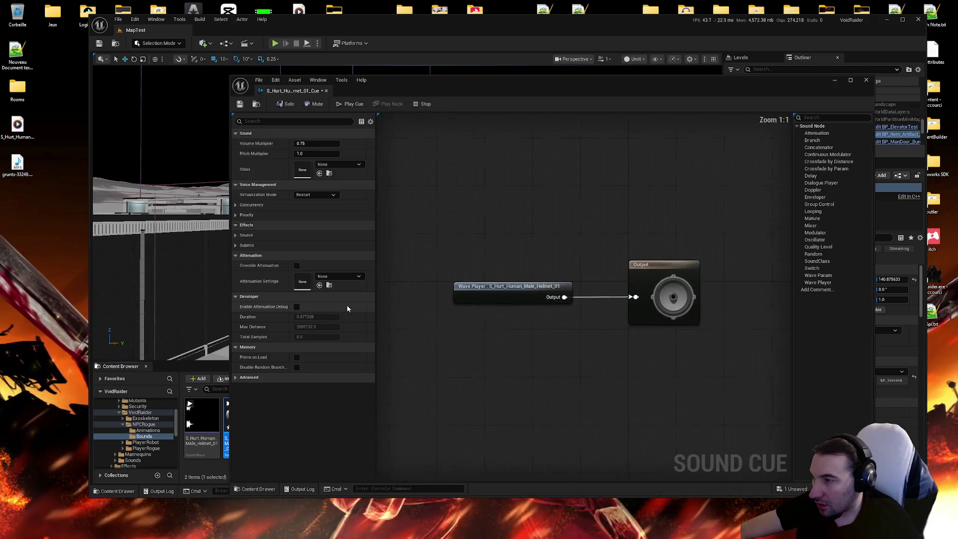
Play the S_Hurt_Human_Male_Helmet_01 sound cue repeatedly, then close the Sound Cue editor.
{"action": "left_click", "coordinate": [344, 106]}
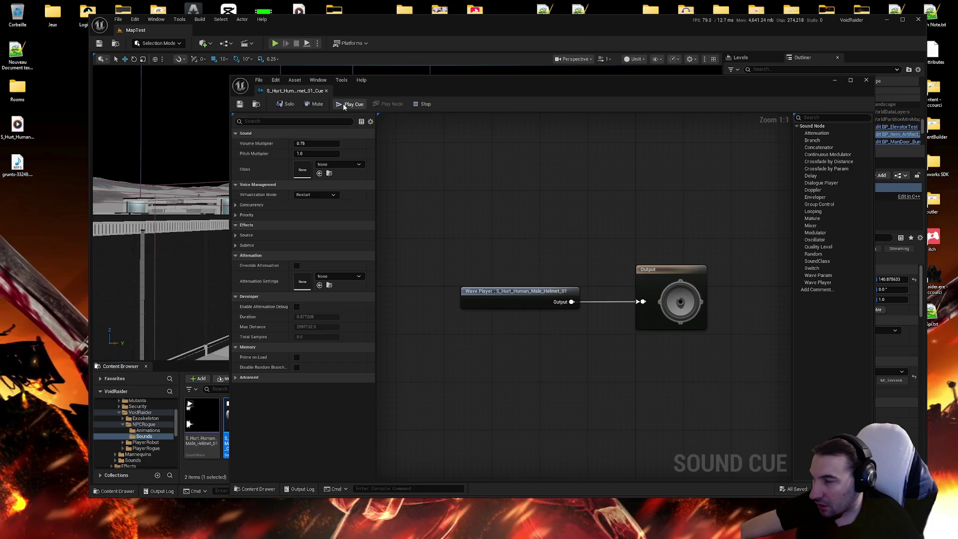
{"action": "left_click", "coordinate": [344, 106]}
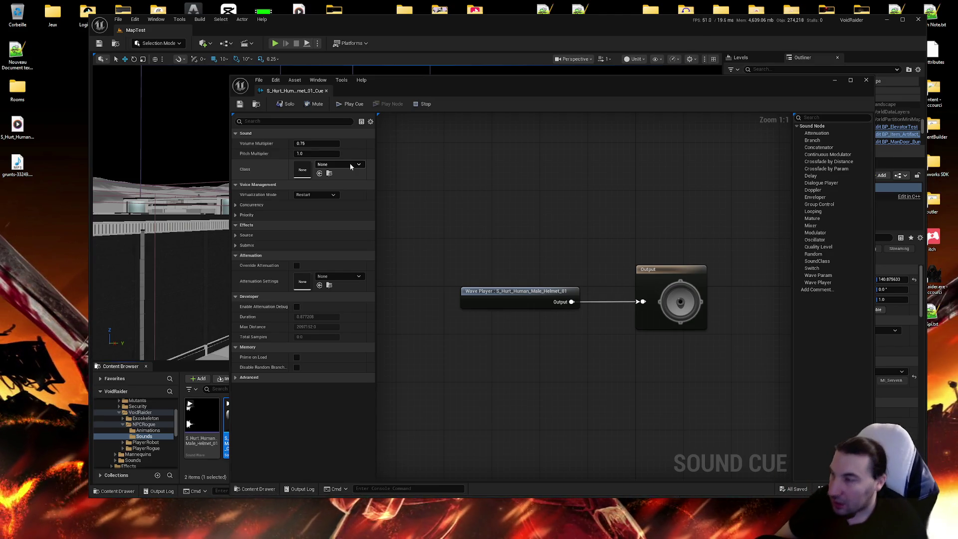
{"action": "left_click", "coordinate": [353, 104]}
{"action": "left_click", "coordinate": [352, 105]}
{"action": "left_click", "coordinate": [353, 105]}
{"action": "left_click", "coordinate": [352, 105]}
{"action": "left_click", "coordinate": [353, 105]}
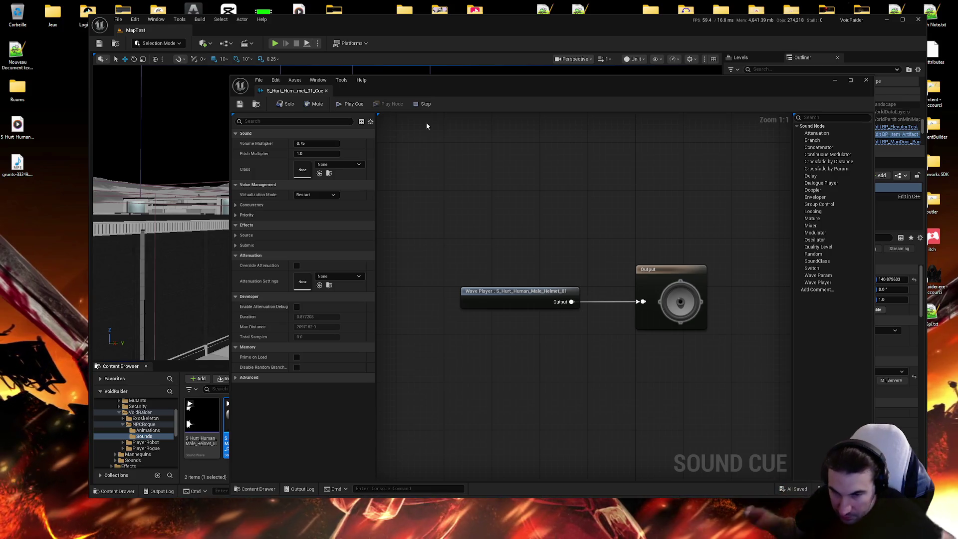
{"action": "left_click", "coordinate": [353, 104]}
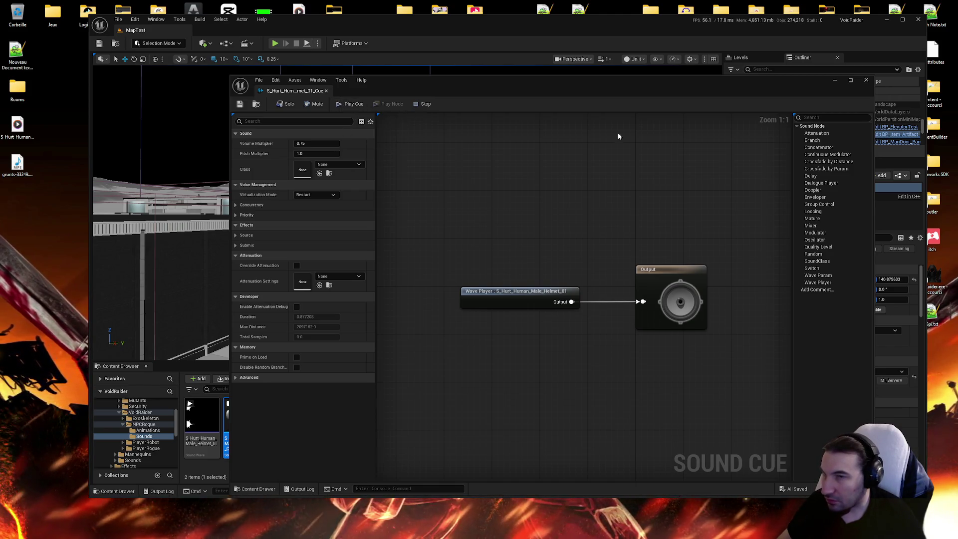
{"action": "left_click", "coordinate": [341, 105]}
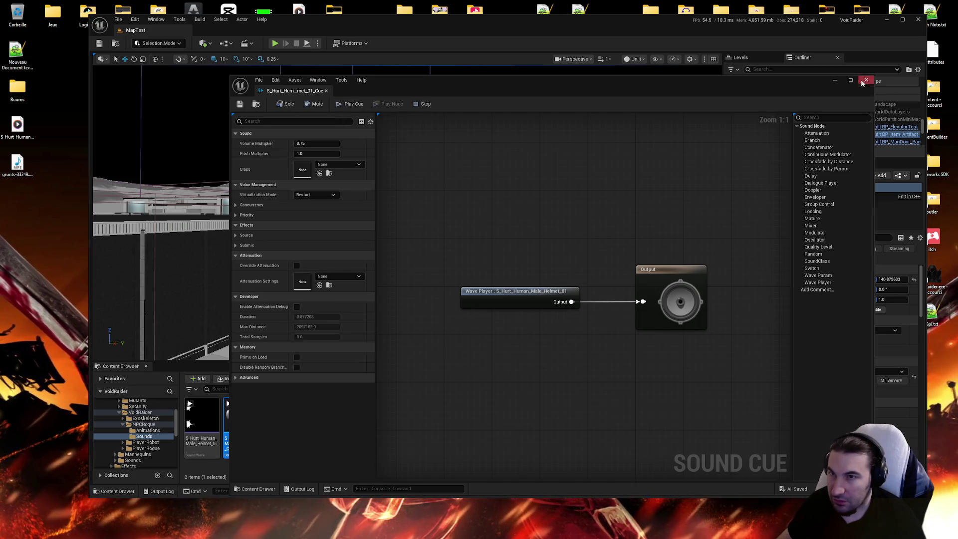
{"action": "left_click", "coordinate": [867, 80]}
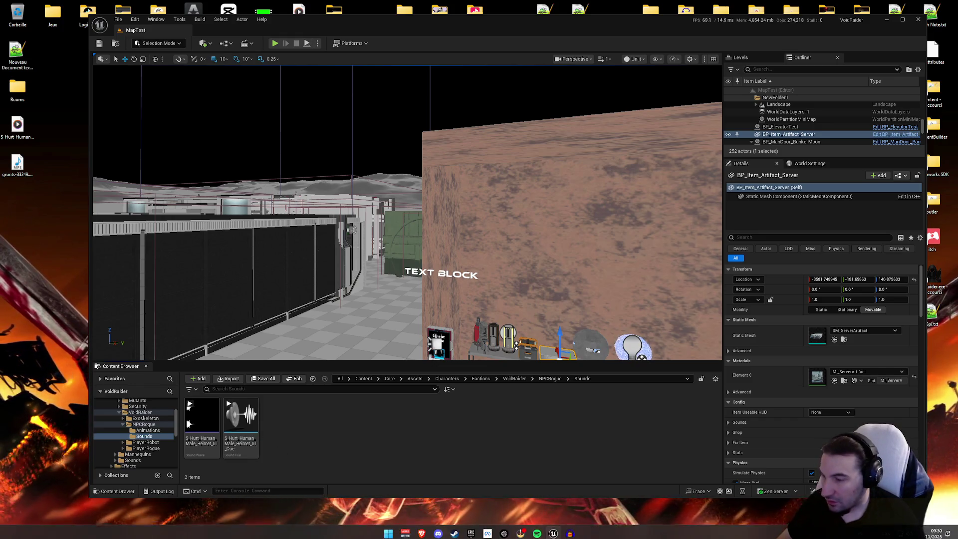
In Audacity, remove the old hurt track, load grunts-33249, and maximize the window.
{"action": "left_click", "coordinate": [569, 530]}
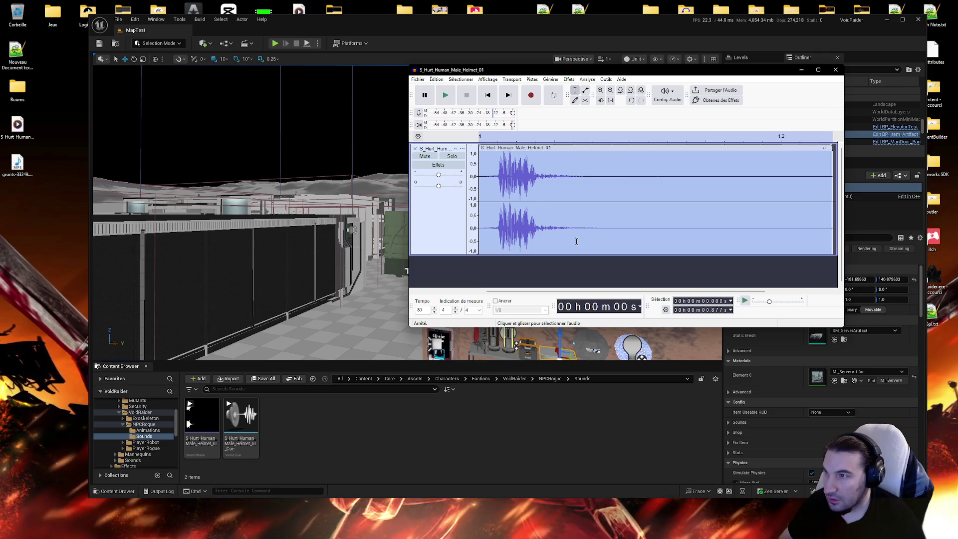
{"action": "left_click", "coordinate": [576, 234]}
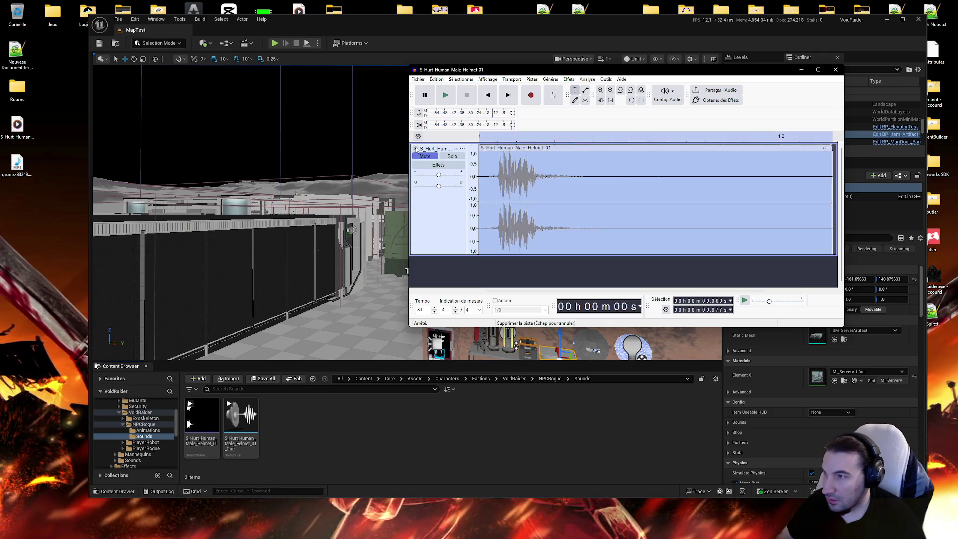
{"action": "left_click", "coordinate": [415, 148]}
{"action": "left_click_drag", "start_coordinate": [7, 171], "coordinate": [545, 216]}
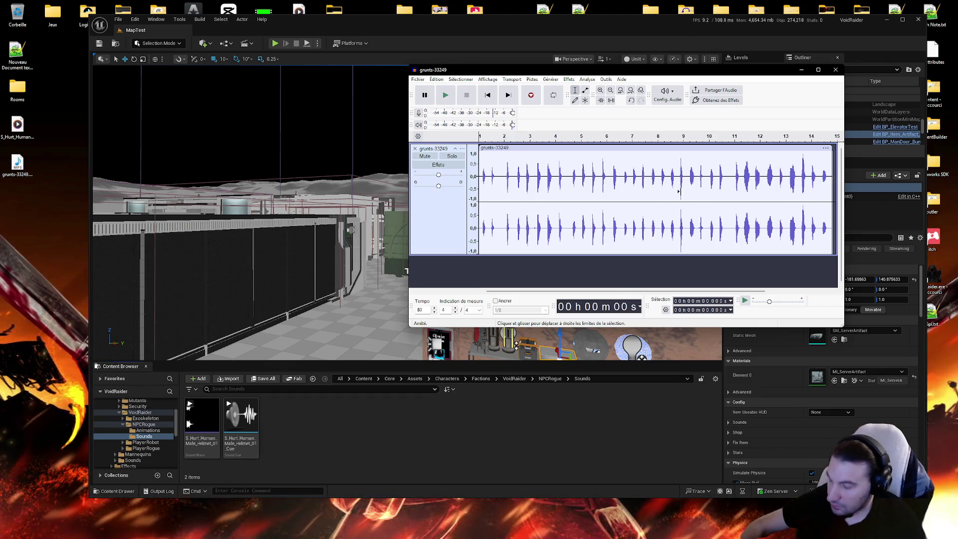
{"action": "mouse_move", "coordinate": [627, 72]}
{"action": "left_mouse_down"}
{"action": "mouse_move", "coordinate": [628, 3]}
{"action": "mouse_move", "coordinate": [523, 70]}
{"action": "left_mouse_up"}
{"action": "double_click", "coordinate": [553, 70]}
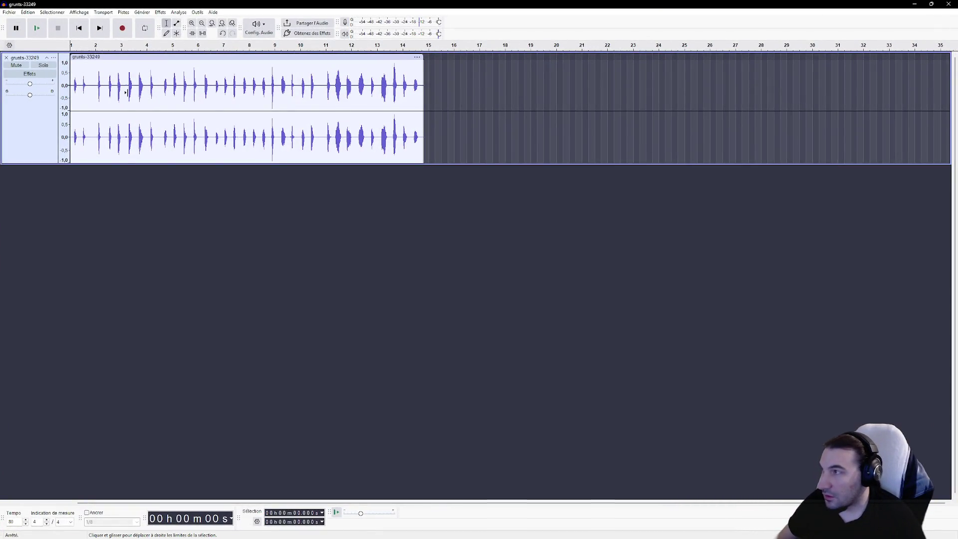
Fit the recording to the window, delete the opening audio and three unwanted stretches, then play-check.
{"action": "key", "text": "ctrl+f"}
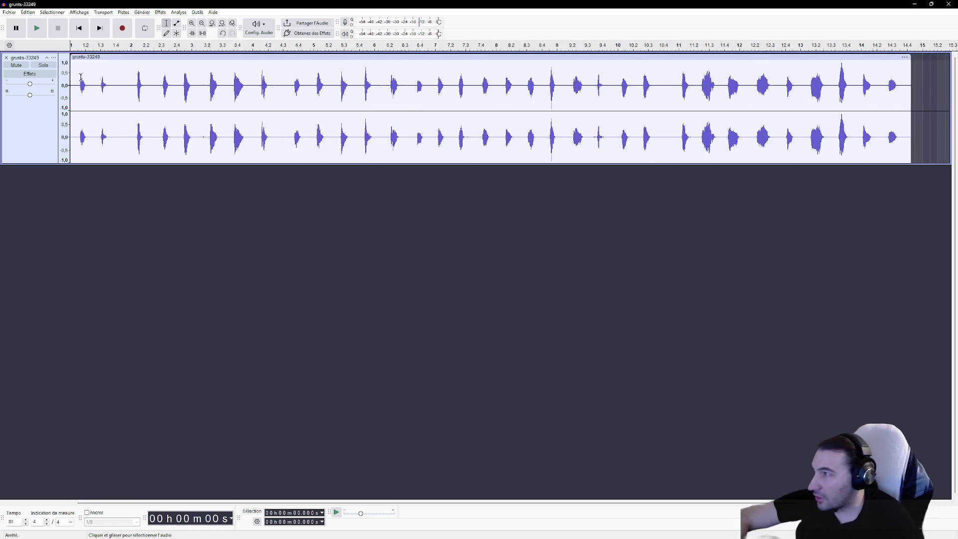
{"action": "left_click_drag", "start_coordinate": [163, 86], "coordinate": [68, 97]}
{"action": "key", "text": "Delete"}
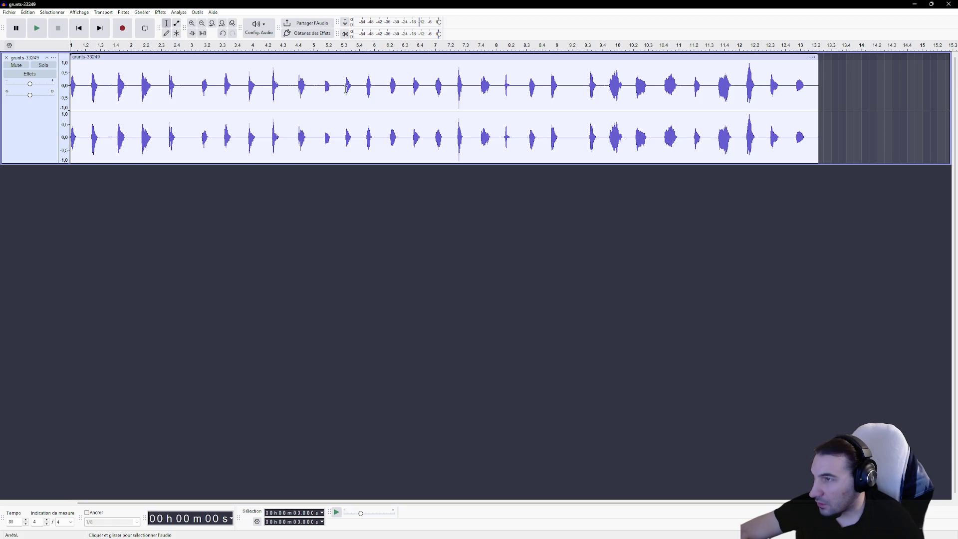
{"action": "left_click_drag", "start_coordinate": [283, 91], "coordinate": [242, 88]}
{"action": "key", "text": "Delete"}
{"action": "left_click_drag", "start_coordinate": [183, 87], "coordinate": [162, 87]}
{"action": "key", "text": "Delete"}
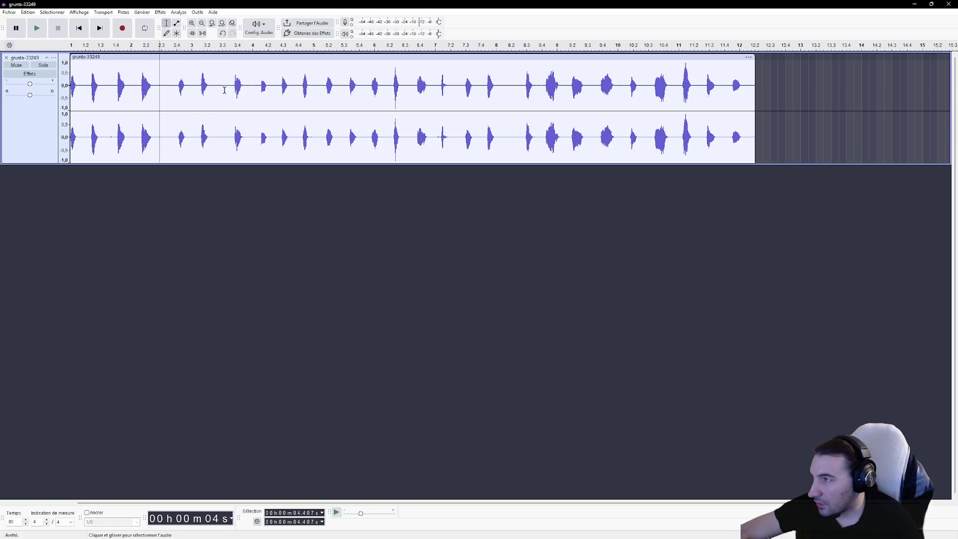
{"action": "left_click_drag", "start_coordinate": [241, 89], "coordinate": [215, 87]}
{"action": "key", "text": "Delete"}
{"action": "key", "text": "Delete"}
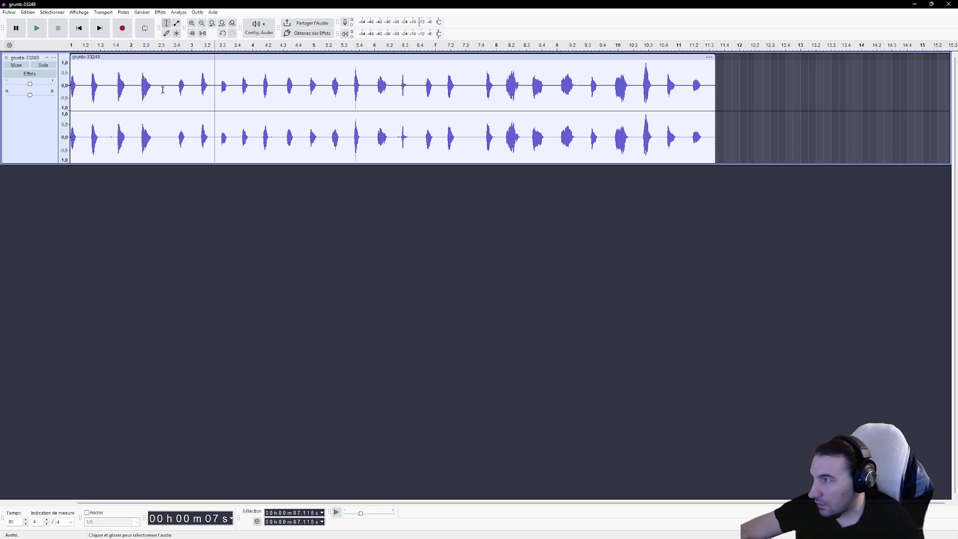
{"action": "left_click", "coordinate": [37, 28]}
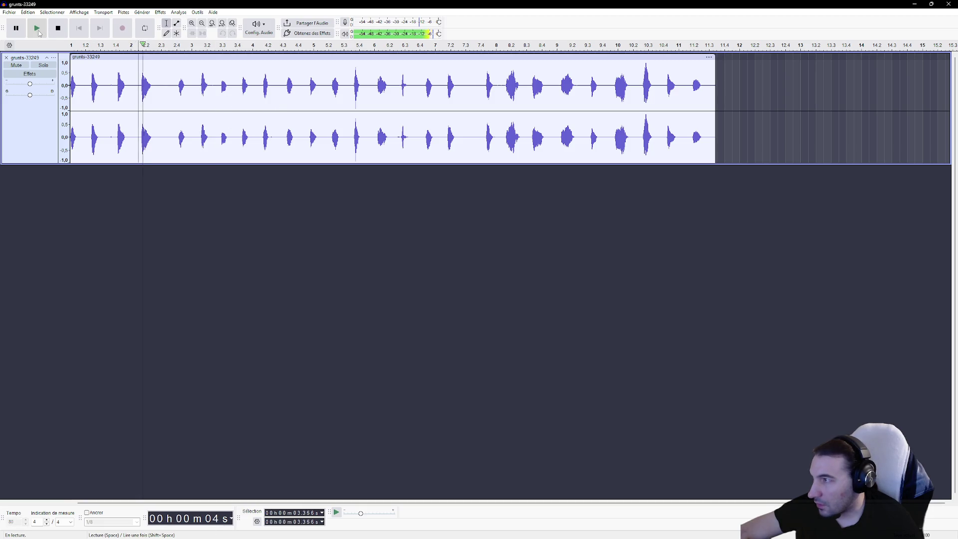
{"action": "left_click", "coordinate": [63, 31]}
Delete another short gap, replay from the start, and trim a sliver off the clip's start.
{"action": "left_click_drag", "start_coordinate": [155, 87], "coordinate": [136, 85]}
{"action": "key", "text": "Delete"}
{"action": "key", "text": "Delete"}
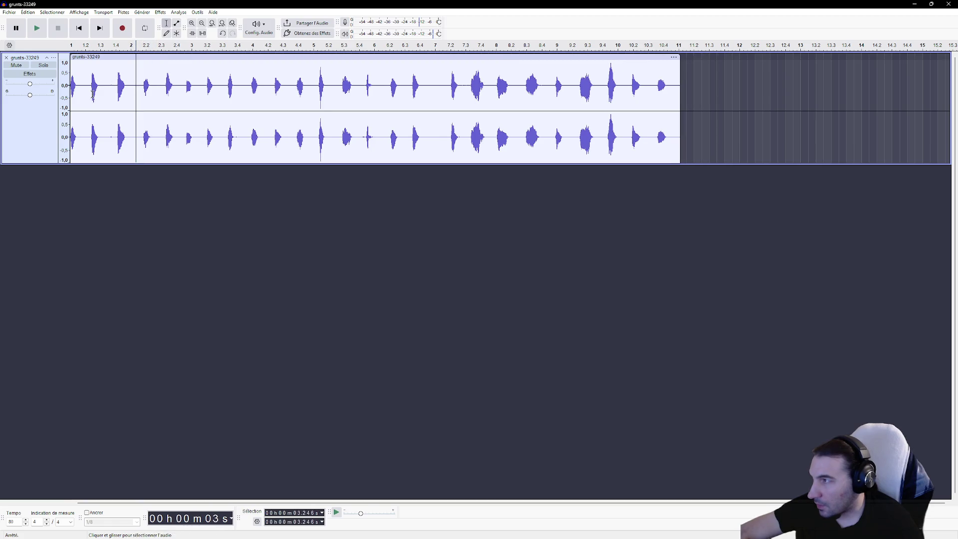
{"action": "left_click", "coordinate": [70, 86]}
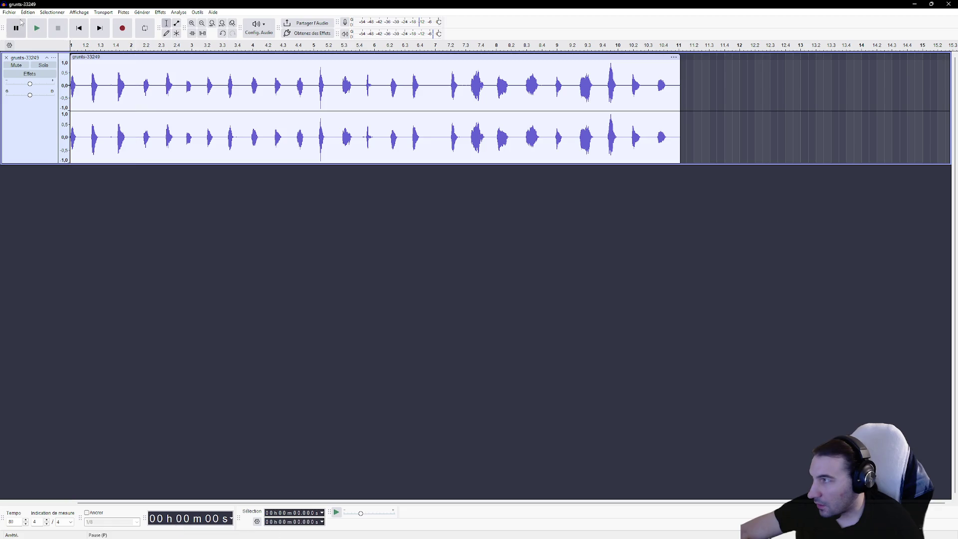
{"action": "left_click", "coordinate": [36, 28]}
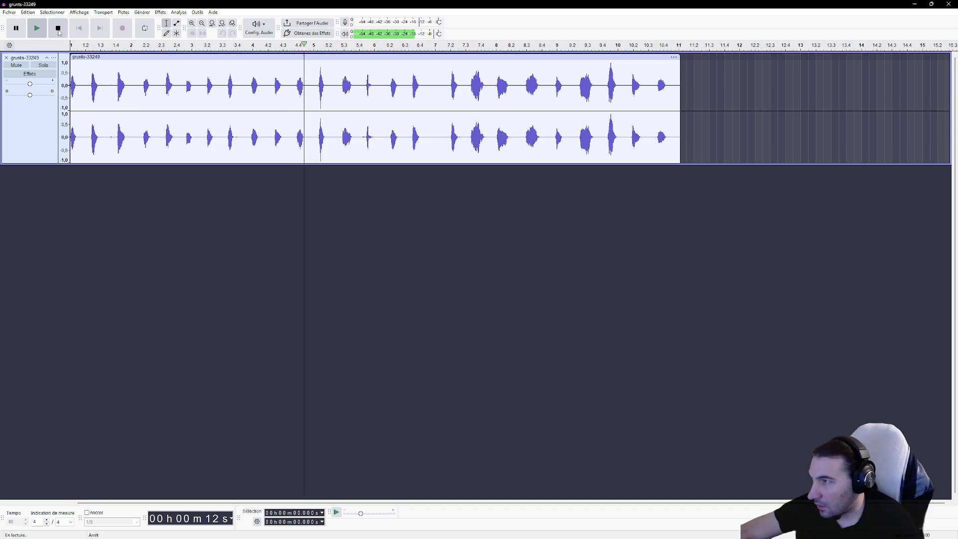
{"action": "key", "text": "space"}
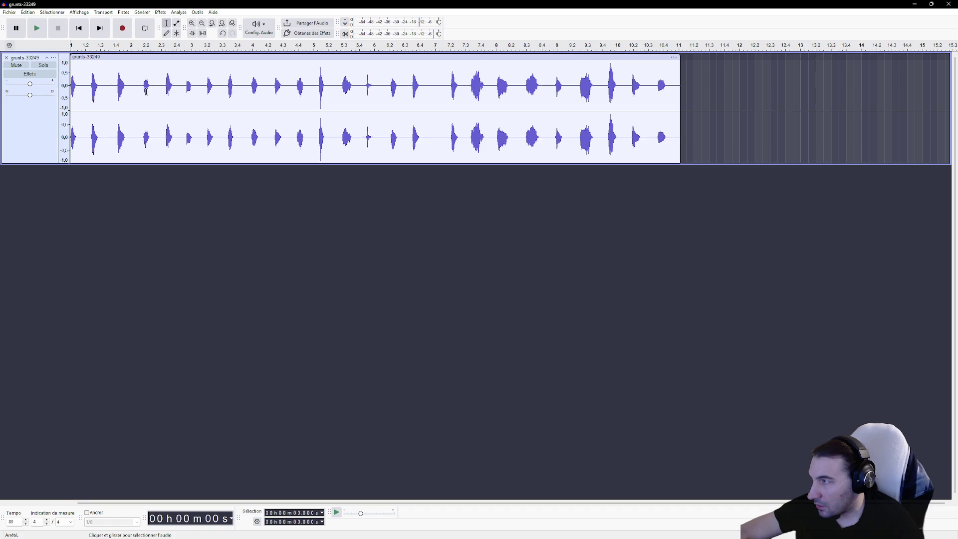
{"action": "left_click_drag", "start_coordinate": [82, 86], "coordinate": [70, 86]}
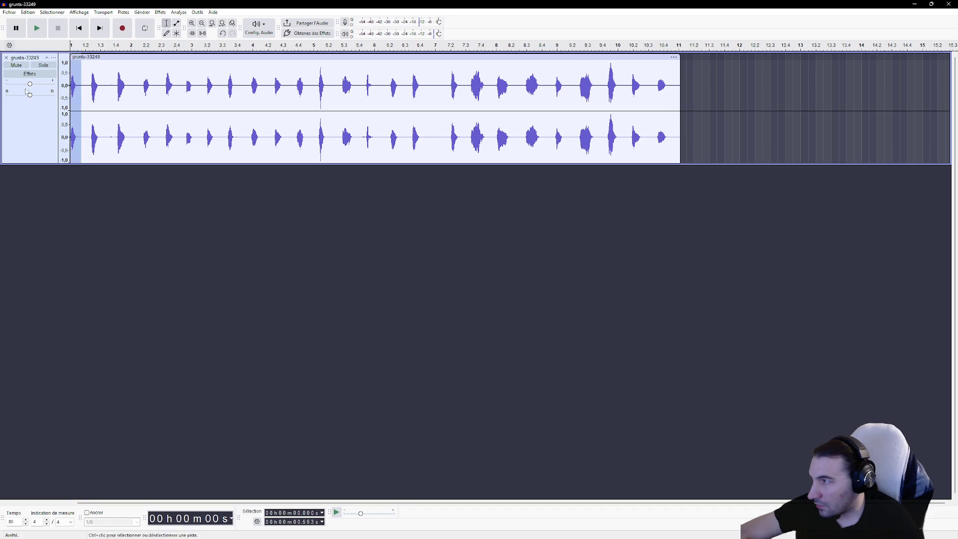
{"action": "key", "text": "Delete"}
Delete a later unwanted stretch and play from that point to check it.
{"action": "left_click_drag", "start_coordinate": [302, 88], "coordinate": [424, 93]}
{"action": "mouse_move", "coordinate": [554, 102]}
{"action": "left_mouse_down"}
{"action": "mouse_move", "coordinate": [563, 103]}
{"action": "mouse_move", "coordinate": [450, 103]}
{"action": "left_mouse_up"}
{"action": "key", "text": "Delete"}
{"action": "left_click", "coordinate": [309, 89]}
{"action": "left_click", "coordinate": [37, 28]}
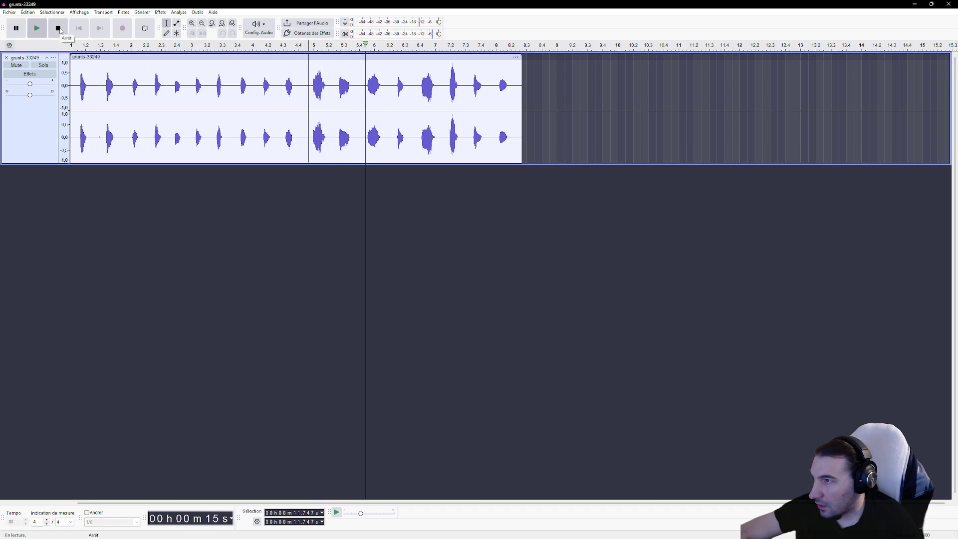
{"action": "left_click", "coordinate": [58, 28]}
Cut two more unwanted grunt sections and play back to check the edit.
{"action": "left_click", "coordinate": [353, 89]}
{"action": "left_click_drag", "start_coordinate": [354, 89], "coordinate": [336, 89]}
{"action": "key", "text": "Delete"}
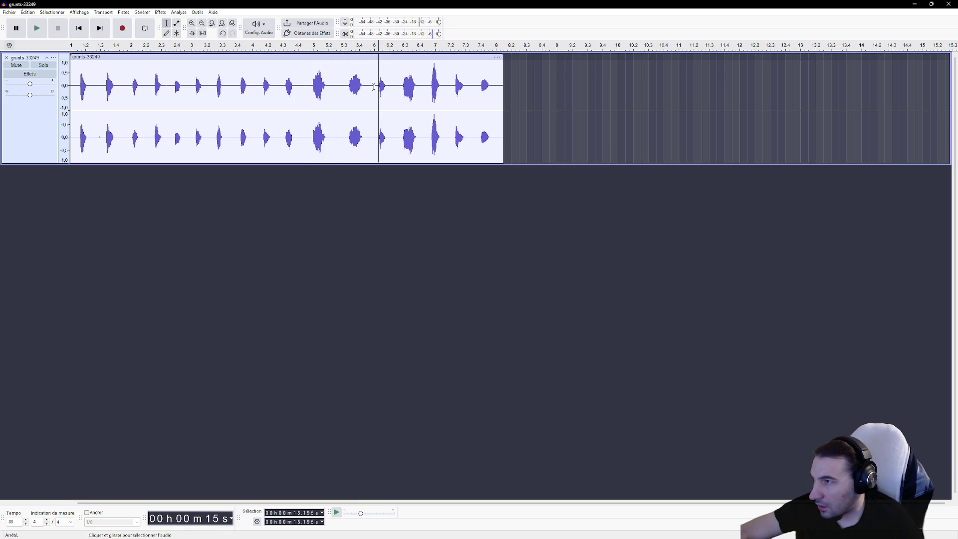
{"action": "left_click_drag", "start_coordinate": [395, 84], "coordinate": [371, 84]}
{"action": "key", "text": "Delete"}
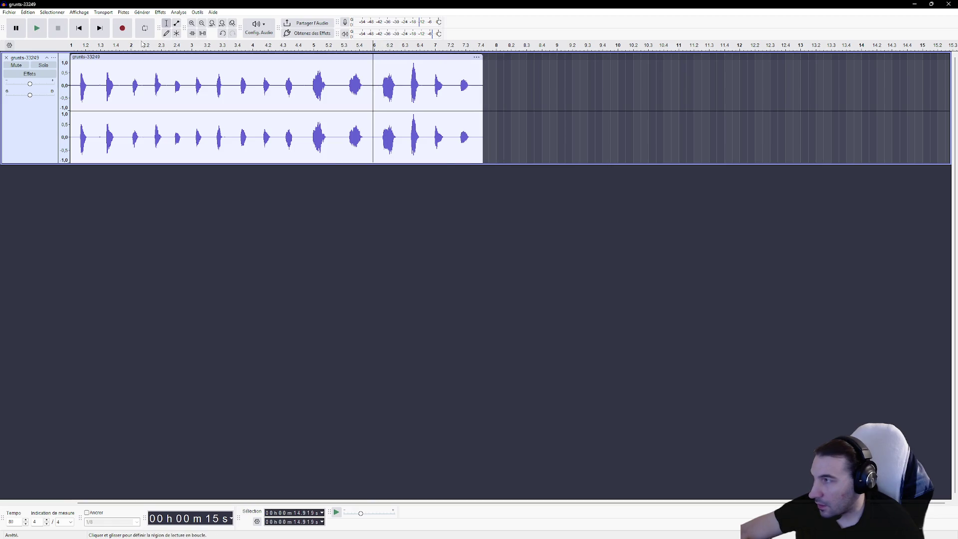
{"action": "left_click", "coordinate": [40, 30]}
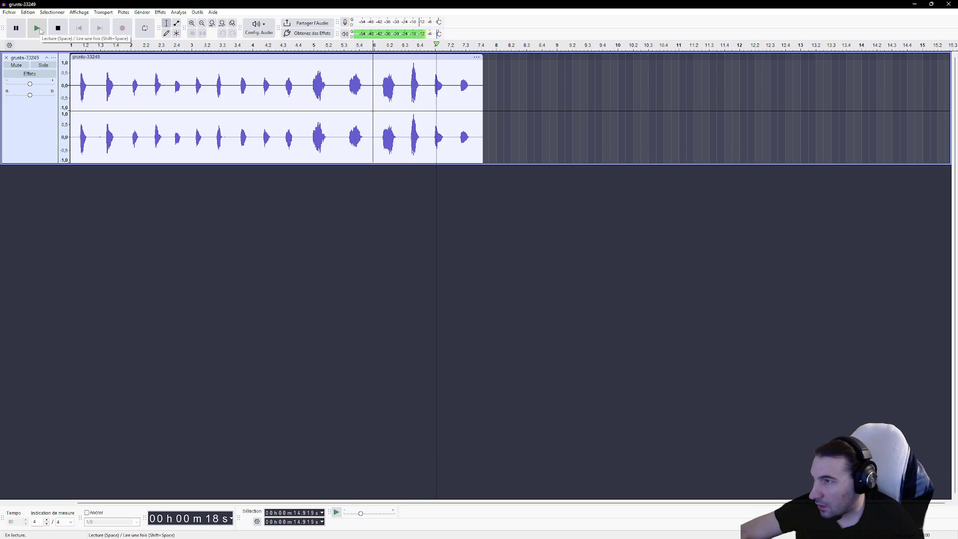
Cut the final grunts through to the end of the clip.
{"action": "left_click", "coordinate": [398, 87]}
{"action": "mouse_move", "coordinate": [397, 88]}
{"action": "left_mouse_down"}
{"action": "mouse_move", "coordinate": [376, 87]}
{"action": "mouse_move", "coordinate": [488, 97]}
{"action": "left_mouse_up"}
{"action": "key", "text": "Delete"}
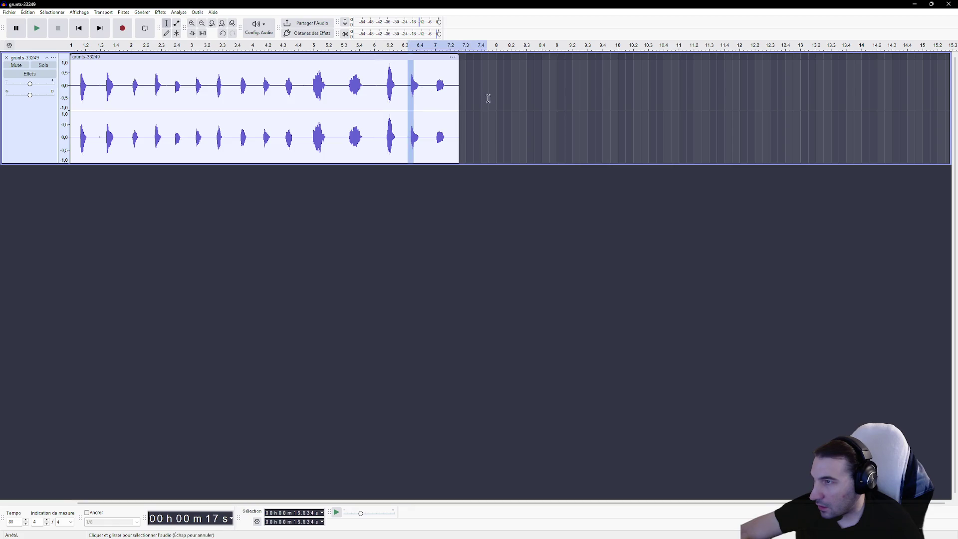
{"action": "key", "text": "Delete"}
{"action": "left_click", "coordinate": [217, 123]}
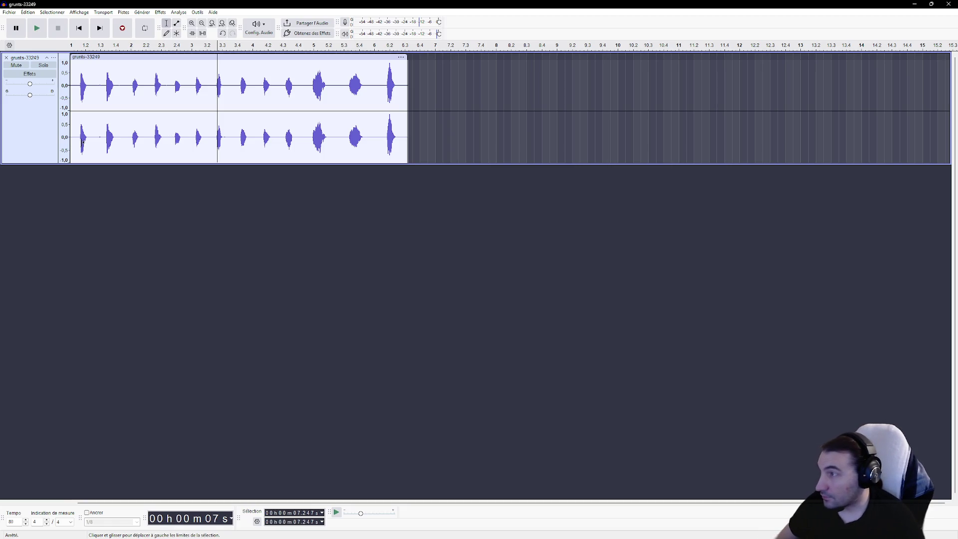
{"action": "scroll", "coordinate": [78, 135], "scroll_direction": "up", "scroll_amount": 2}
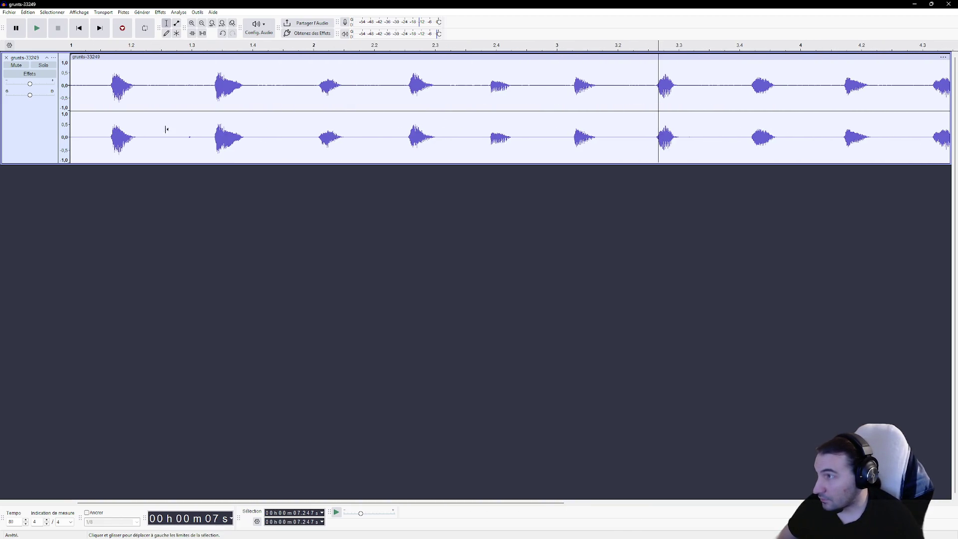
{"action": "left_click_drag", "start_coordinate": [195, 91], "coordinate": [177, 91]}
{"action": "key", "text": "Delete"}
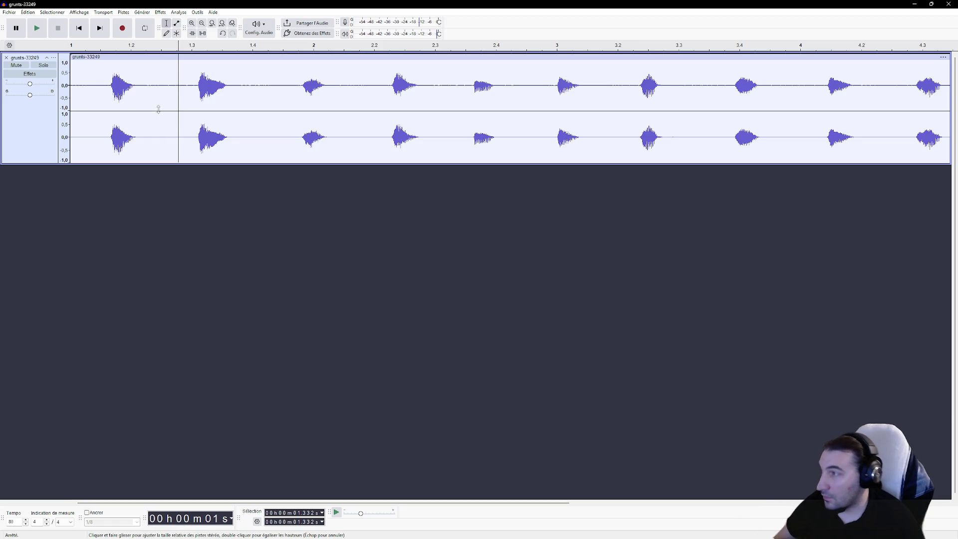
{"action": "left_click_drag", "start_coordinate": [93, 89], "coordinate": [71, 89]}
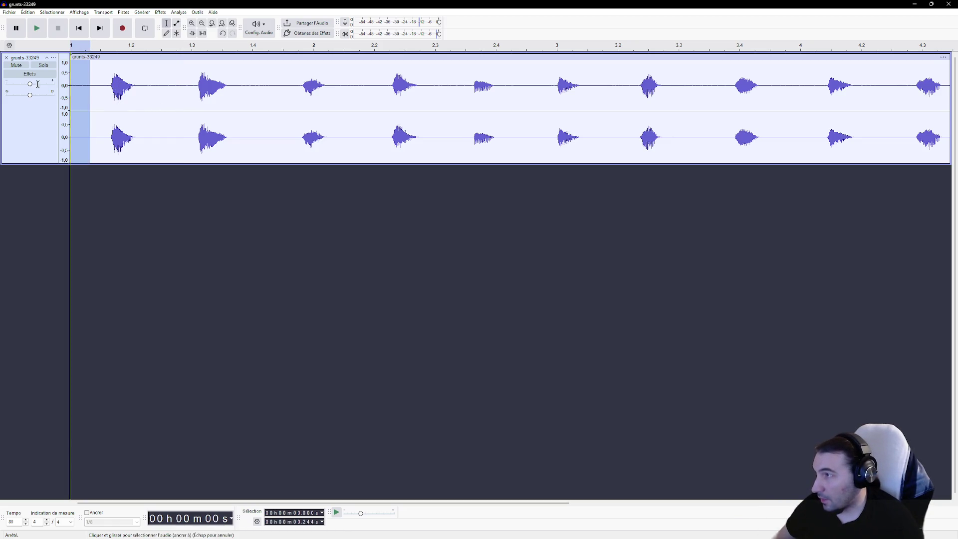
{"action": "key", "text": "Delete"}
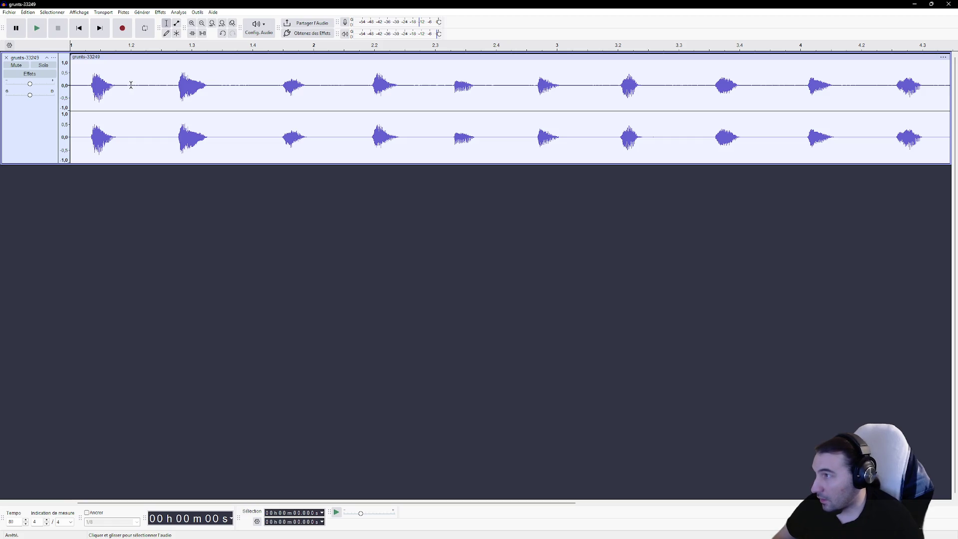
{"action": "left_click_drag", "start_coordinate": [131, 85], "coordinate": [69, 98]}
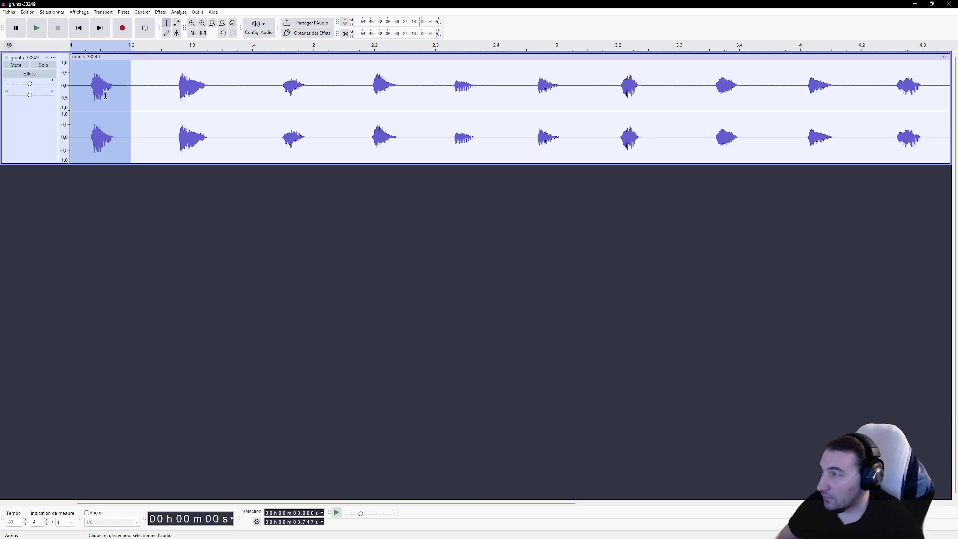
{"action": "left_click", "coordinate": [105, 95]}
{"action": "left_click_drag", "start_coordinate": [127, 86], "coordinate": [70, 95]}
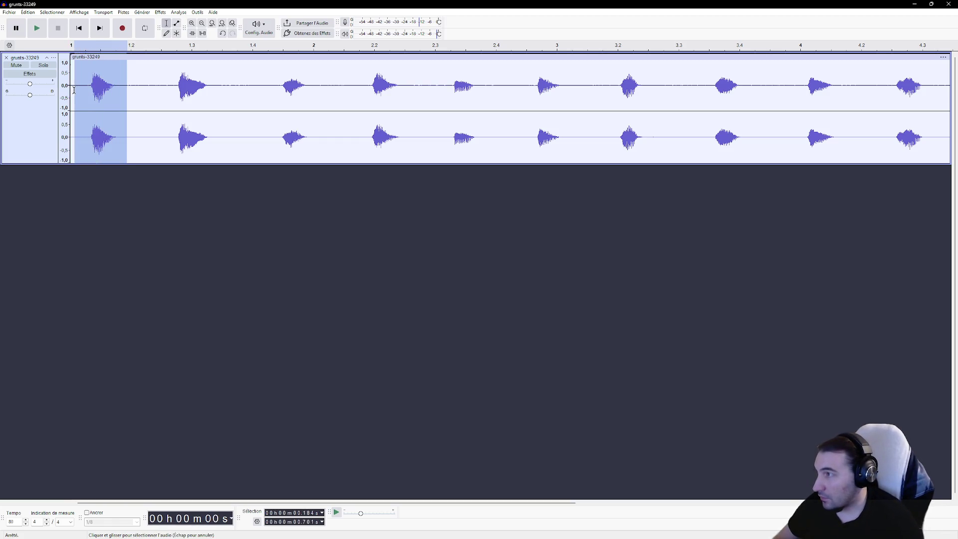
{"action": "right_click", "coordinate": [99, 97]}
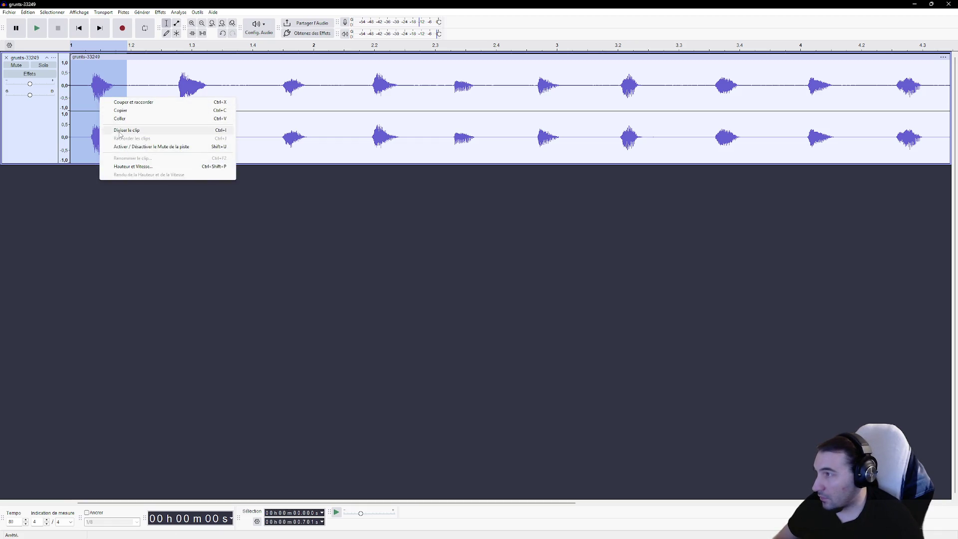
{"action": "left_click", "coordinate": [135, 102]}
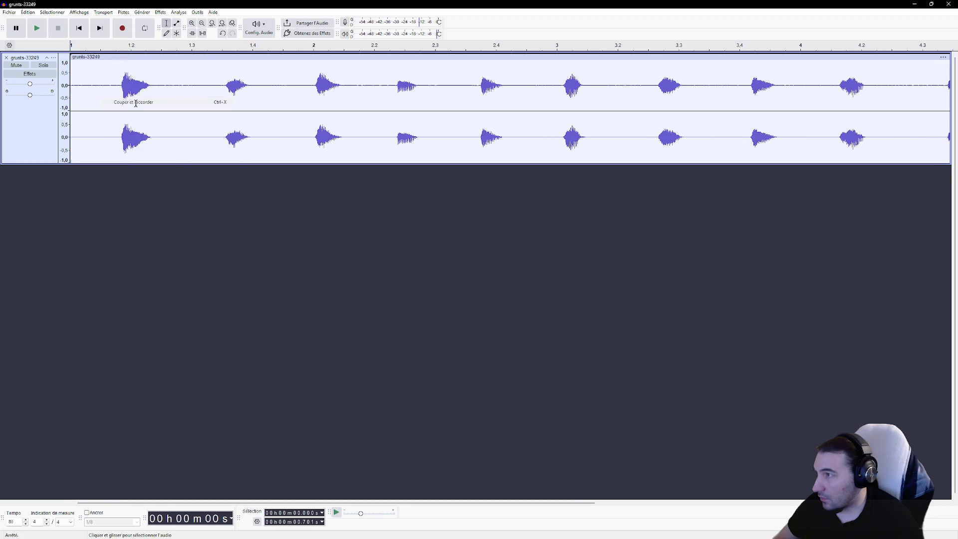
{"action": "key", "text": "ctrl+z"}
{"action": "left_click", "coordinate": [140, 113]}
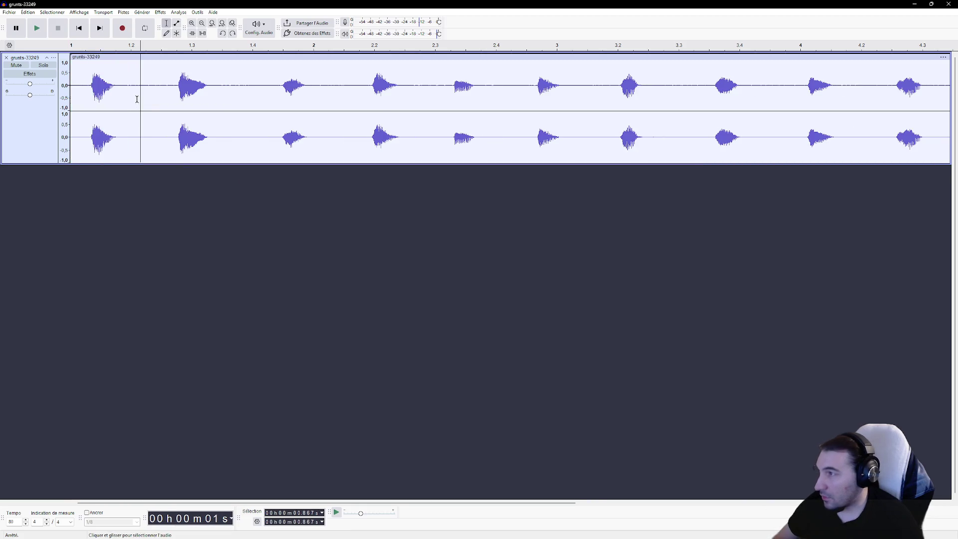
{"action": "scroll", "coordinate": [136, 95], "scroll_direction": "right", "scroll_amount": 3}
{"action": "scroll", "coordinate": [132, 93], "scroll_direction": "left", "scroll_amount": 3}
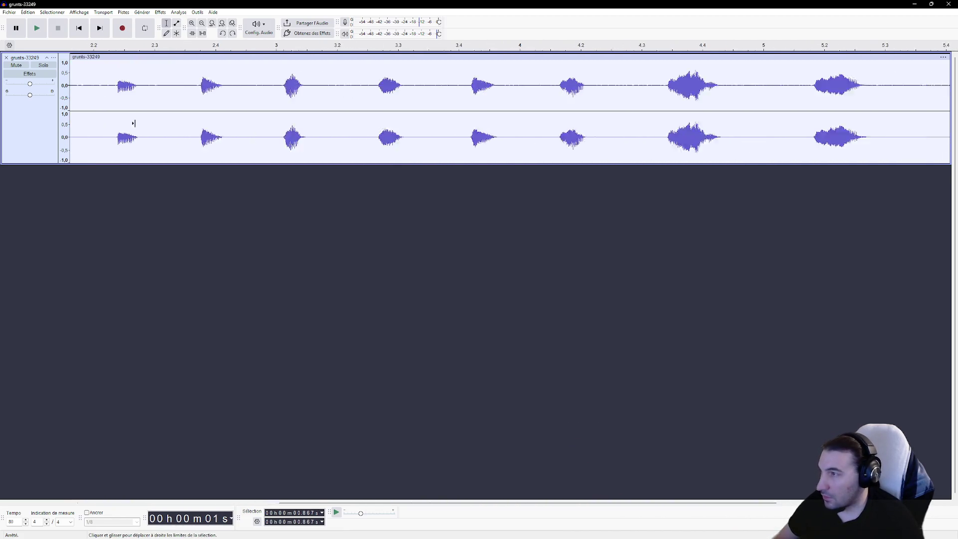
{"action": "scroll", "coordinate": [135, 111], "scroll_direction": "down", "scroll_amount": 2, "text": "ctrl"}
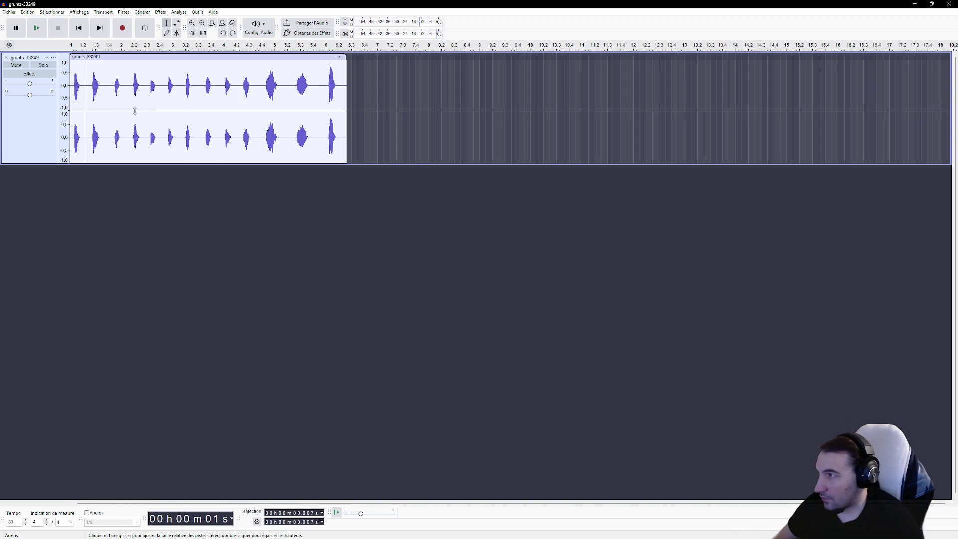
{"action": "left_click_drag", "start_coordinate": [88, 87], "coordinate": [418, 100]}
{"action": "key", "text": "Delete"}
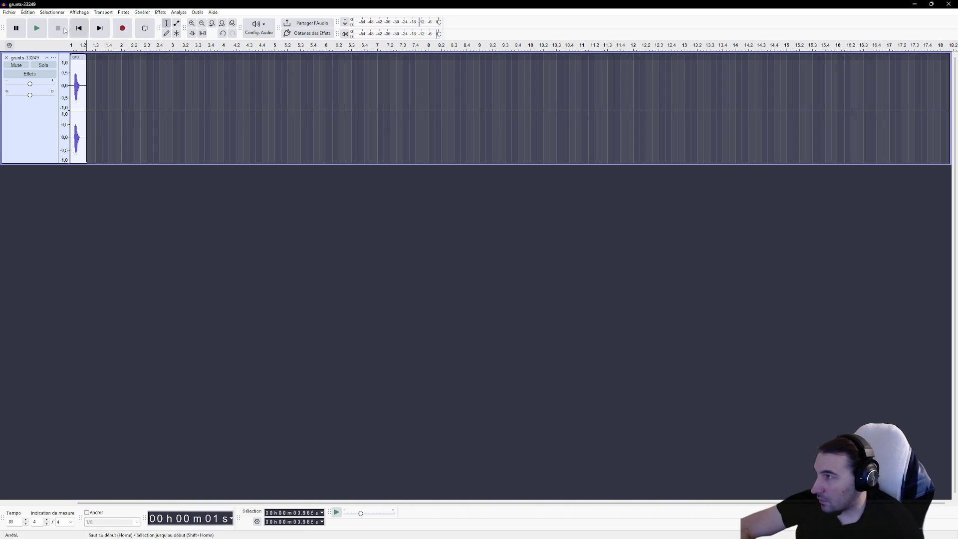
{"action": "left_click", "coordinate": [9, 12]}
{"action": "left_click", "coordinate": [58, 85]}
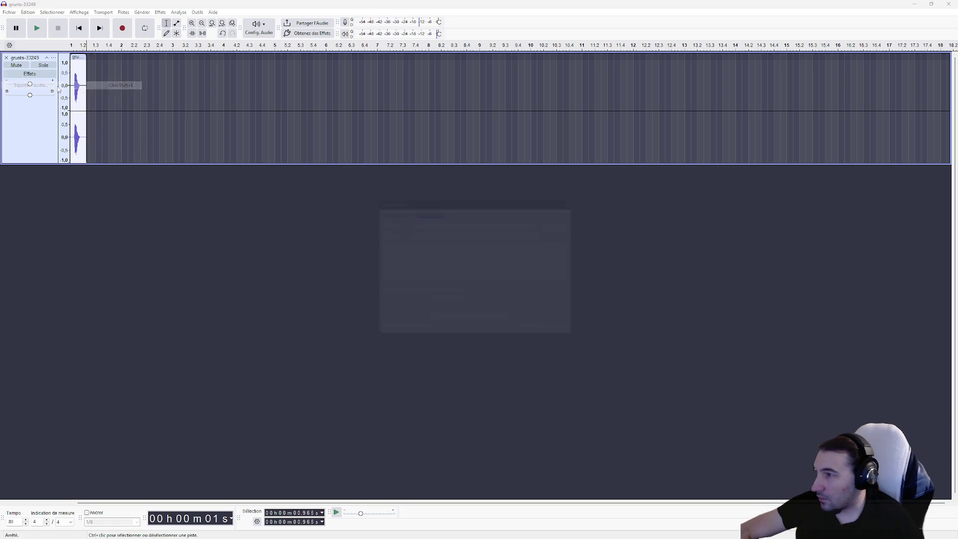
{"action": "left_click", "coordinate": [574, 220]}
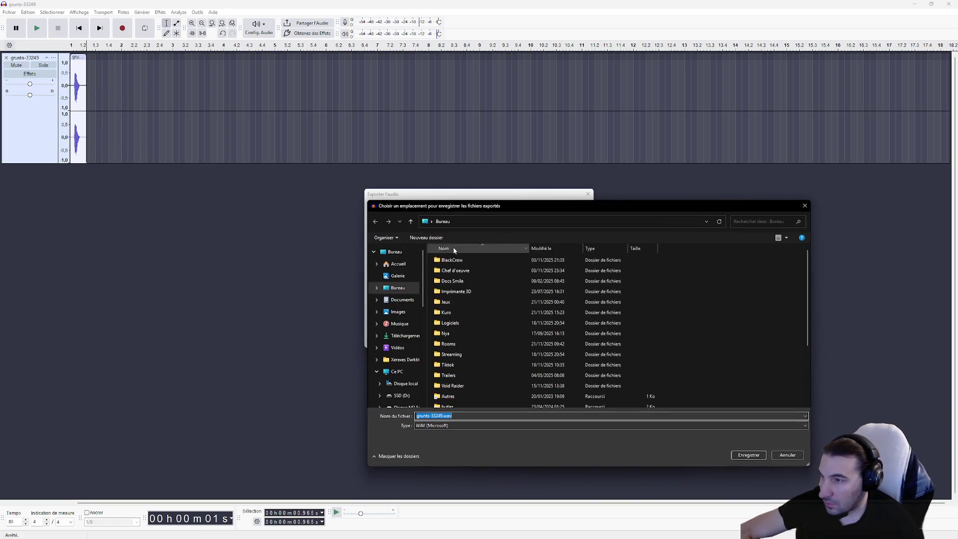
{"action": "left_click", "coordinate": [788, 454]}
{"action": "left_click", "coordinate": [546, 342]}
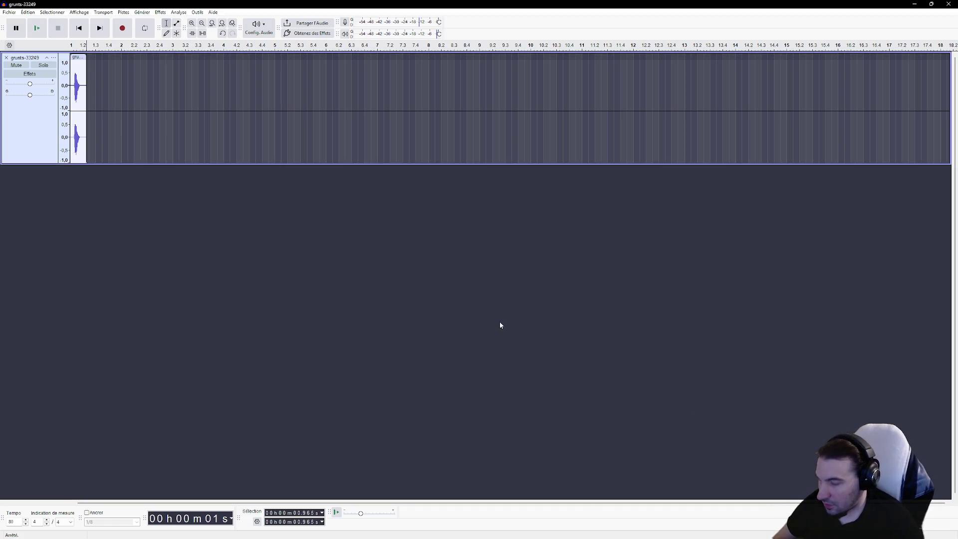
{"action": "key", "text": "ctrl+z"}
{"action": "left_click", "coordinate": [226, 100]}
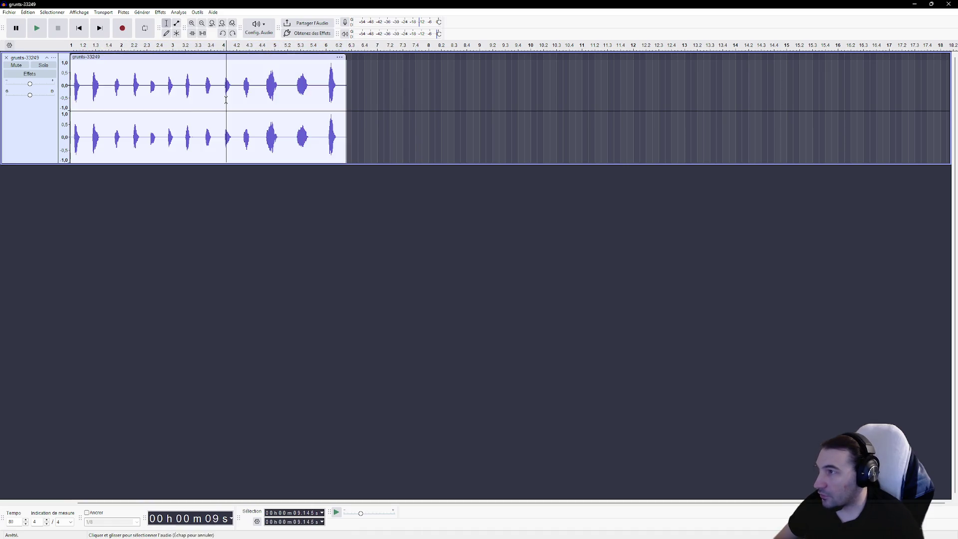
Capture a noise profile from the silent stretch around 5.2 s.
{"action": "left_click_drag", "start_coordinate": [160, 87], "coordinate": [163, 87]}
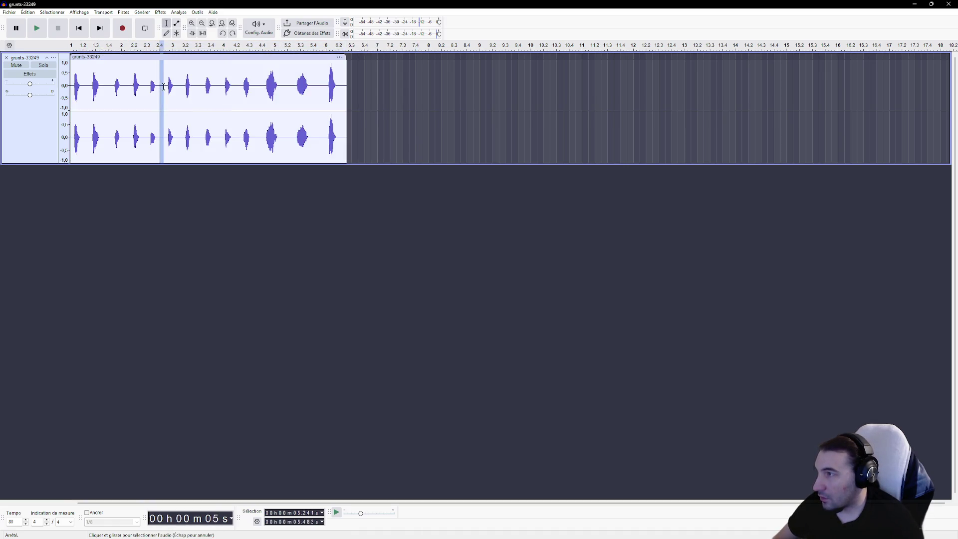
{"action": "left_click", "coordinate": [160, 12]}
{"action": "mouse_move", "coordinate": [222, 98]}
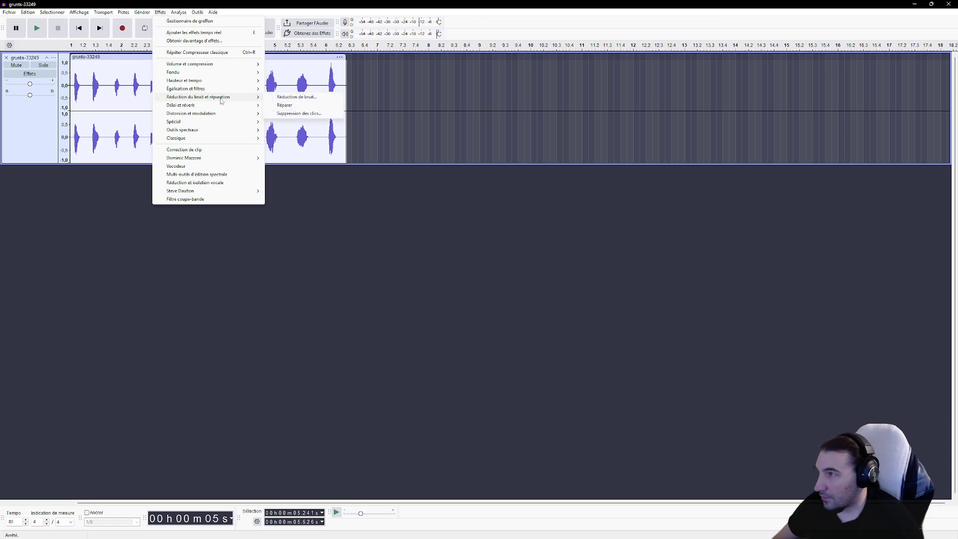
{"action": "left_click", "coordinate": [292, 96]}
{"action": "left_click", "coordinate": [477, 238]}
Apply Noise Reduction to the whole recording.
{"action": "key", "text": "ctrl+a"}
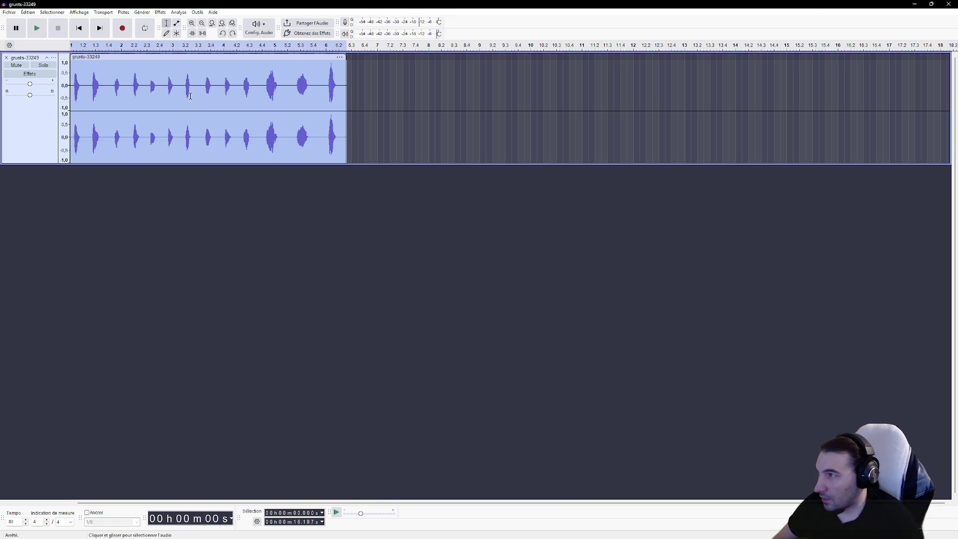
{"action": "left_click", "coordinate": [160, 12]}
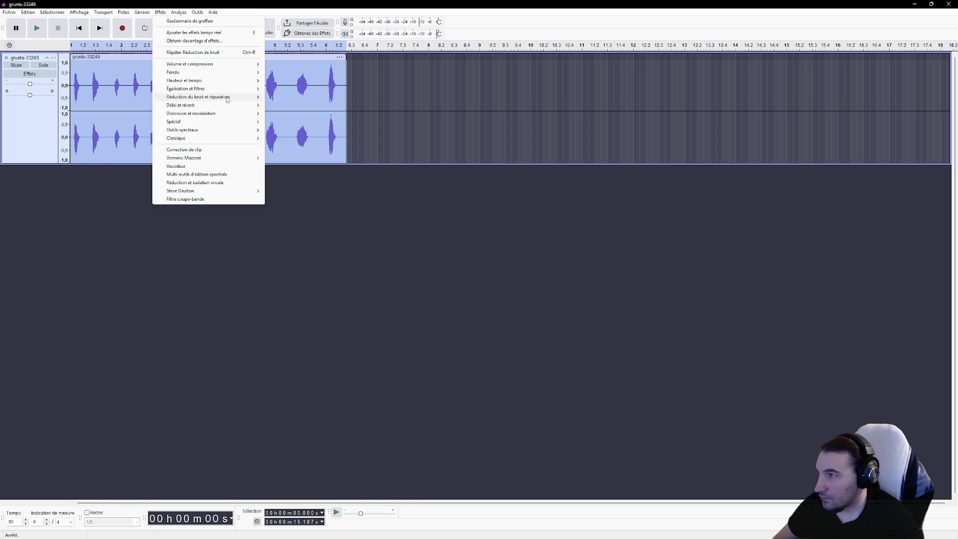
{"action": "mouse_move", "coordinate": [234, 97]}
{"action": "left_click", "coordinate": [296, 97]}
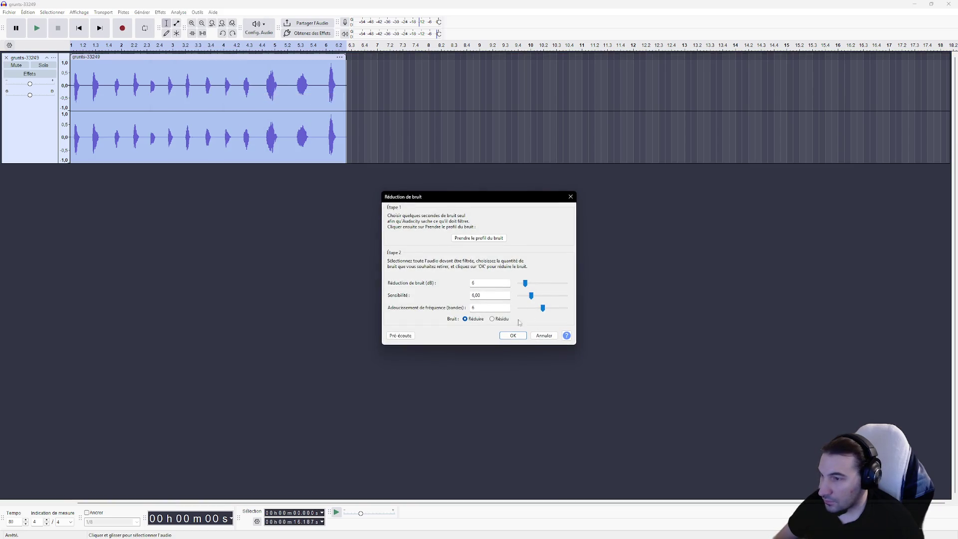
{"action": "left_click", "coordinate": [508, 337]}
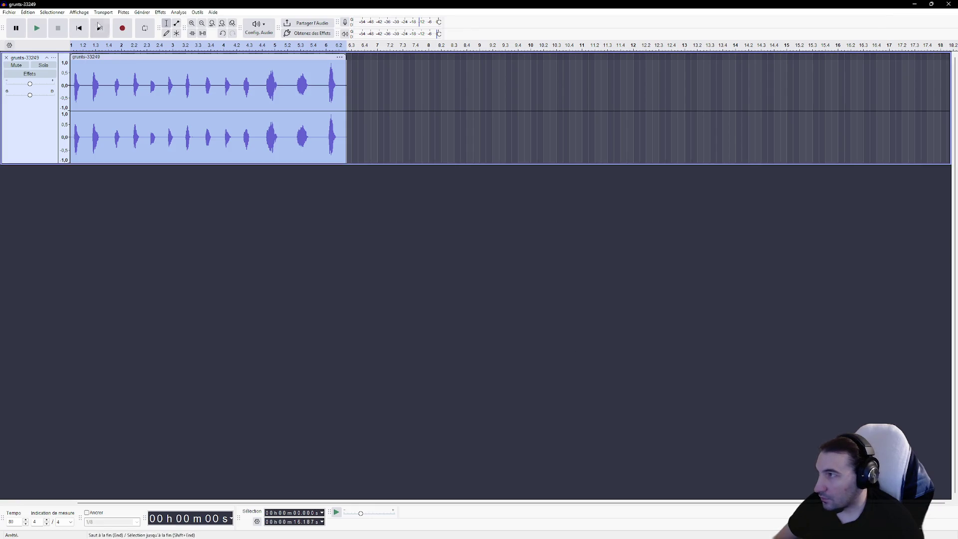
Apply the high-pass filter to the recording.
{"action": "left_click", "coordinate": [160, 12]}
{"action": "mouse_move", "coordinate": [231, 158]}
{"action": "left_click", "coordinate": [297, 167]}
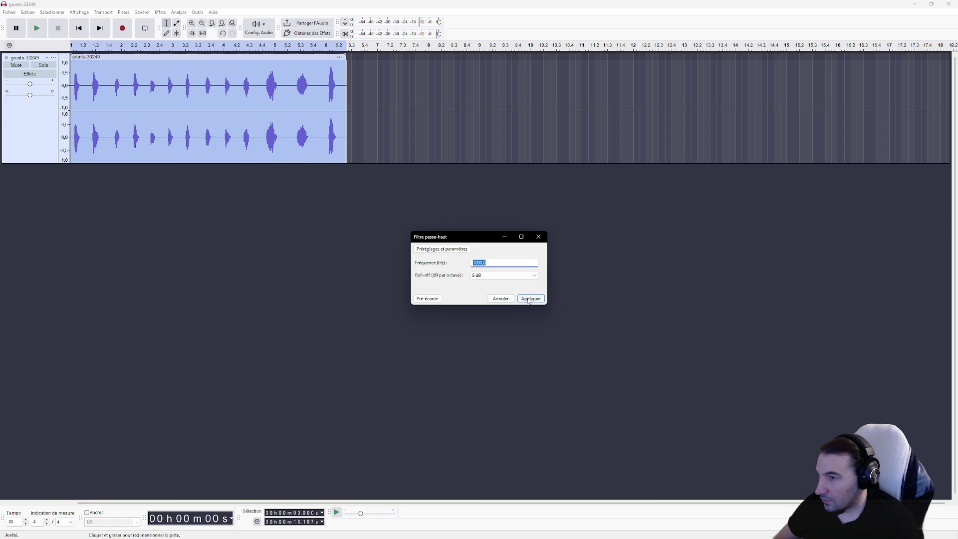
{"action": "left_click", "coordinate": [529, 298]}
Apply the Graphic Equalizer to the recording.
{"action": "left_click", "coordinate": [119, 14]}
{"action": "mouse_move", "coordinate": [158, 17]}
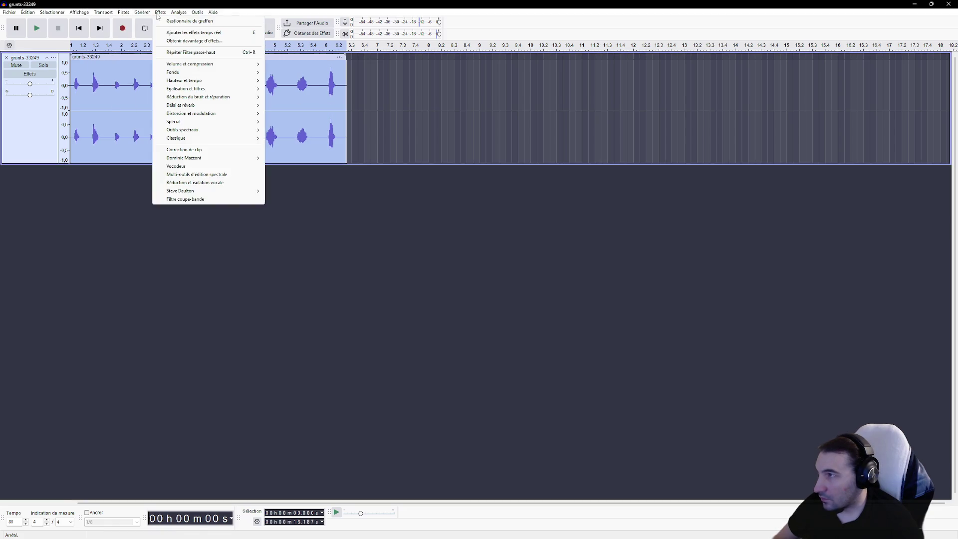
{"action": "mouse_move", "coordinate": [218, 107]}
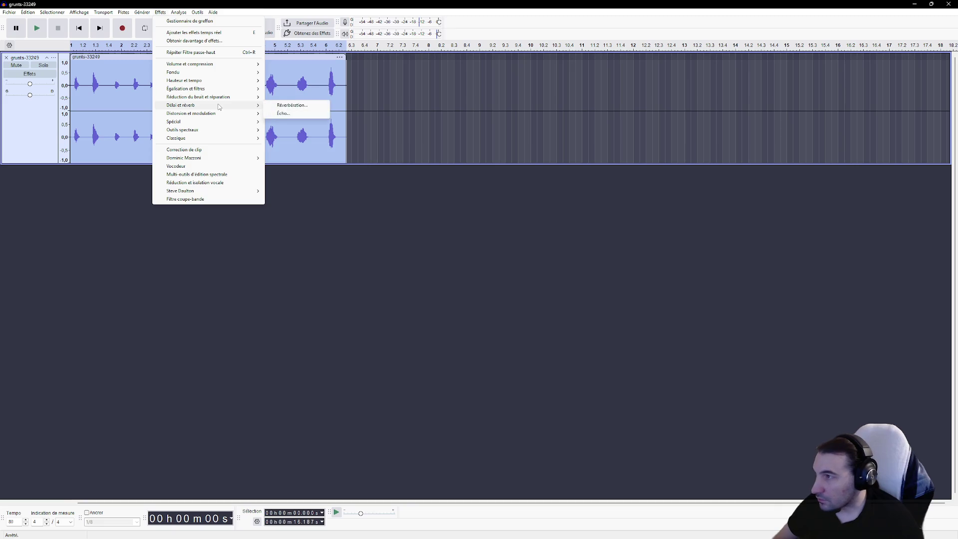
{"action": "mouse_move", "coordinate": [212, 84]}
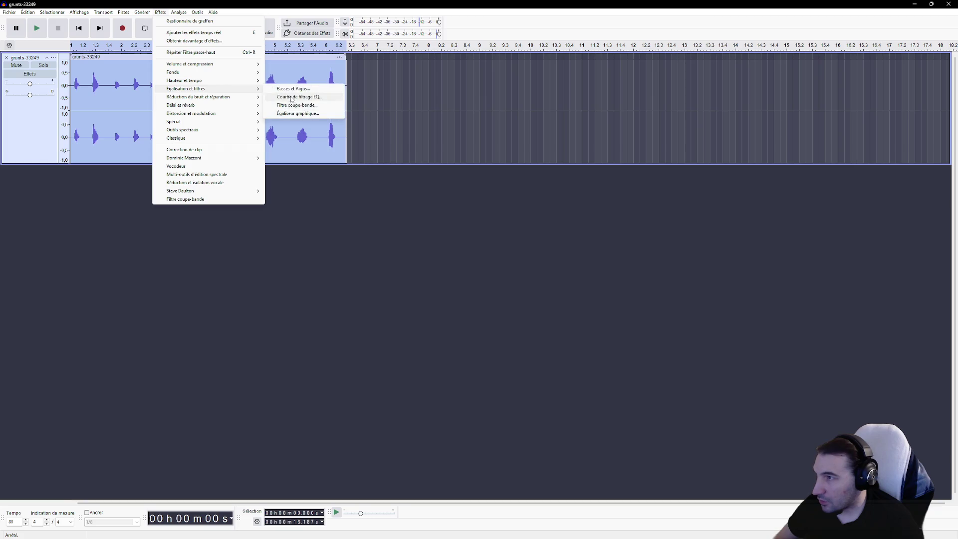
{"action": "left_click", "coordinate": [300, 111]}
{"action": "left_click", "coordinate": [631, 352]}
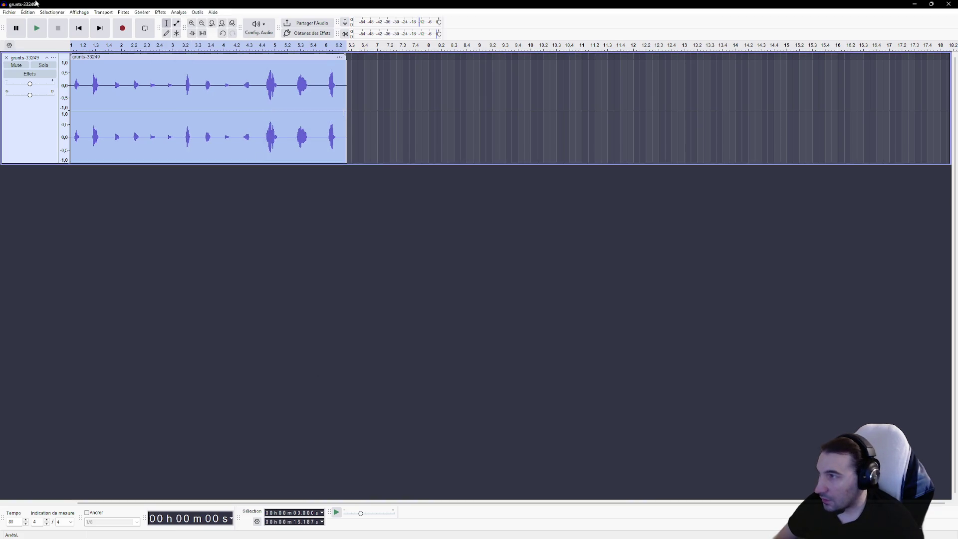
Apply the Classic Compressor to the recording.
{"action": "left_click", "coordinate": [160, 12]}
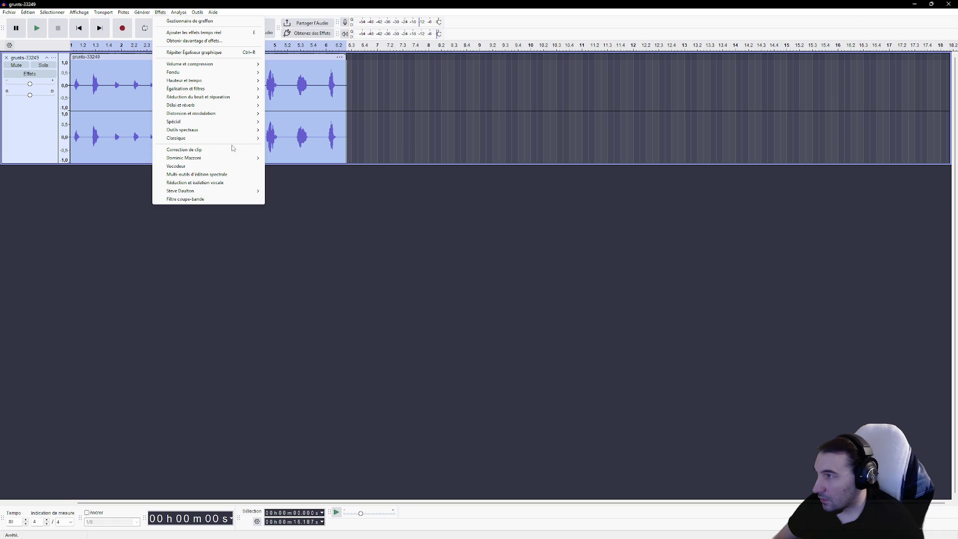
{"action": "mouse_move", "coordinate": [240, 114]}
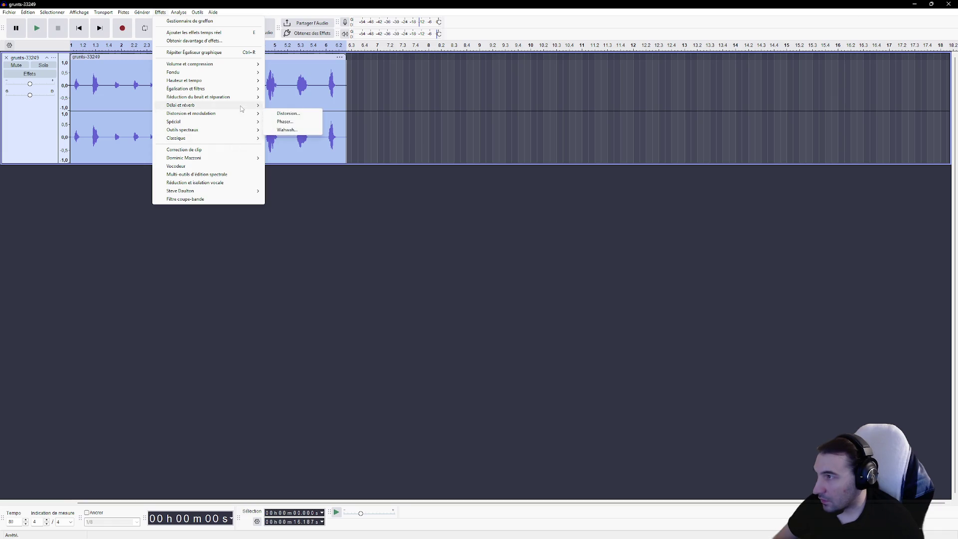
{"action": "mouse_move", "coordinate": [247, 131]}
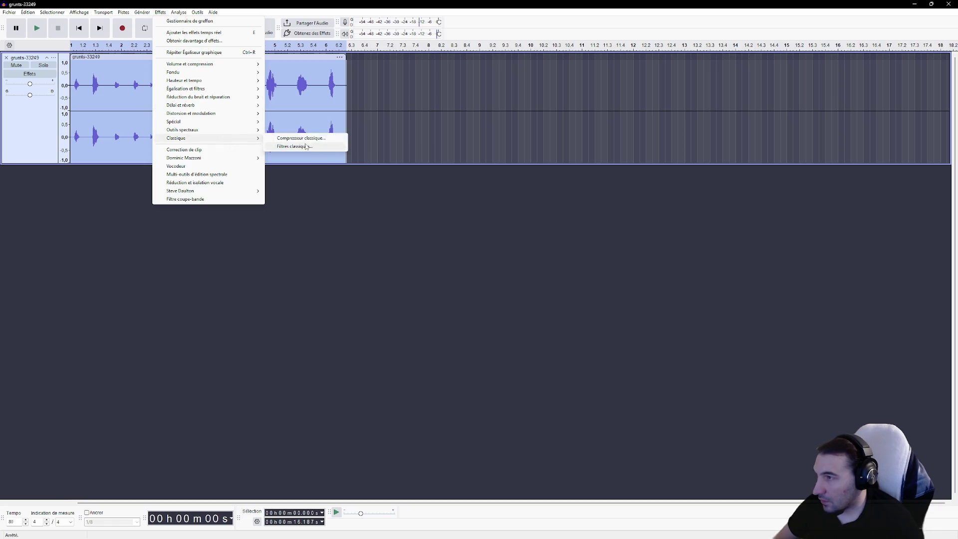
{"action": "left_click", "coordinate": [292, 138]}
{"action": "left_click", "coordinate": [554, 361]}
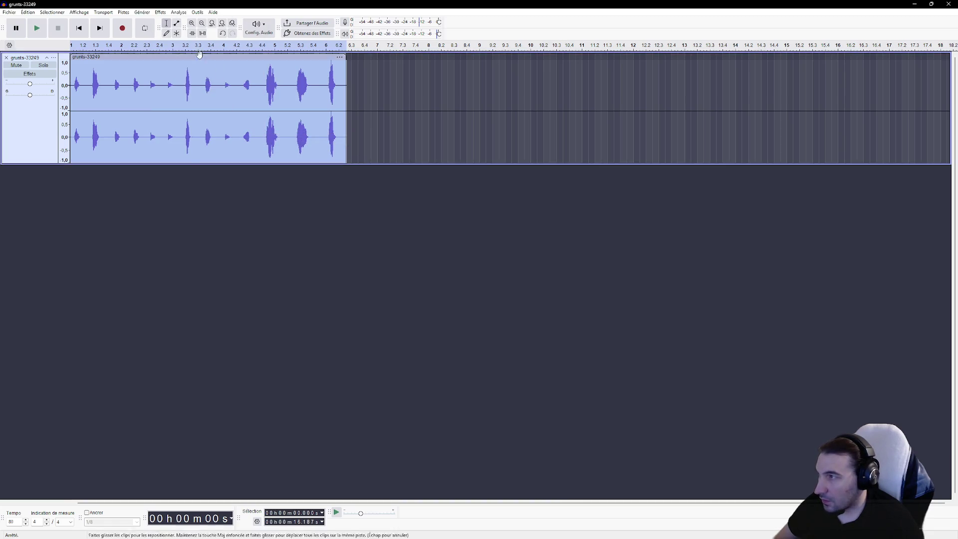
Apply the 1000 Hz high-pass filter again and reopen the Graphic Equalizer.
{"action": "left_click", "coordinate": [179, 12]}
{"action": "mouse_move", "coordinate": [161, 12]}
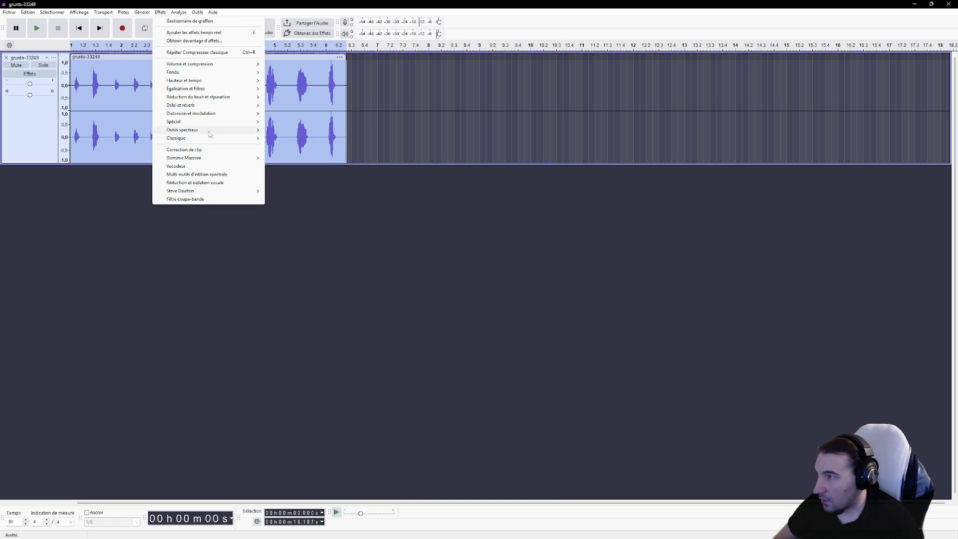
{"action": "mouse_move", "coordinate": [216, 156]}
{"action": "left_click", "coordinate": [295, 167]}
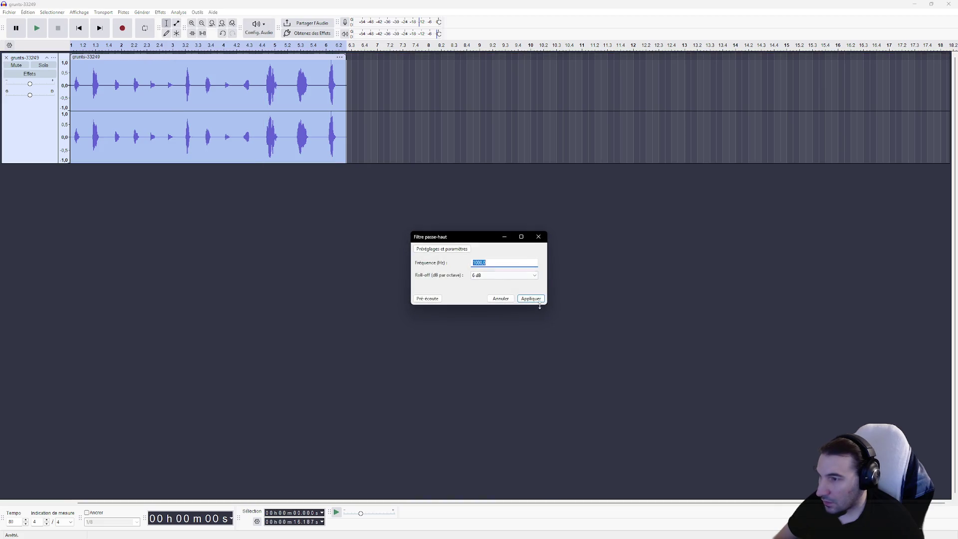
{"action": "left_click", "coordinate": [526, 296]}
{"action": "left_click", "coordinate": [160, 12]}
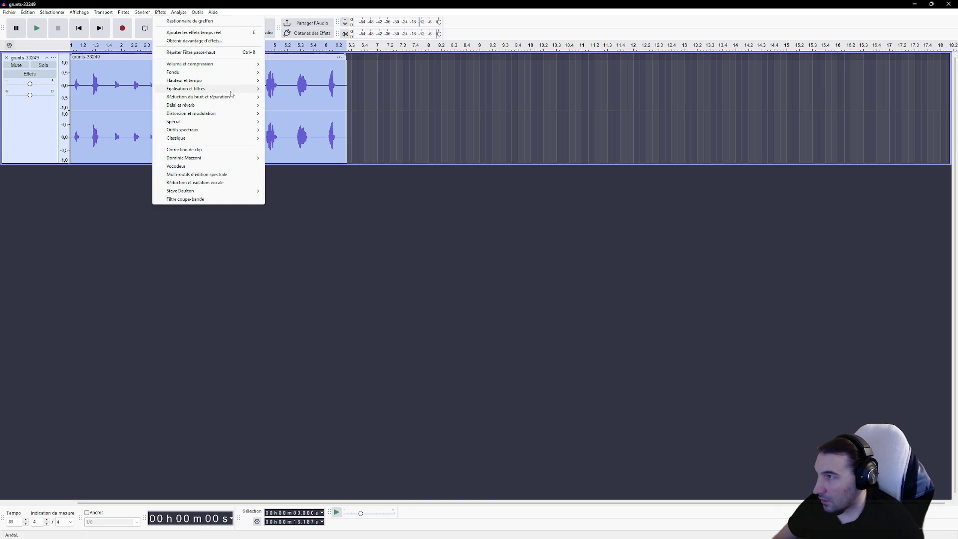
{"action": "mouse_move", "coordinate": [210, 88]}
{"action": "left_click", "coordinate": [305, 114]}
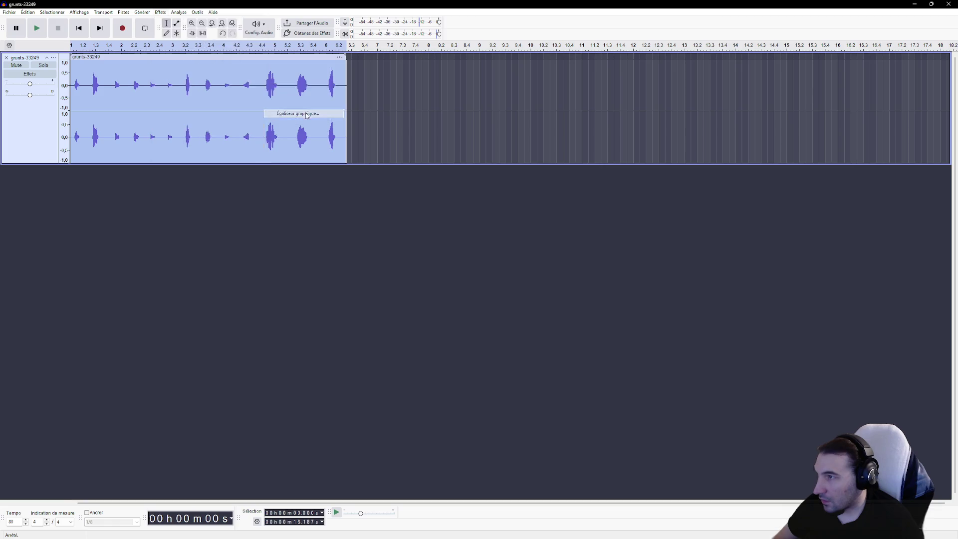
Export the first grunt as S_Hurt_Human_Male_Helmet_01.wav, overwriting the existing file.
{"action": "left_click", "coordinate": [9, 12]}
{"action": "left_click", "coordinate": [65, 86]}
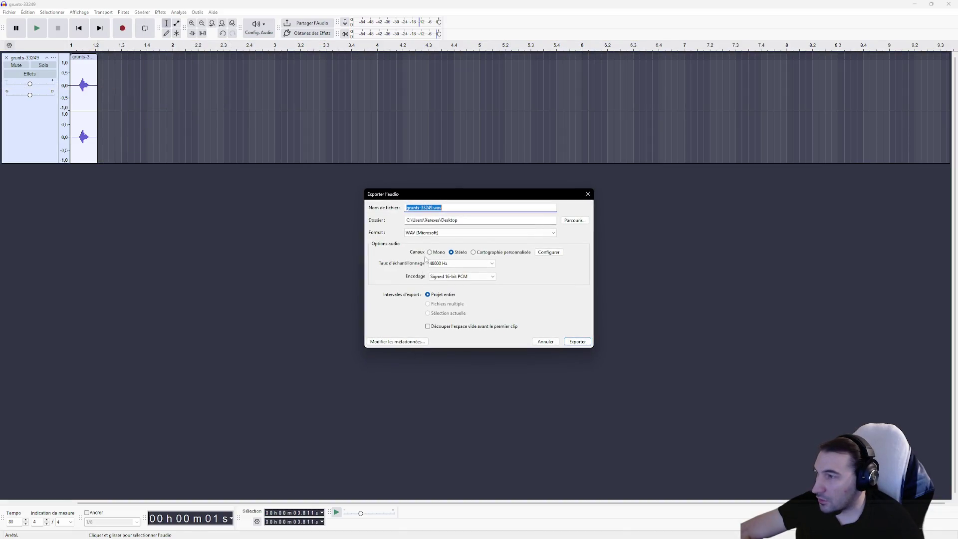
{"action": "left_click", "coordinate": [575, 220]}
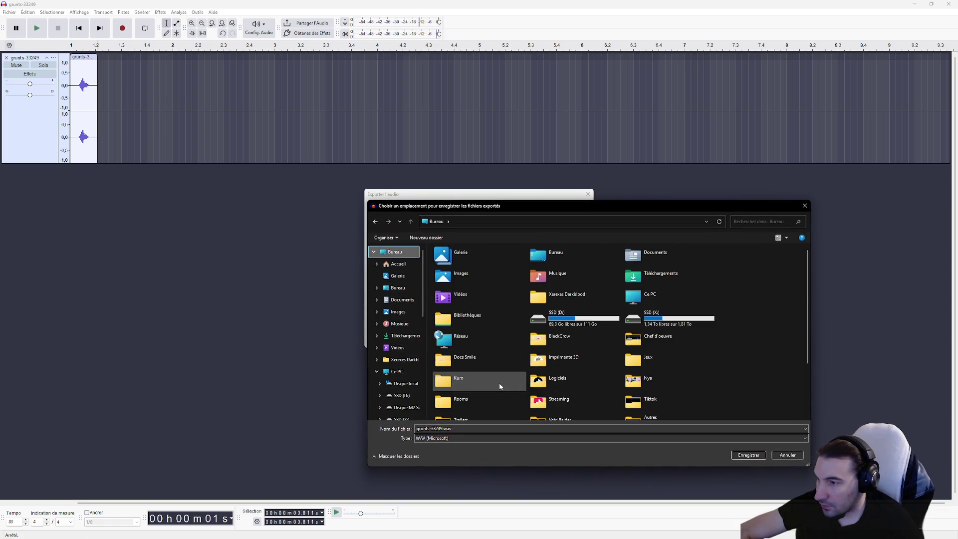
{"action": "scroll", "coordinate": [499, 382], "scroll_direction": "down", "scroll_amount": 3}
{"action": "left_click", "coordinate": [476, 418]}
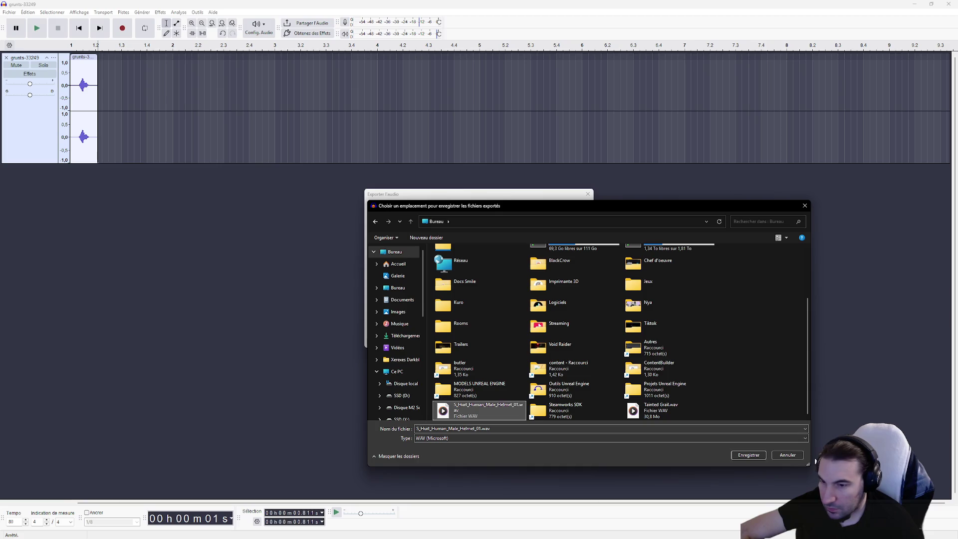
{"action": "left_click", "coordinate": [788, 454]}
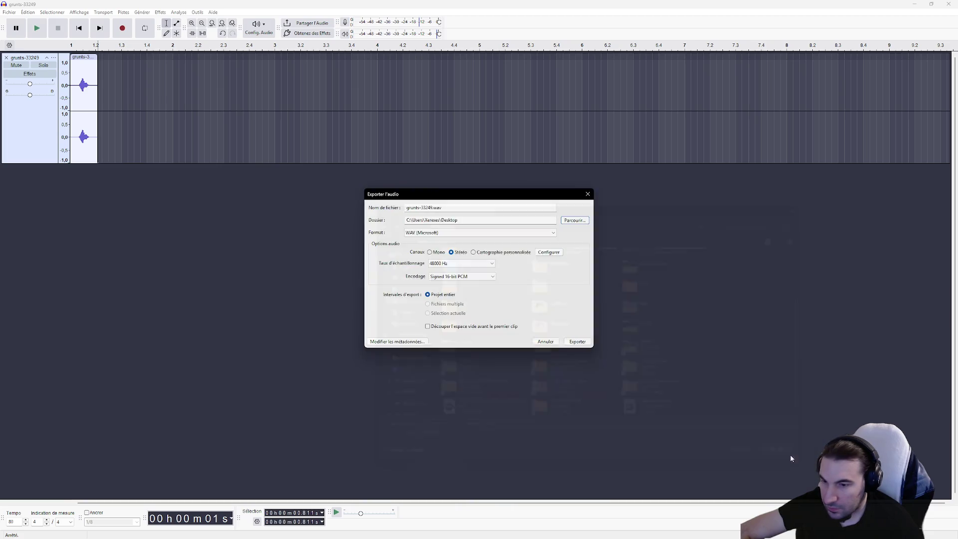
{"action": "left_click", "coordinate": [574, 220]}
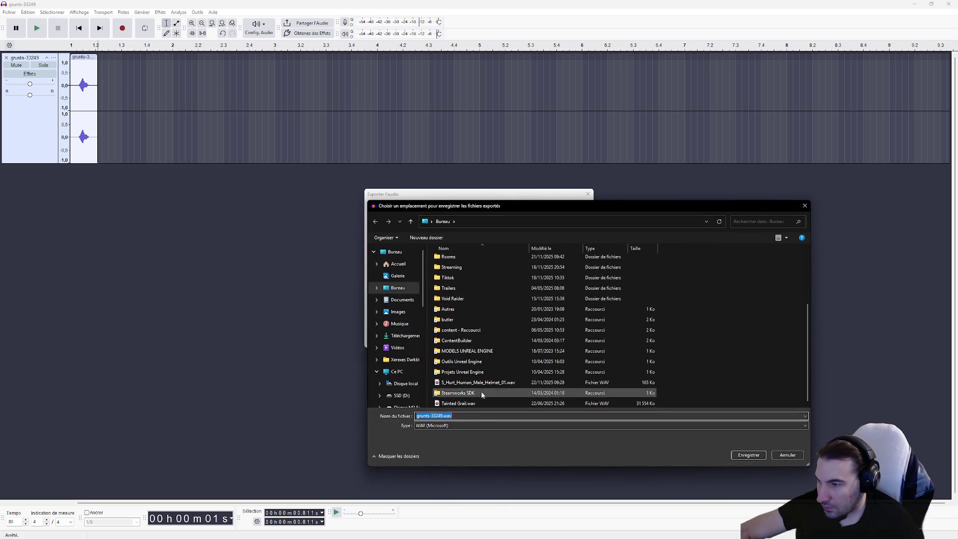
{"action": "left_click", "coordinate": [481, 391]}
{"action": "left_click", "coordinate": [748, 454]}
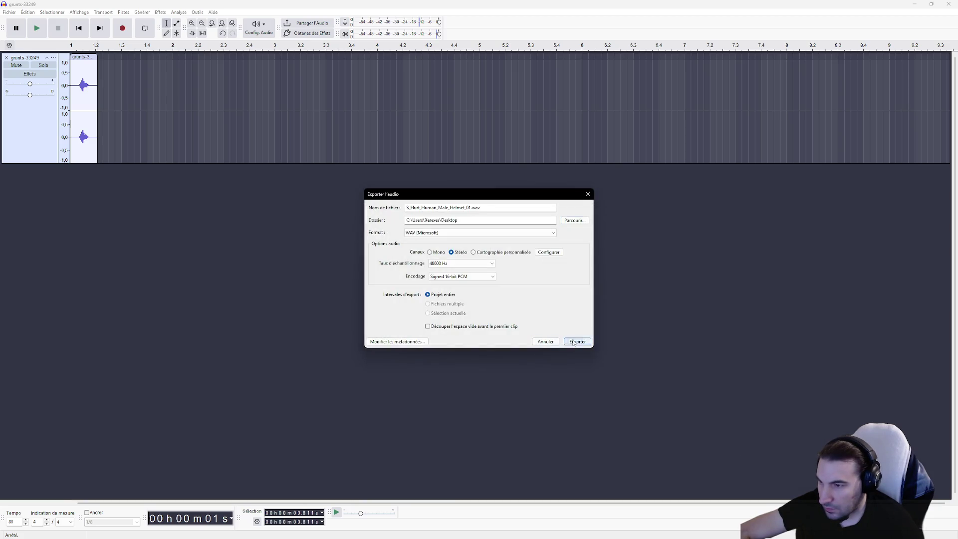
{"action": "left_click", "coordinate": [577, 341]}
{"action": "left_click", "coordinate": [534, 272]}
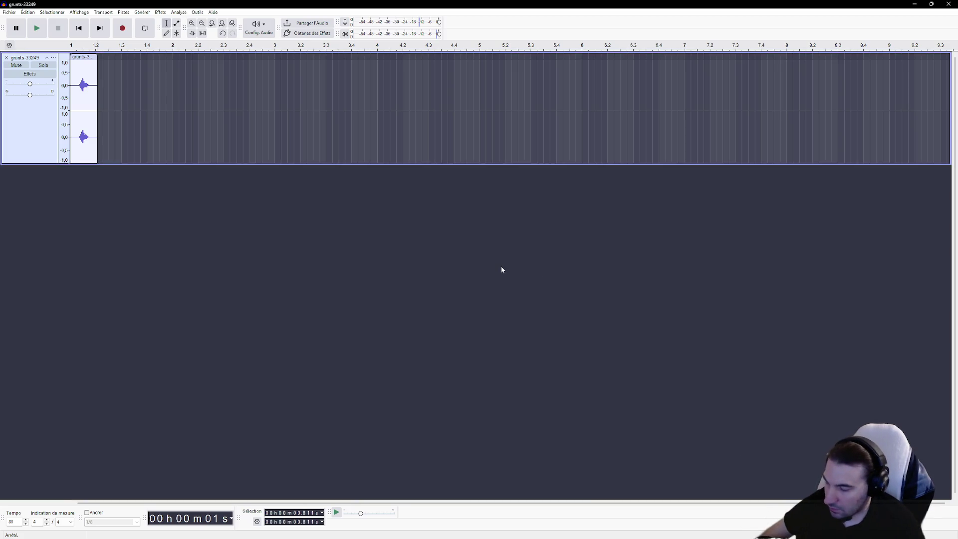
Restore the full recording and trim it down to just the second grunt.
{"action": "key", "text": "ctrl+z"}
{"action": "left_click", "coordinate": [163, 98]}
{"action": "mouse_move", "coordinate": [103, 86]}
{"action": "left_mouse_down"}
{"action": "mouse_move", "coordinate": [70, 85]}
{"action": "mouse_move", "coordinate": [780, 99]}
{"action": "left_mouse_up"}
{"action": "key", "text": "Delete"}
{"action": "left_click", "coordinate": [108, 90]}
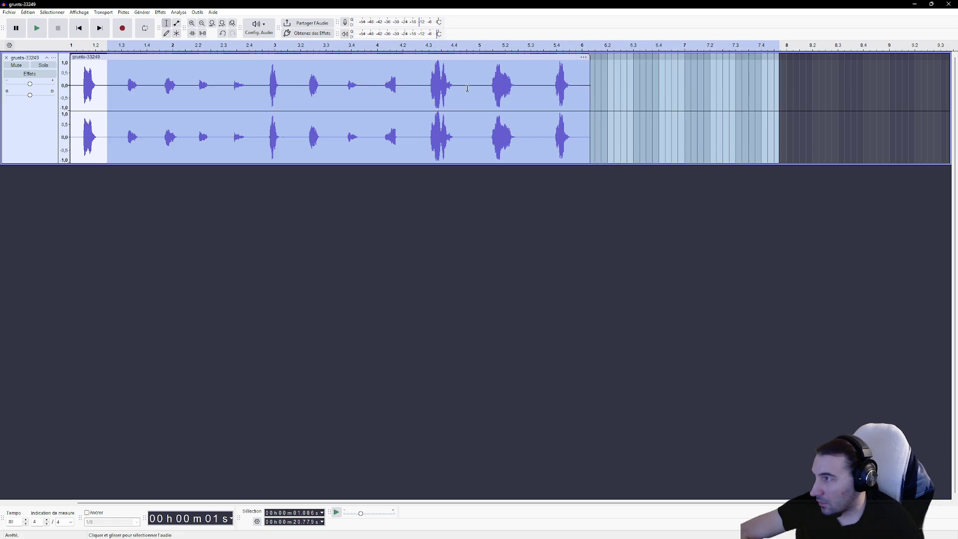
{"action": "key", "text": "Delete"}
Export the second grunt as S_Hurt_Human_Male_Helmet_02.wav, then undo the trim.
{"action": "left_click", "coordinate": [9, 12]}
{"action": "left_click", "coordinate": [53, 88]}
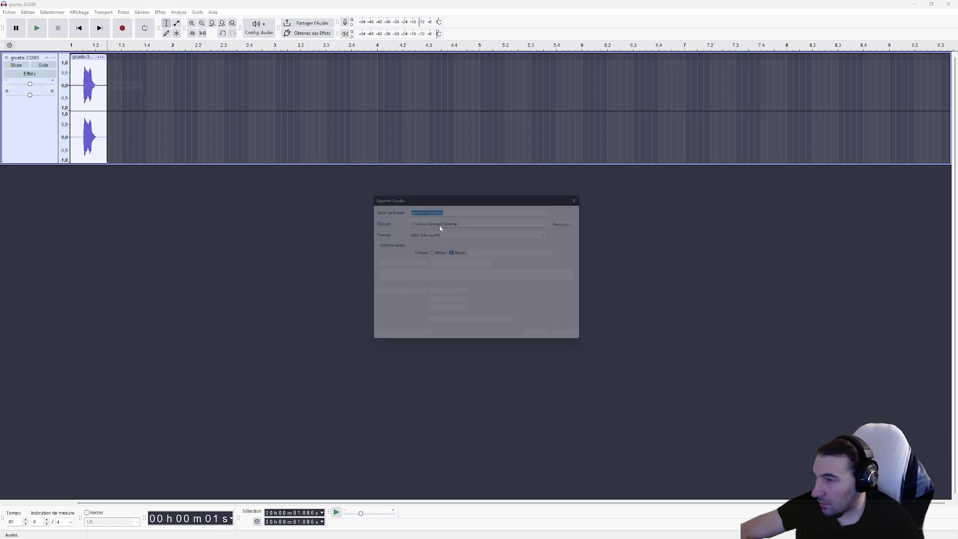
{"action": "left_click", "coordinate": [577, 221]}
{"action": "scroll", "coordinate": [504, 349], "scroll_direction": "down", "scroll_amount": 5}
{"action": "left_click", "coordinate": [499, 382]}
{"action": "left_click", "coordinate": [481, 416]}
{"action": "key", "text": "BackSpace"}
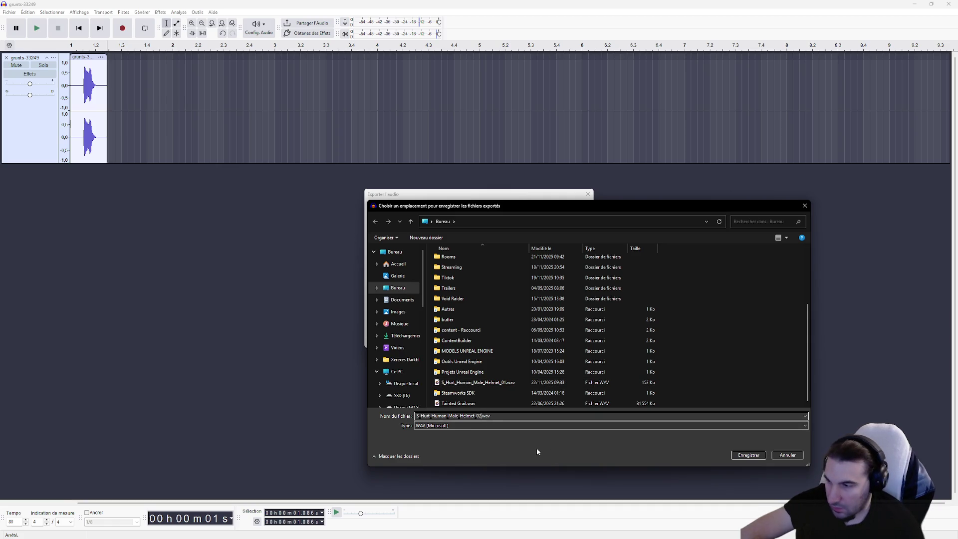
{"action": "left_click", "coordinate": [734, 455]}
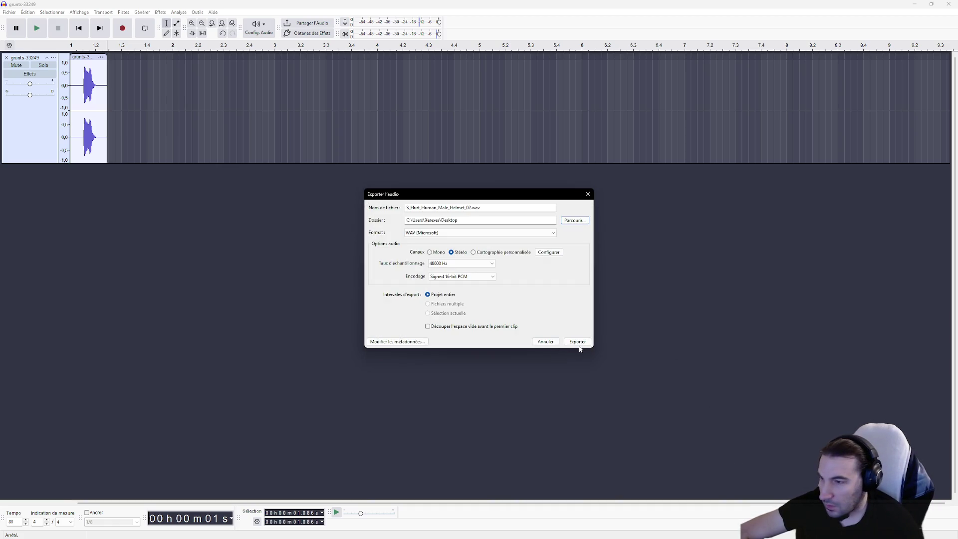
{"action": "left_click", "coordinate": [577, 344]}
{"action": "key", "text": "ctrl+z"}
Trim the recording down to just the third grunt.
{"action": "left_click_drag", "start_coordinate": [111, 85], "coordinate": [47, 94]}
{"action": "key", "text": "Delete"}
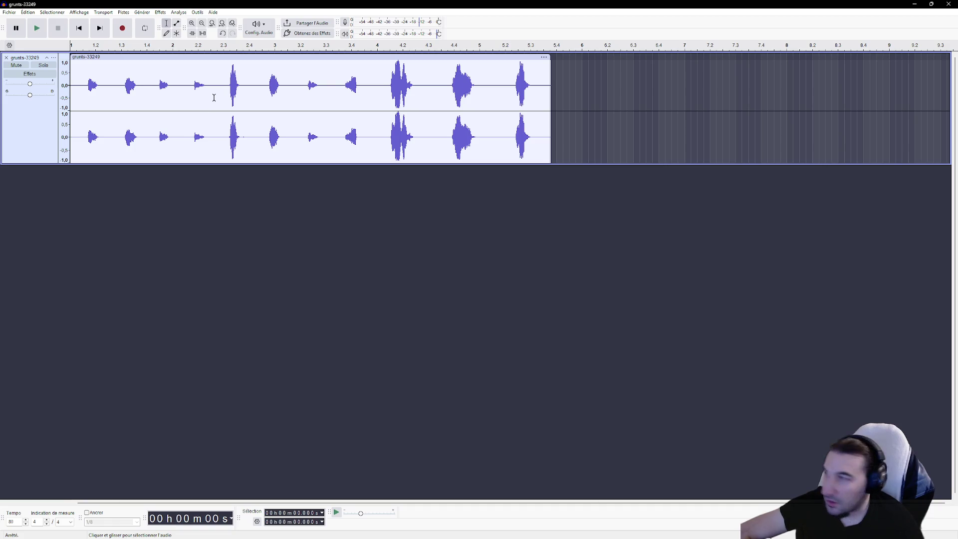
{"action": "mouse_move", "coordinate": [83, 88]}
{"action": "left_mouse_down"}
{"action": "mouse_move", "coordinate": [69, 89]}
{"action": "mouse_move", "coordinate": [63, 73]}
{"action": "mouse_move", "coordinate": [98, 86]}
{"action": "mouse_move", "coordinate": [541, 98]}
{"action": "left_mouse_up"}
{"action": "key", "text": "Delete"}
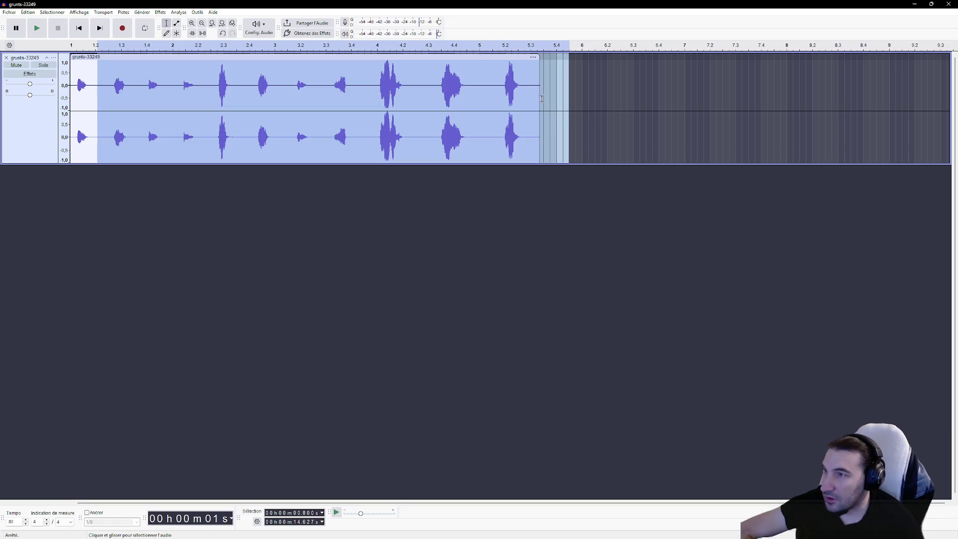
{"action": "key", "text": "Delete"}
Export the third grunt to the Desktop as S_Hurt_Human_Male_Helmet_03.wav.
{"action": "left_click", "coordinate": [9, 12]}
{"action": "left_click", "coordinate": [59, 85]}
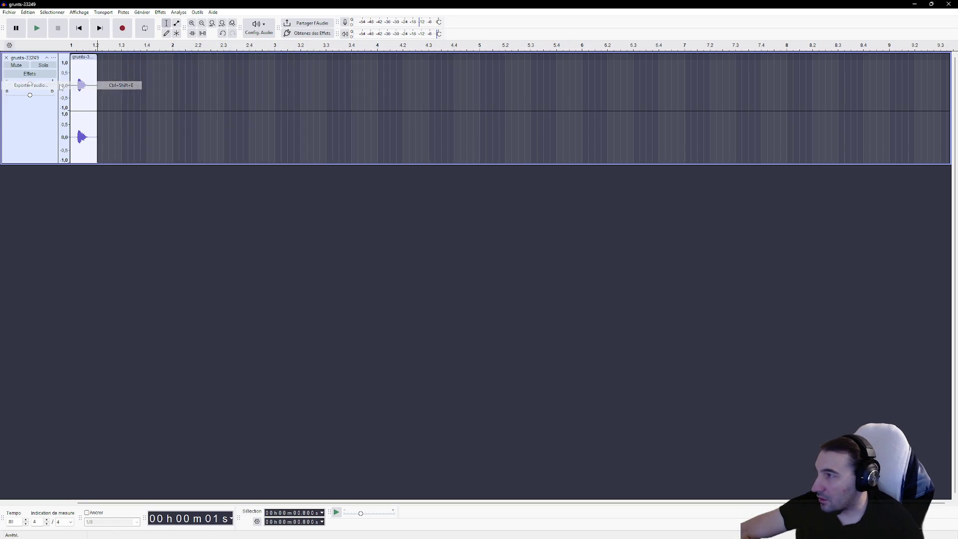
{"action": "left_click", "coordinate": [575, 220]}
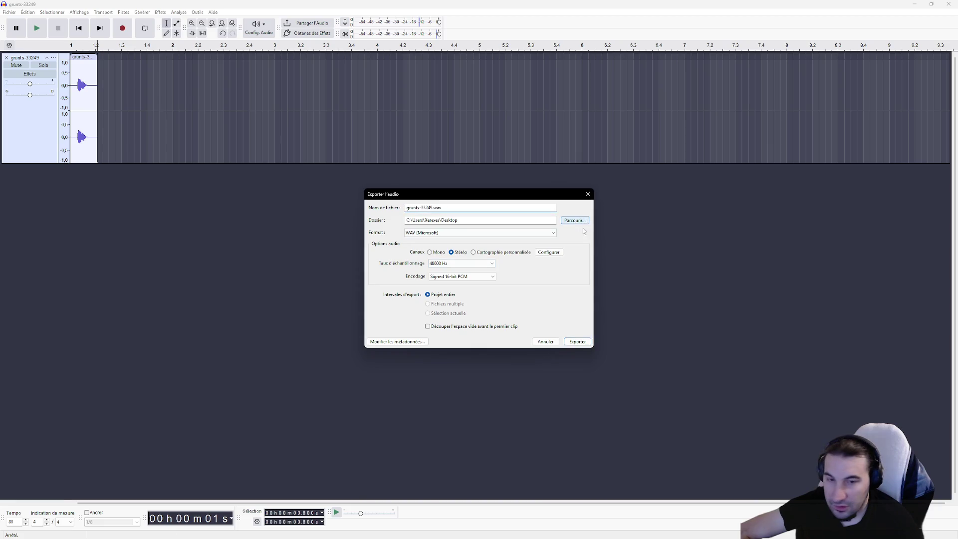
{"action": "scroll", "coordinate": [479, 325], "scroll_direction": "down", "scroll_amount": 5}
{"action": "left_click", "coordinate": [478, 382]}
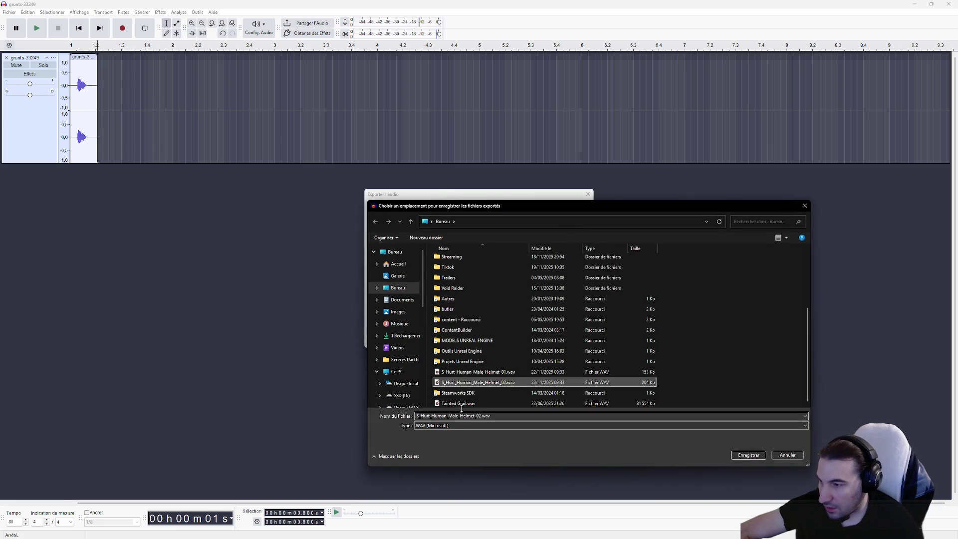
{"action": "double_click", "coordinate": [469, 417]}
{"action": "key", "text": "Right"}
{"action": "key", "text": "BackSpace"}
{"action": "type", "text": "3"}
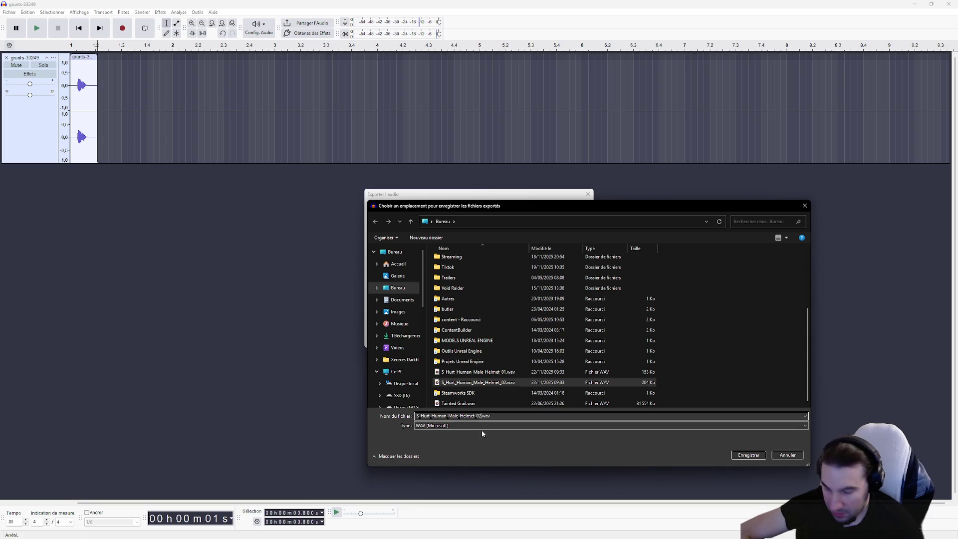
{"action": "left_click", "coordinate": [748, 455]}
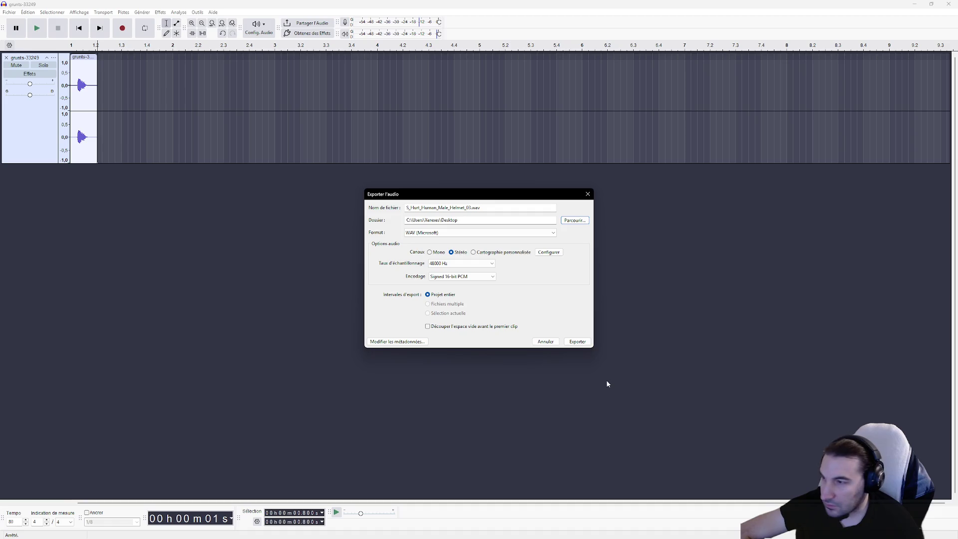
{"action": "left_click", "coordinate": [566, 343]}
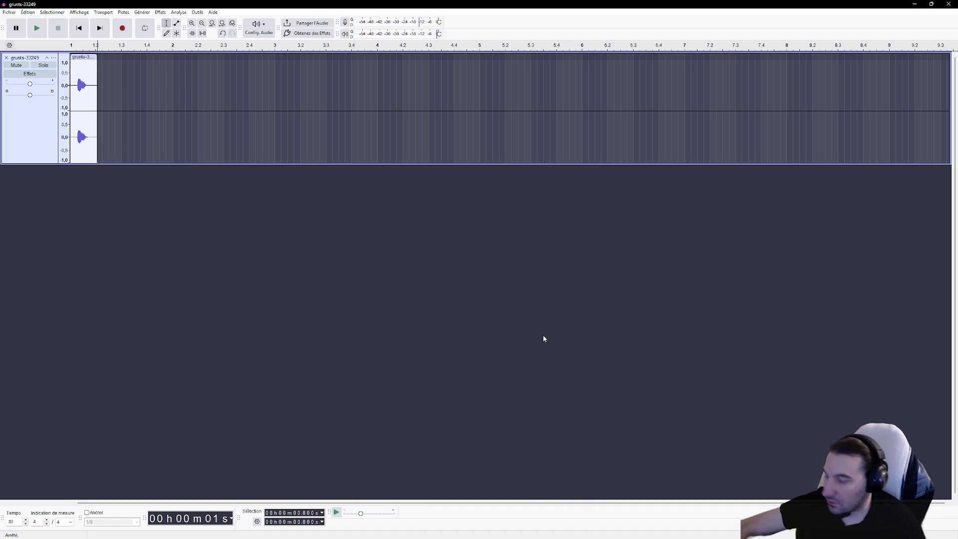
Restore the full recording and delete the audio before and after the fourth grunt.
{"action": "key", "text": "ctrl+z"}
{"action": "key", "text": "super"}
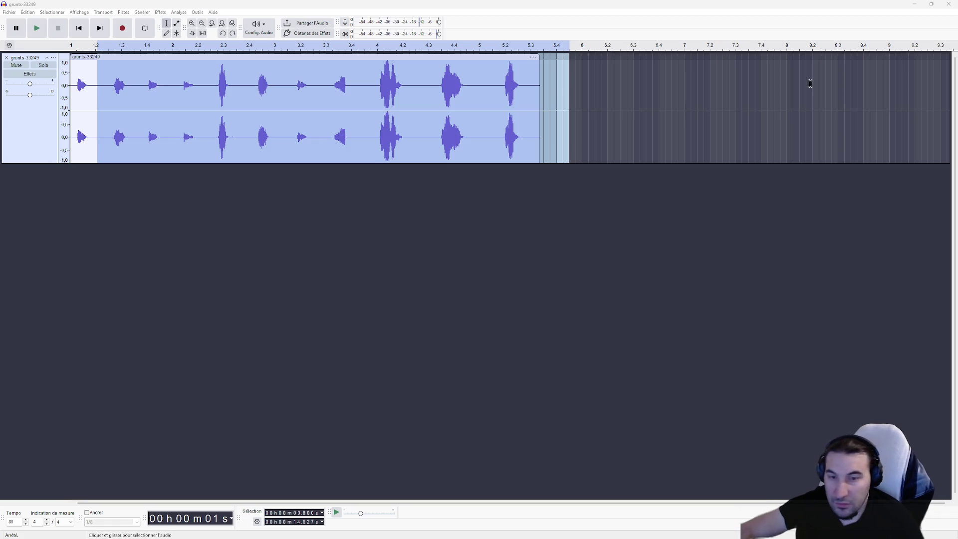
{"action": "left_click", "coordinate": [119, 105]}
{"action": "left_click_drag", "start_coordinate": [97, 87], "coordinate": [22, 88]}
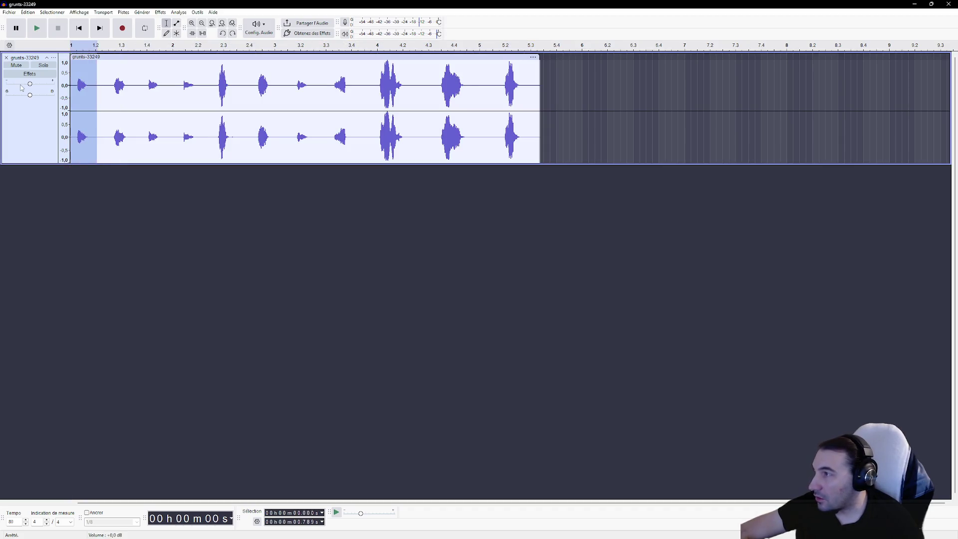
{"action": "key", "text": "Delete"}
{"action": "left_click_drag", "start_coordinate": [94, 86], "coordinate": [809, 91]}
{"action": "key", "text": "Delete"}
Export the fourth grunt to the Desktop as S_Hurt_Human_Male_Helmet_04.wav, then undo the trim.
{"action": "left_click", "coordinate": [9, 12]}
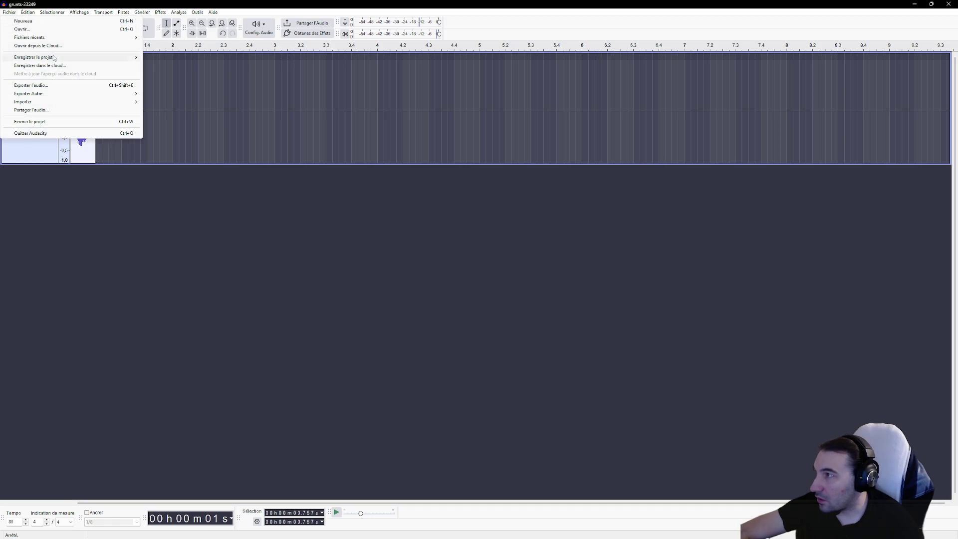
{"action": "left_click", "coordinate": [50, 84]}
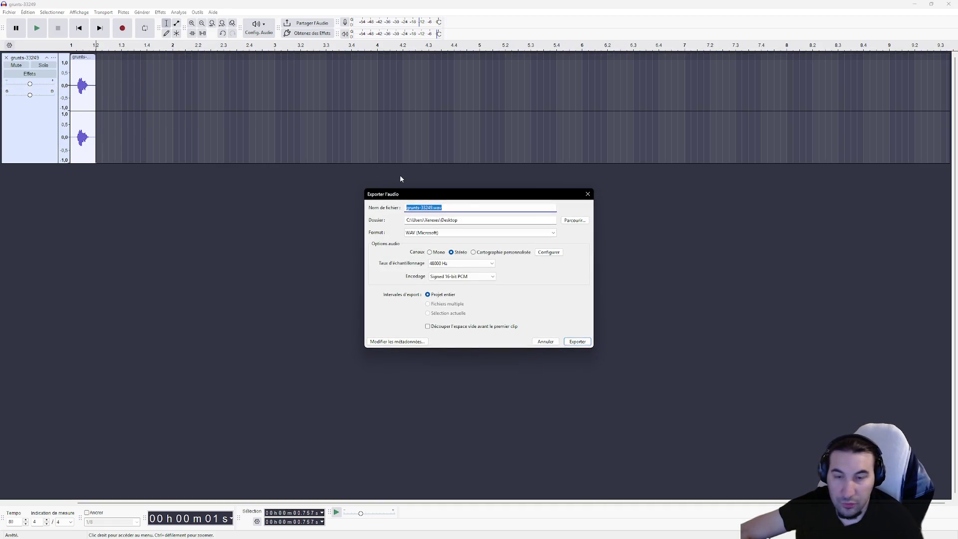
{"action": "left_click", "coordinate": [574, 220]}
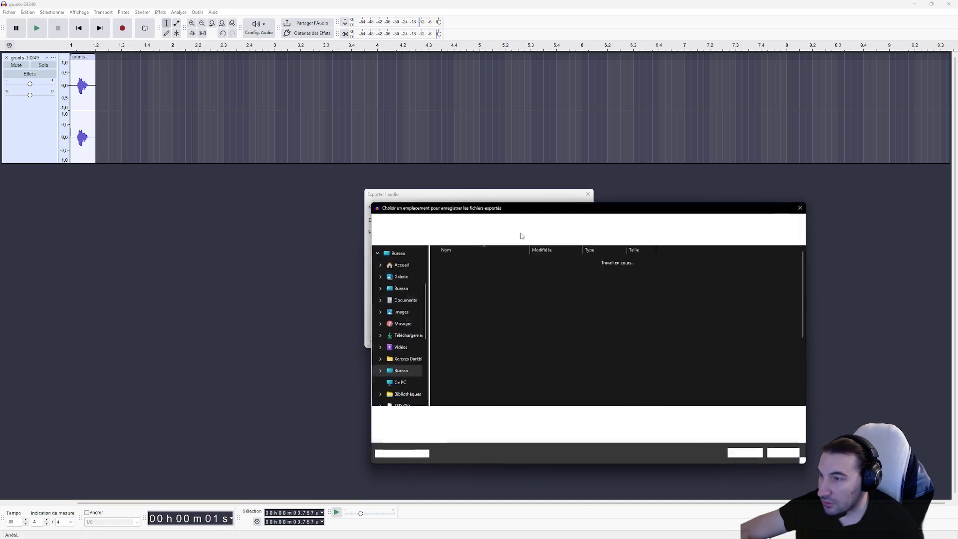
{"action": "scroll", "coordinate": [522, 369], "scroll_direction": "down", "scroll_amount": 3}
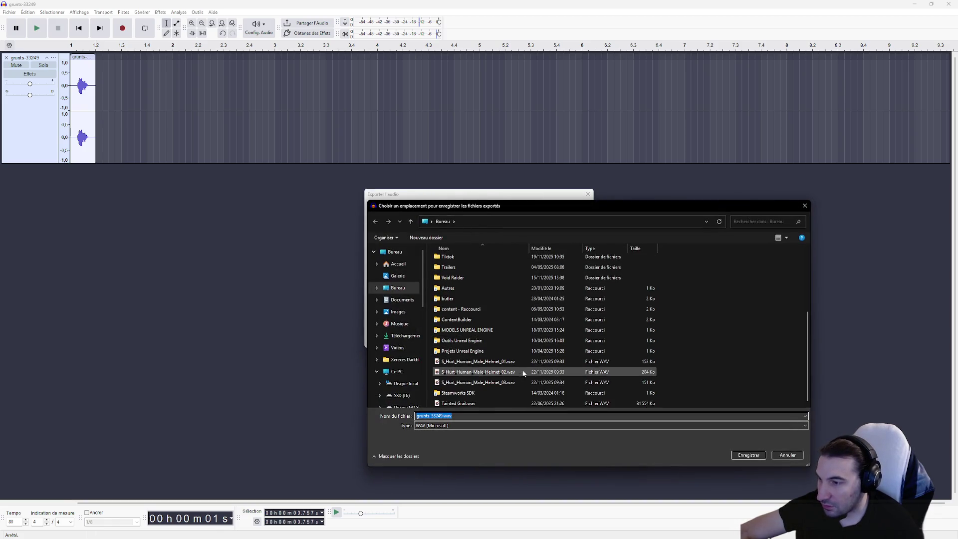
{"action": "left_click", "coordinate": [514, 382]}
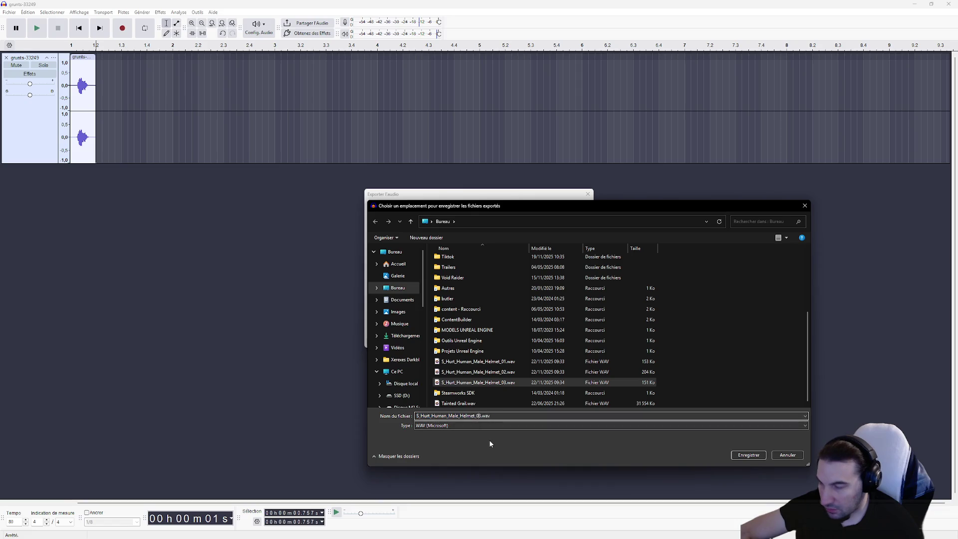
{"action": "key", "text": "BackSpace"}
{"action": "type", "text": "4"}
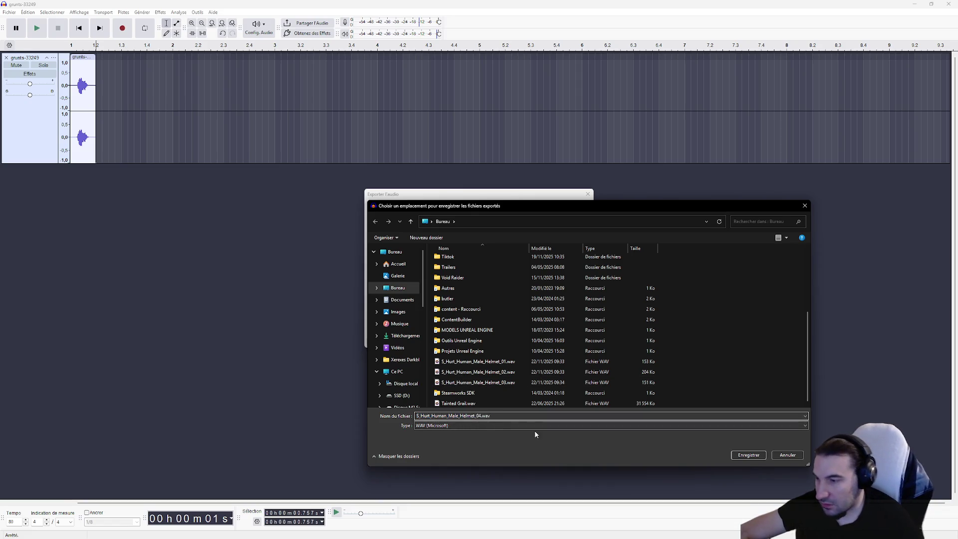
{"action": "left_click", "coordinate": [747, 456]}
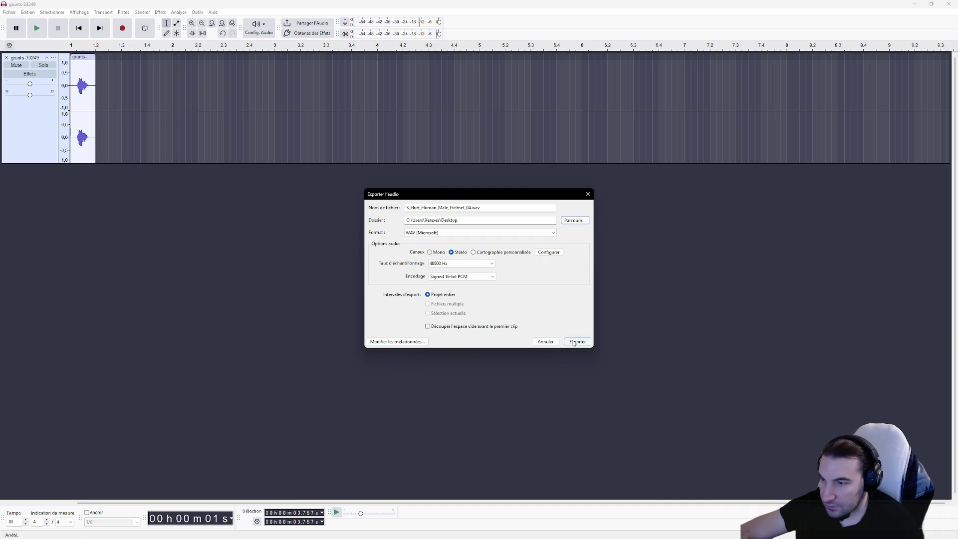
{"action": "left_click", "coordinate": [575, 343]}
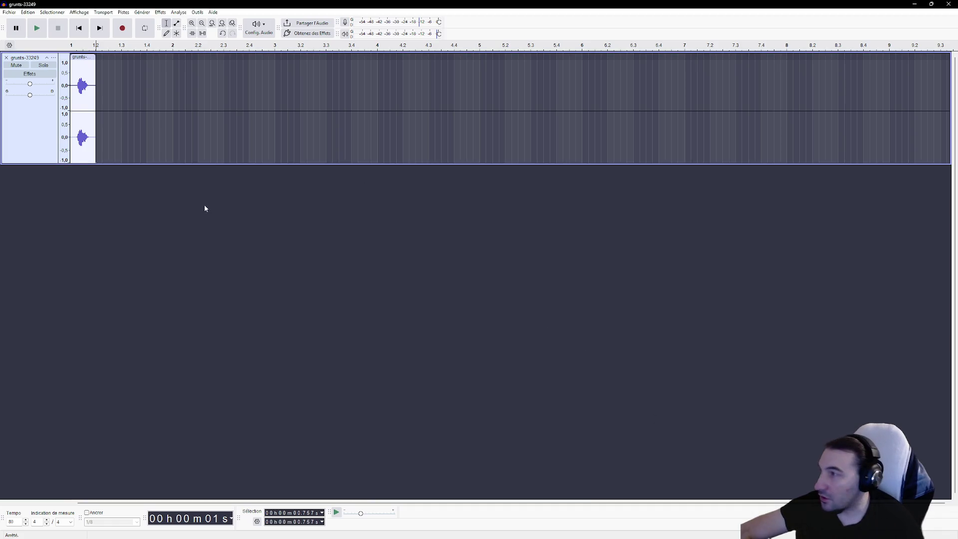
{"action": "key", "text": "ctrl+z"}
{"action": "key", "text": "ctrl+z"}
{"action": "key", "text": "ctrl+z"}
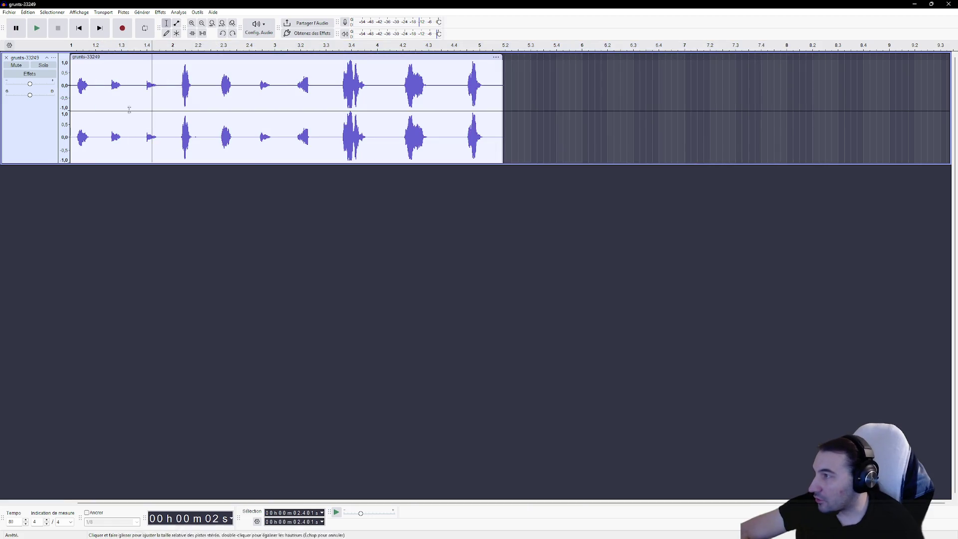
Delete the audio before and after the fifth grunt.
{"action": "left_click_drag", "start_coordinate": [99, 91], "coordinate": [2, 87]}
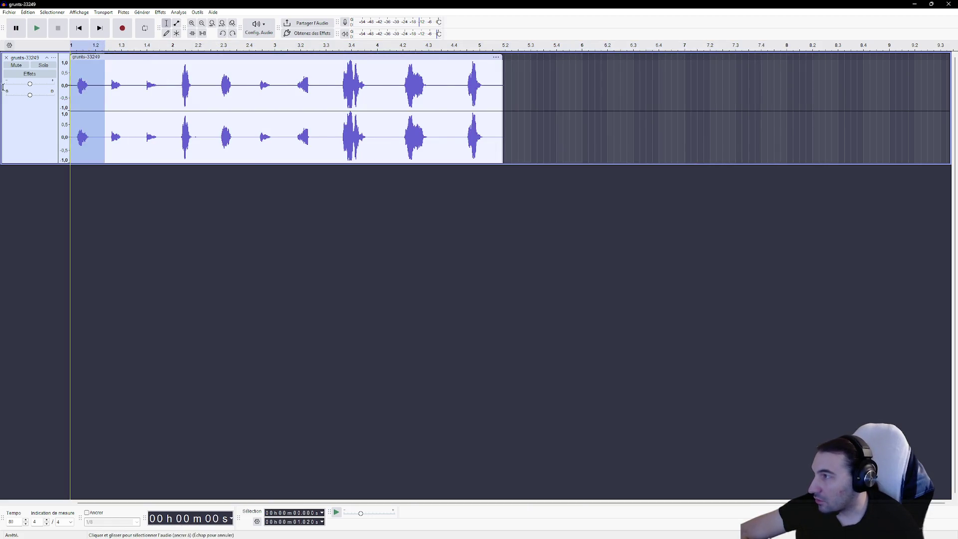
{"action": "key", "text": "Delete"}
{"action": "left_click_drag", "start_coordinate": [96, 85], "coordinate": [844, 99]}
{"action": "key", "text": "Delete"}
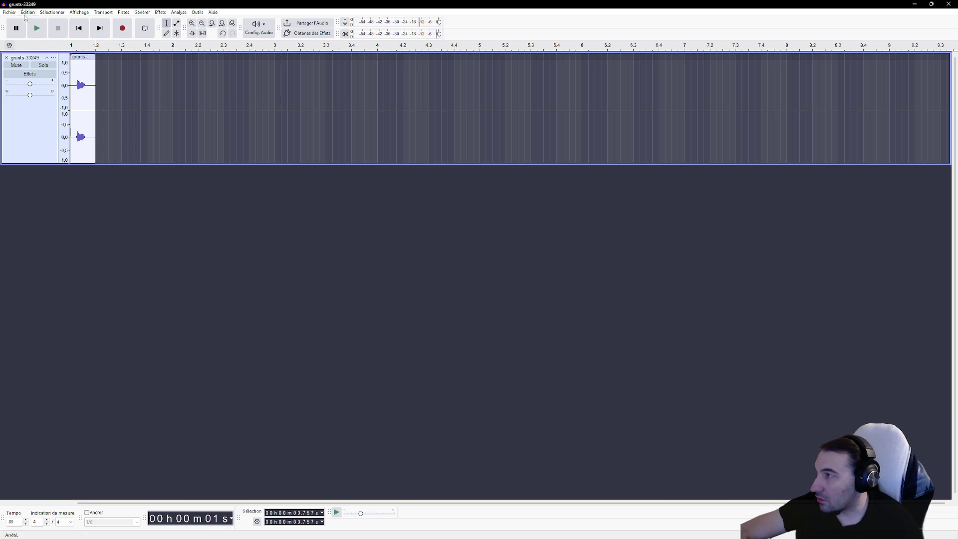
Export the fifth grunt to the Desktop as S_Hurt_Human_Male_Helmet_05.wav.
{"action": "left_click", "coordinate": [28, 13]}
{"action": "mouse_move", "coordinate": [9, 12]}
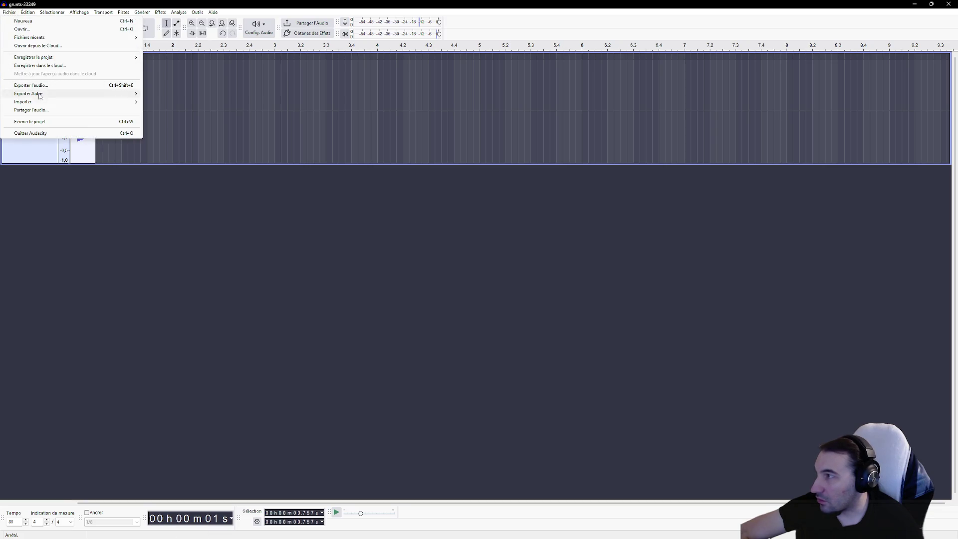
{"action": "left_click", "coordinate": [50, 85]}
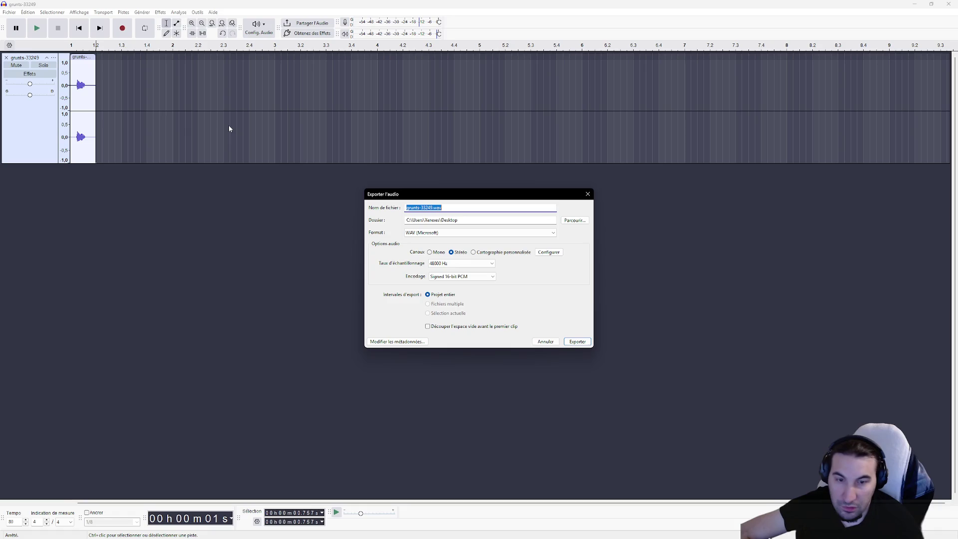
{"action": "left_click", "coordinate": [572, 223]}
{"action": "left_click", "coordinate": [479, 383]}
{"action": "left_click", "coordinate": [451, 417]}
{"action": "left_click", "coordinate": [481, 417]}
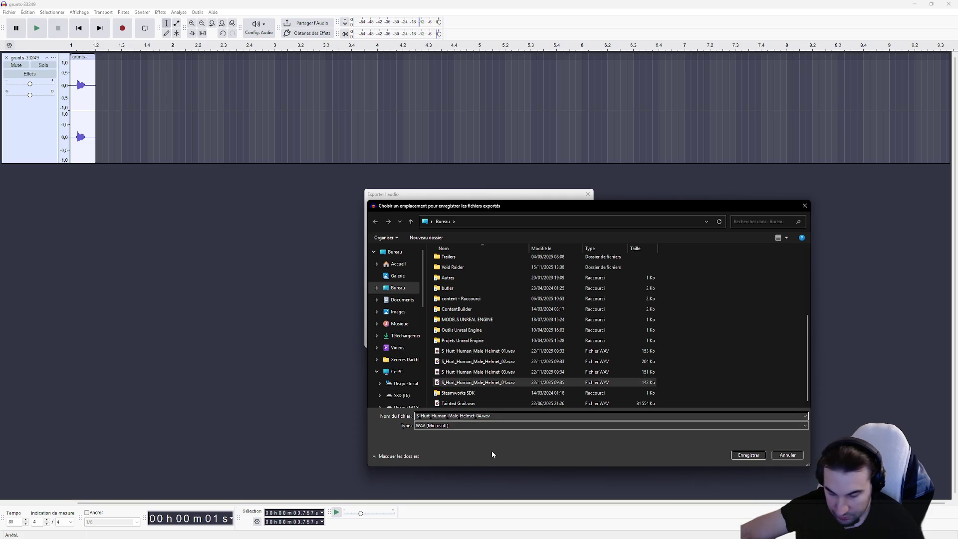
{"action": "key", "text": "BackSpace"}
{"action": "type", "text": "5"}
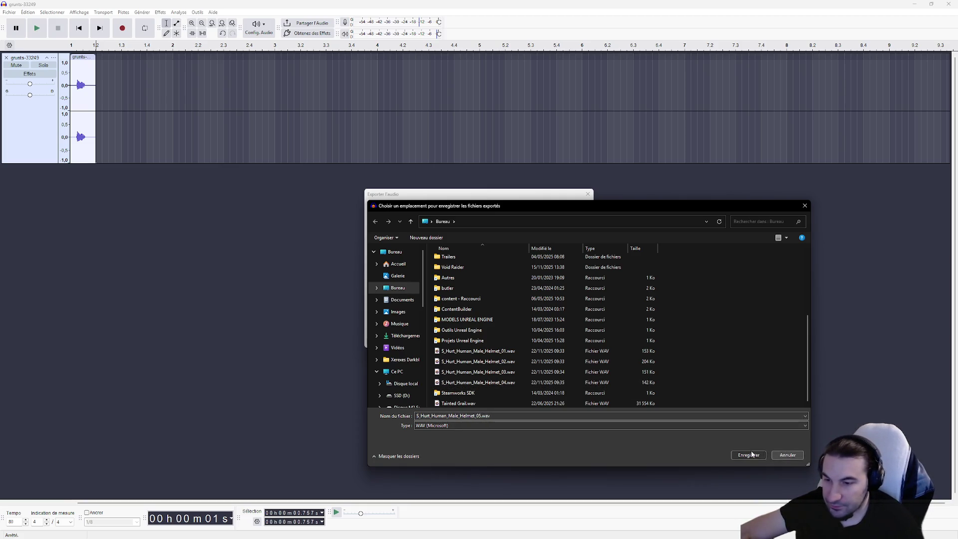
{"action": "left_click", "coordinate": [741, 456]}
{"action": "left_click", "coordinate": [578, 341]}
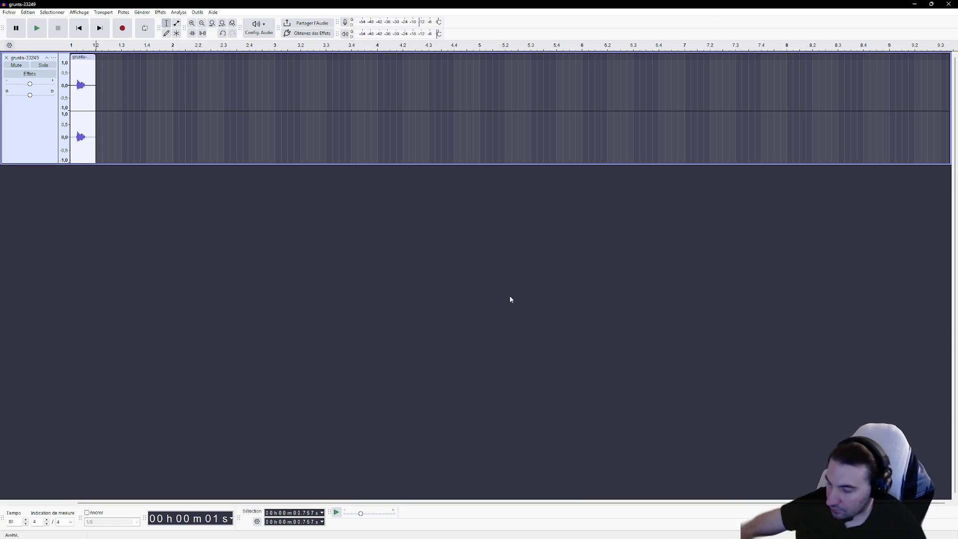
Delete the extra audio, export the single grunt as S_Hurt_Human_Male_Helmet_06.wav, then undo the trim.
{"action": "mouse_move", "coordinate": [103, 90]}
{"action": "left_mouse_down"}
{"action": "mouse_move", "coordinate": [70, 87]}
{"action": "mouse_move", "coordinate": [571, 98]}
{"action": "left_mouse_up"}
{"action": "key", "text": "Delete"}
{"action": "key", "text": "Delete"}
{"action": "key", "text": "Delete"}
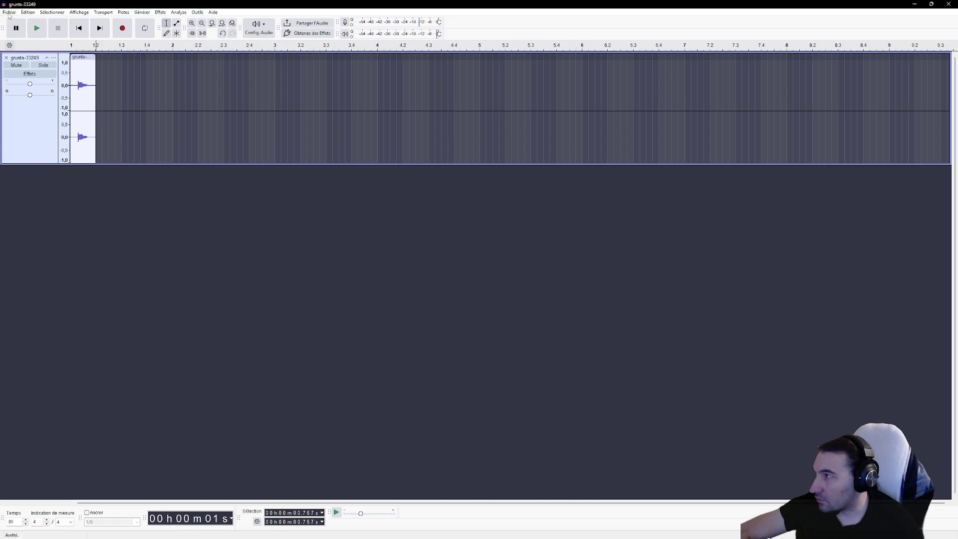
{"action": "left_click", "coordinate": [10, 12]}
{"action": "left_click", "coordinate": [63, 85]}
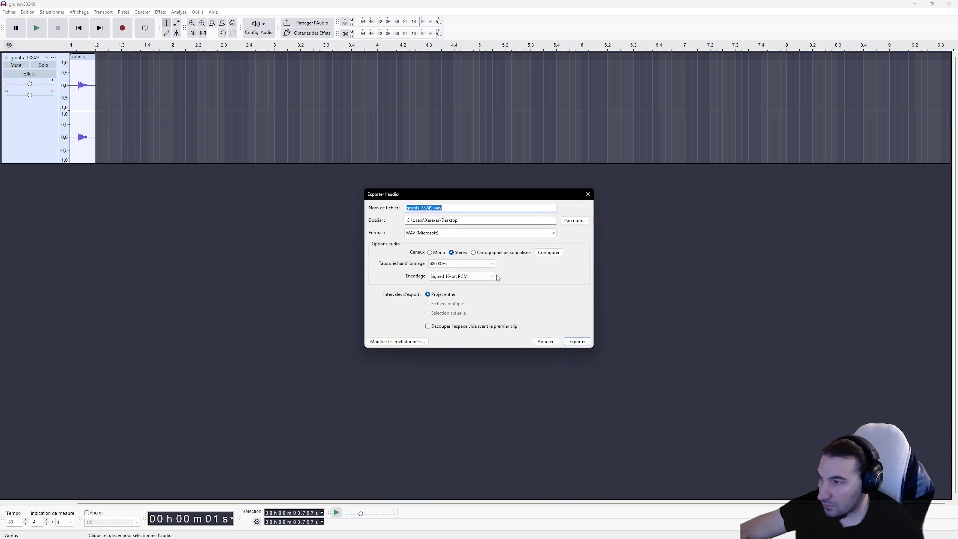
{"action": "left_click", "coordinate": [575, 220]}
{"action": "scroll", "coordinate": [505, 349], "scroll_direction": "down", "scroll_amount": 5}
{"action": "left_click", "coordinate": [506, 383]}
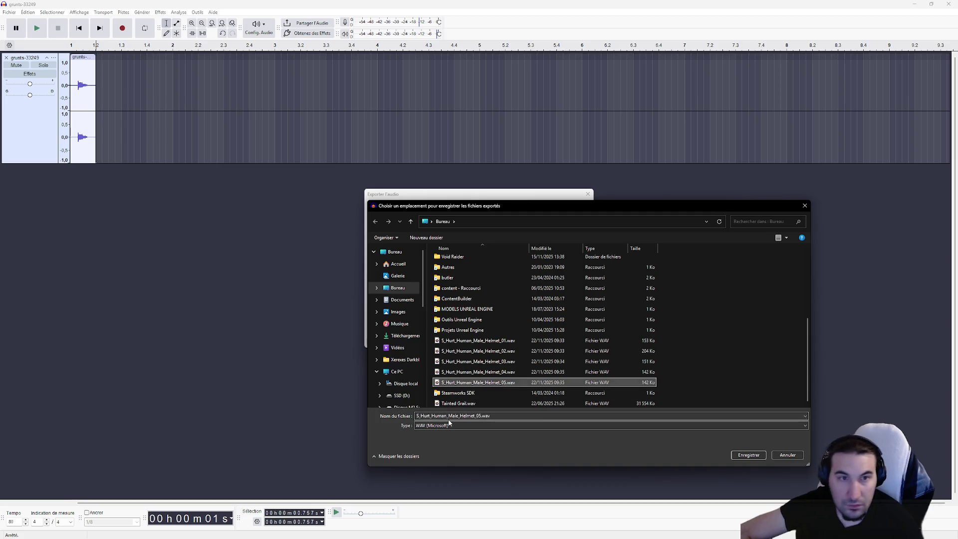
{"action": "key", "text": "Return"}
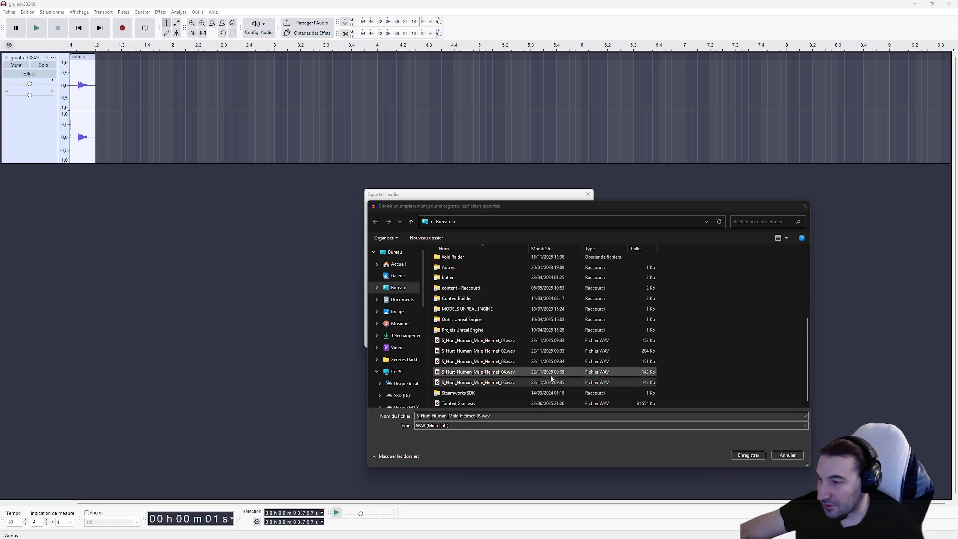
{"action": "left_click", "coordinate": [481, 419]}
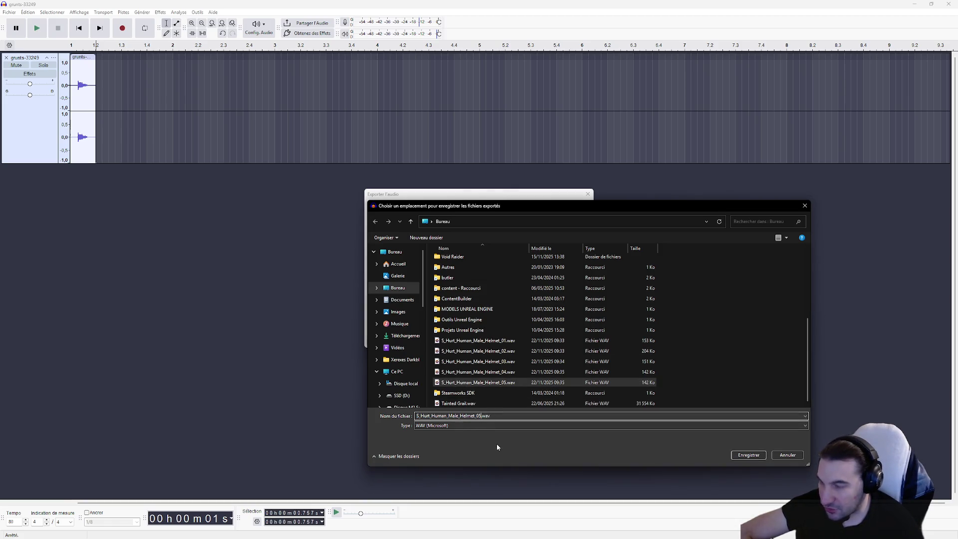
{"action": "key", "text": "BackSpace"}
{"action": "type", "text": "6"}
{"action": "left_click", "coordinate": [749, 455]}
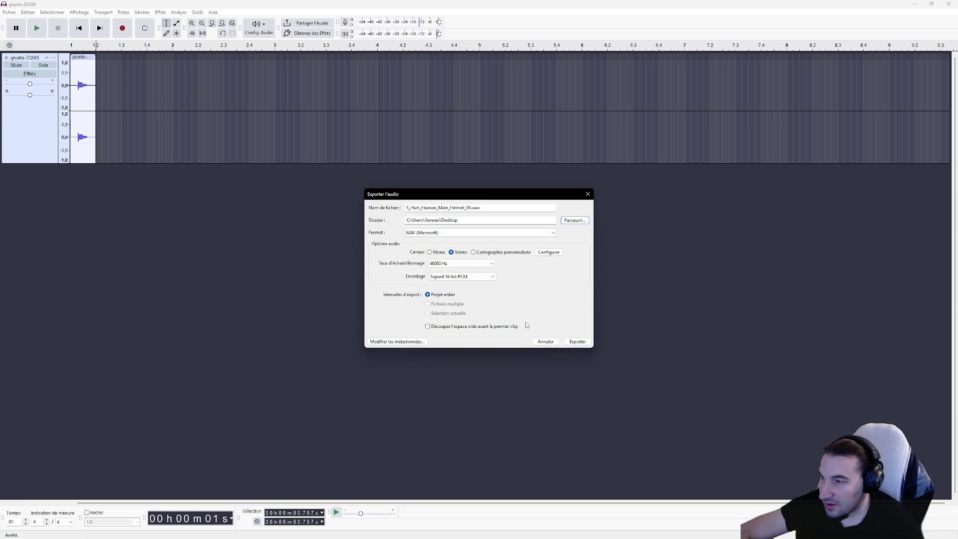
{"action": "left_click", "coordinate": [579, 342]}
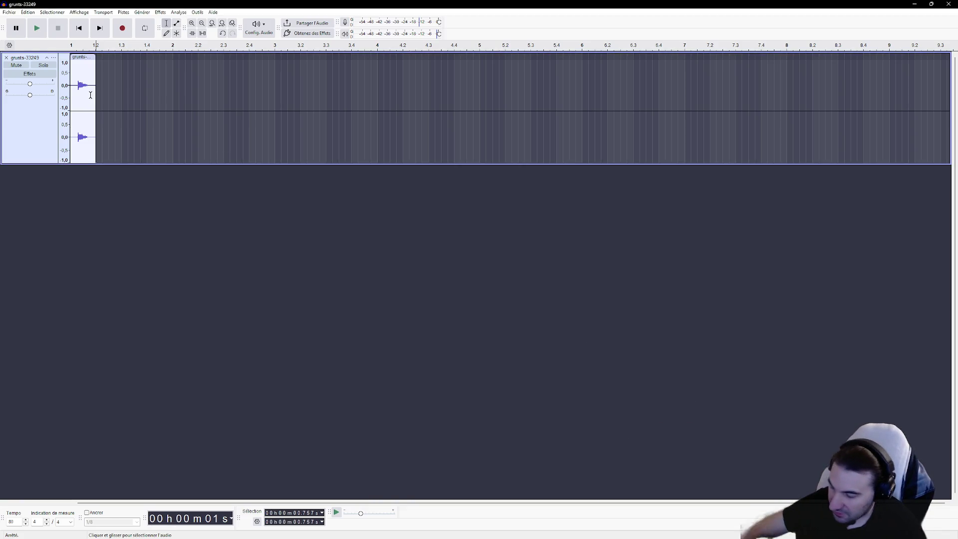
{"action": "key", "text": "ctrl+z"}
{"action": "key", "text": "ctrl+z"}
Delete the already exported opening audio, export the grunt as S_Hurt_Human_Male_Helmet_07.wav, and undo.
{"action": "mouse_move", "coordinate": [104, 87]}
{"action": "left_mouse_down"}
{"action": "mouse_move", "coordinate": [70, 88]}
{"action": "mouse_move", "coordinate": [425, 87]}
{"action": "left_mouse_up"}
{"action": "key", "text": "Delete"}
{"action": "key", "text": "Delete"}
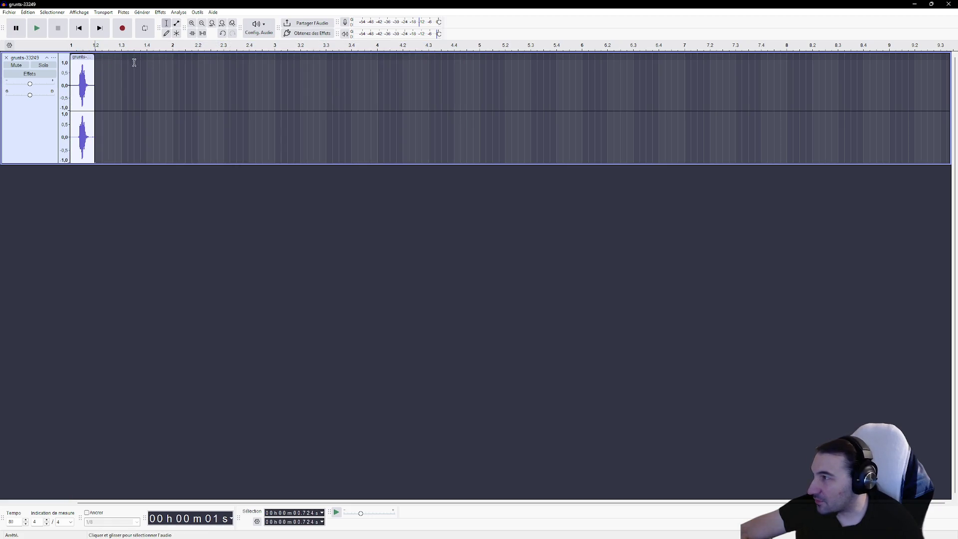
{"action": "left_click", "coordinate": [9, 12]}
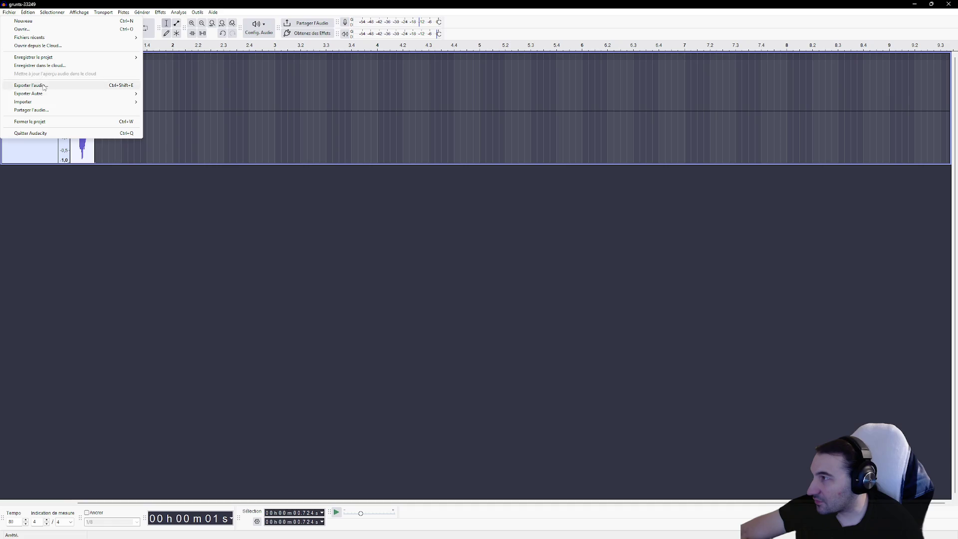
{"action": "left_click", "coordinate": [30, 84]}
{"action": "left_click", "coordinate": [575, 220]}
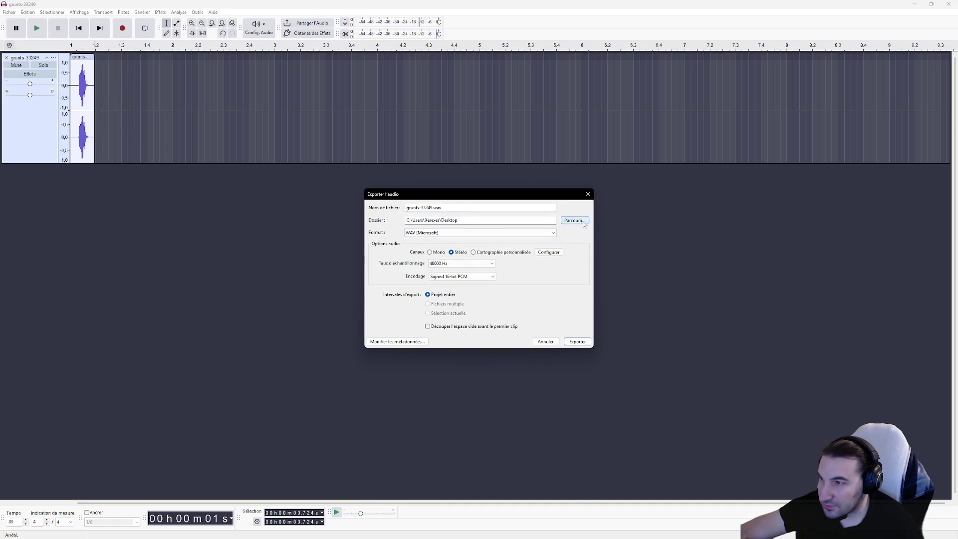
{"action": "scroll", "coordinate": [526, 303], "scroll_direction": "down", "scroll_amount": 5}
{"action": "left_click", "coordinate": [524, 383]}
{"action": "left_click", "coordinate": [476, 416]}
{"action": "key", "text": "Delete"}
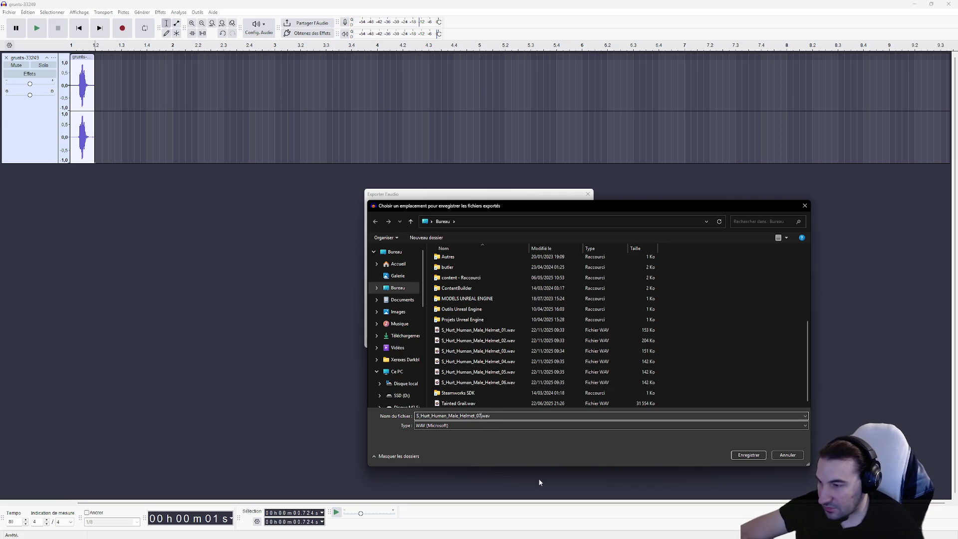
{"action": "left_click", "coordinate": [749, 455]}
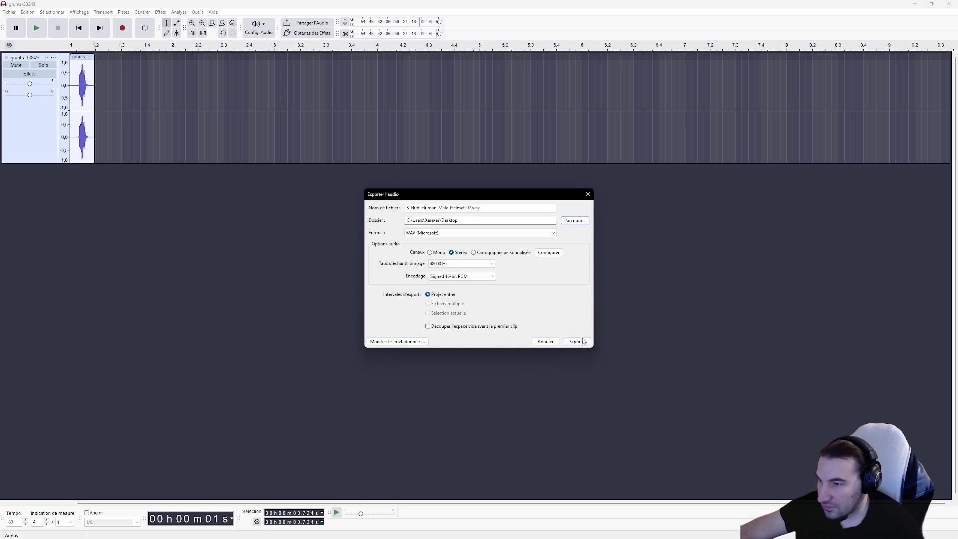
{"action": "left_click", "coordinate": [582, 342]}
{"action": "key", "text": "ctrl+z"}
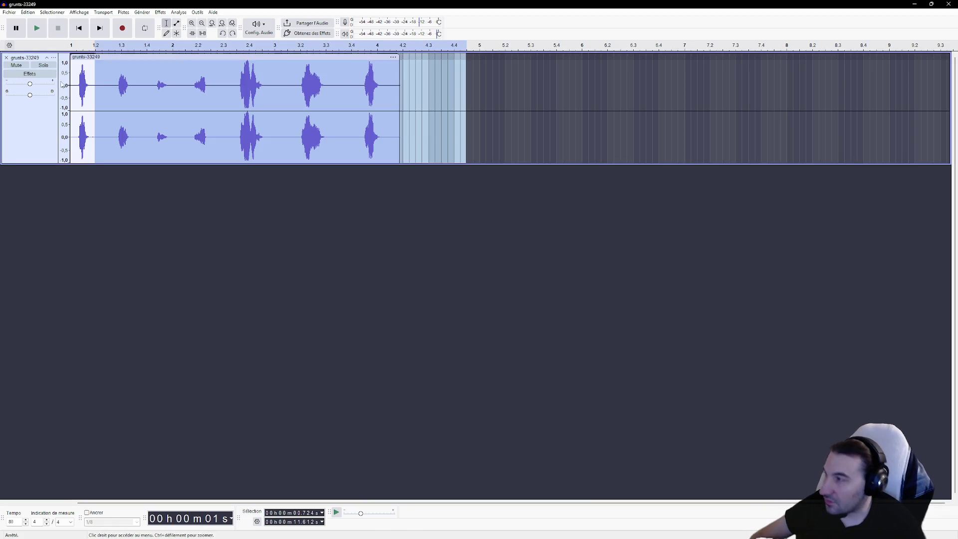
Redo the cut and trim the track to the grunt now at the start.
{"action": "key", "text": "ctrl+y"}
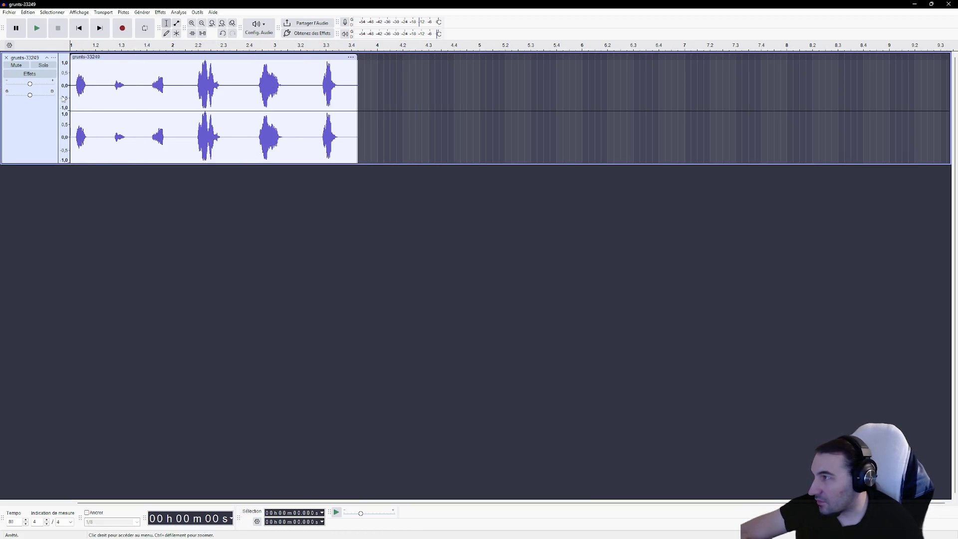
{"action": "left_click_drag", "start_coordinate": [94, 87], "coordinate": [50, 89]}
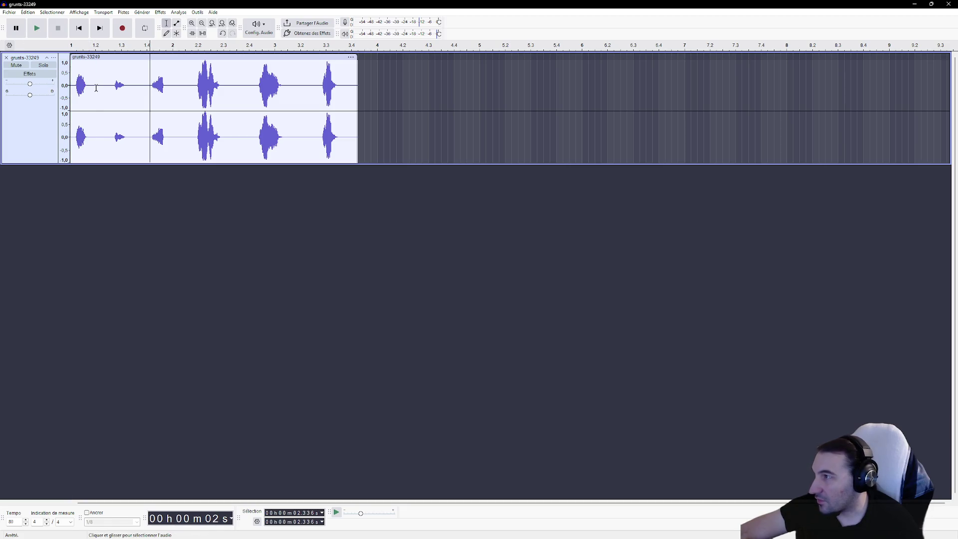
{"action": "key", "text": "ctrl+t"}
Export the isolated grunt to the Desktop as S_Hurt_Human_Male_Helmet_08.wav.
{"action": "left_click", "coordinate": [9, 13]}
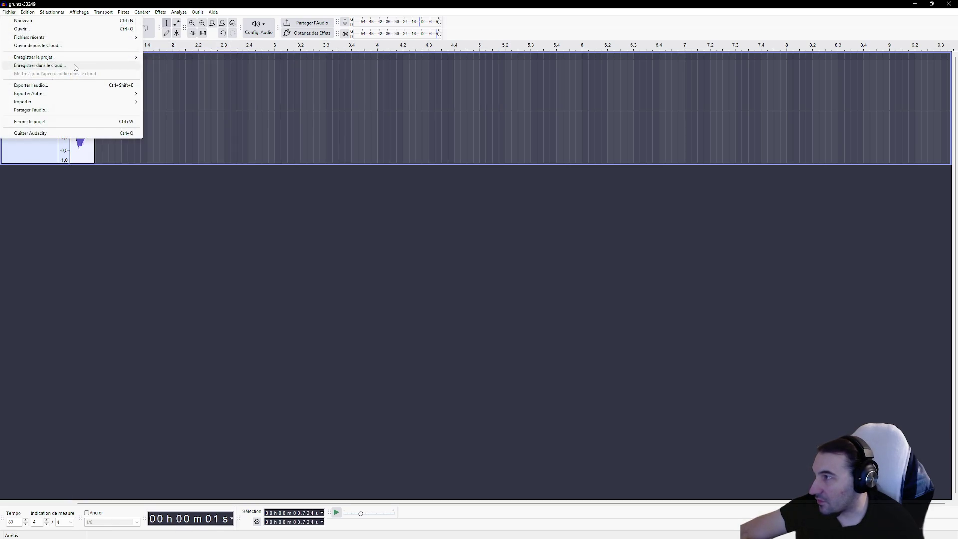
{"action": "left_click", "coordinate": [31, 85]}
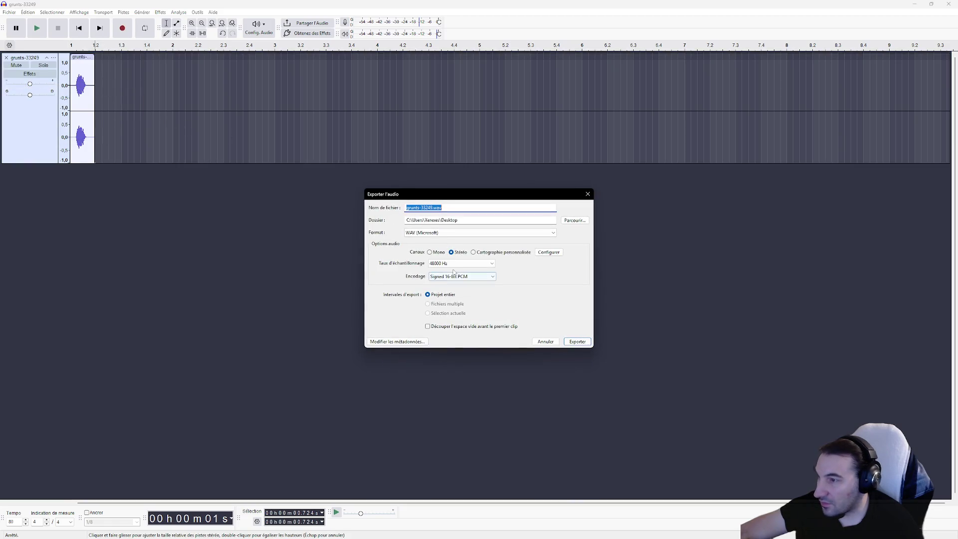
{"action": "left_click", "coordinate": [575, 221]}
{"action": "scroll", "coordinate": [522, 269], "scroll_direction": "down", "scroll_amount": 5}
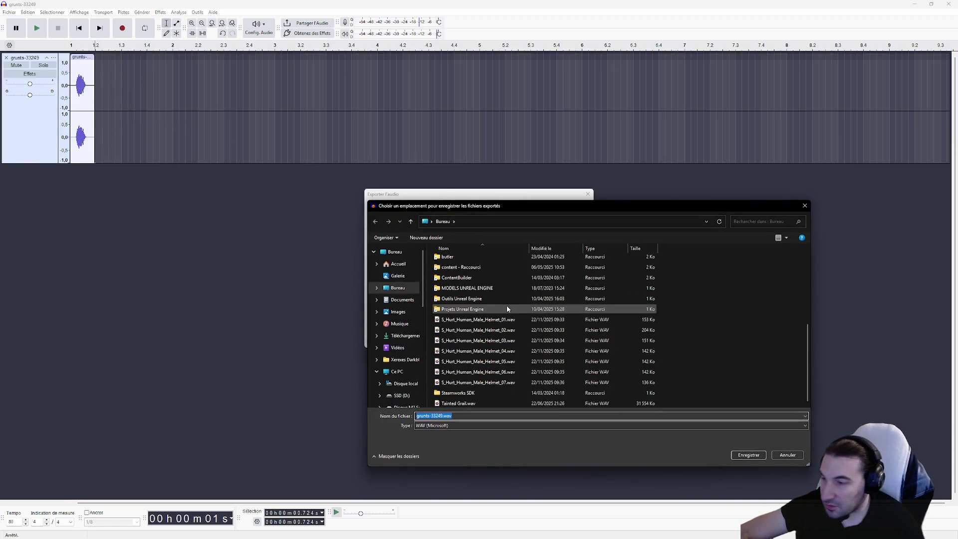
{"action": "left_click", "coordinate": [511, 383]}
{"action": "left_click", "coordinate": [477, 417]}
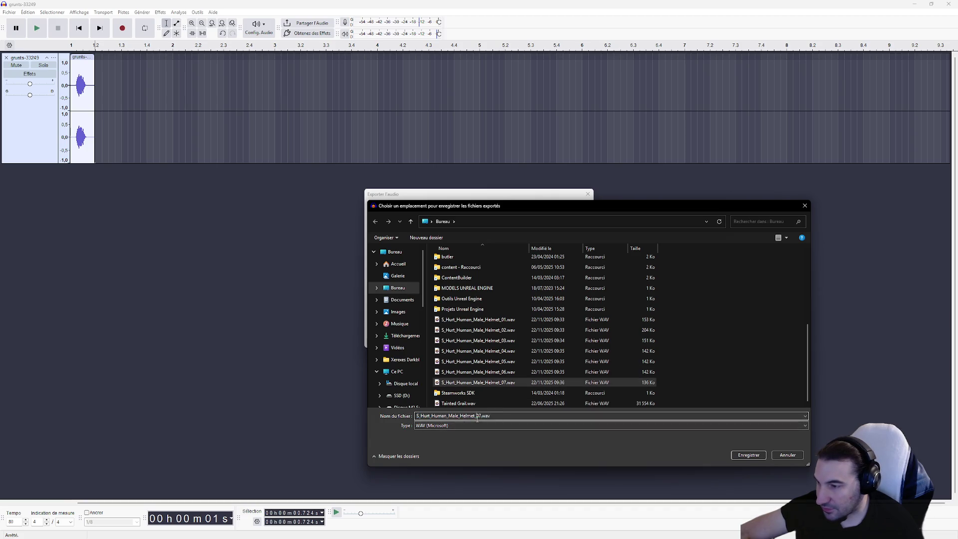
{"action": "key", "text": "BackSpace"}
{"action": "left_click", "coordinate": [748, 455]}
{"action": "left_click", "coordinate": [587, 344]}
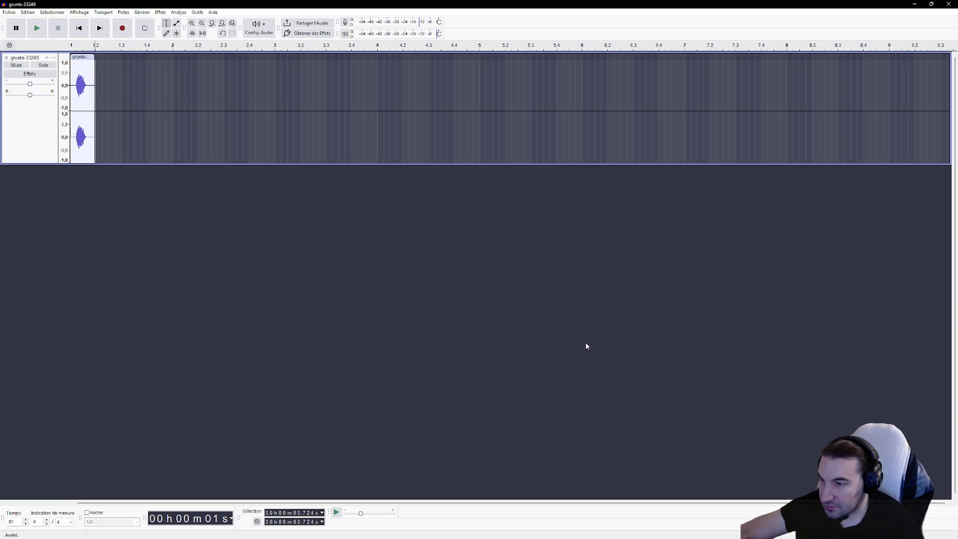
Restore the recording, delete the exported opening grunt, and remove everything after the next one.
{"action": "key", "text": "ctrl+z"}
{"action": "key", "text": "ctrl+z"}
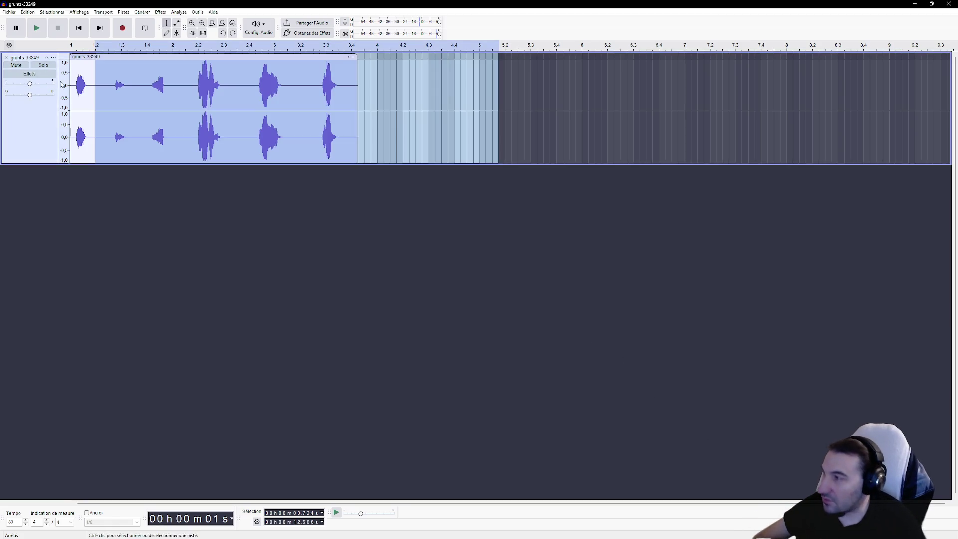
{"action": "left_click_drag", "start_coordinate": [105, 90], "coordinate": [14, 94]}
{"action": "key", "text": "Delete"}
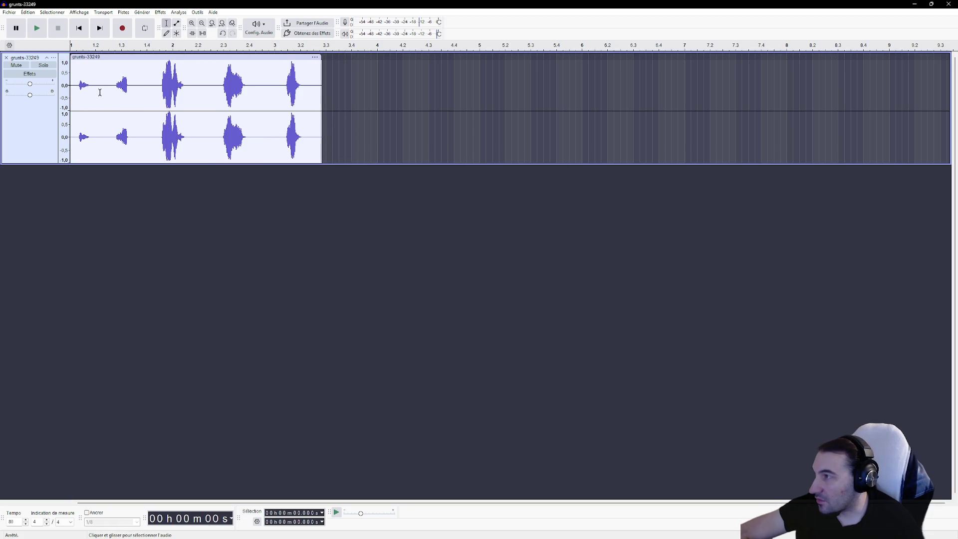
{"action": "mouse_move", "coordinate": [94, 87]}
{"action": "left_mouse_down"}
{"action": "mouse_move", "coordinate": [65, 75]}
{"action": "mouse_move", "coordinate": [208, 97]}
{"action": "mouse_move", "coordinate": [427, 100]}
{"action": "left_mouse_up"}
{"action": "key", "text": "Delete"}
Export that grunt to the Desktop as S_Hurt_Human_Male_Helmet_09.wav.
{"action": "left_click", "coordinate": [9, 12]}
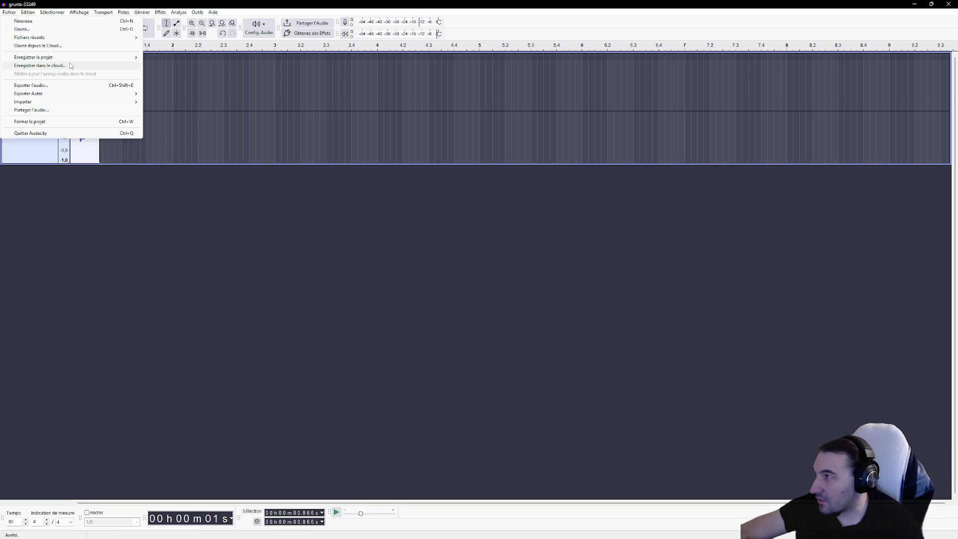
{"action": "left_click", "coordinate": [50, 84]}
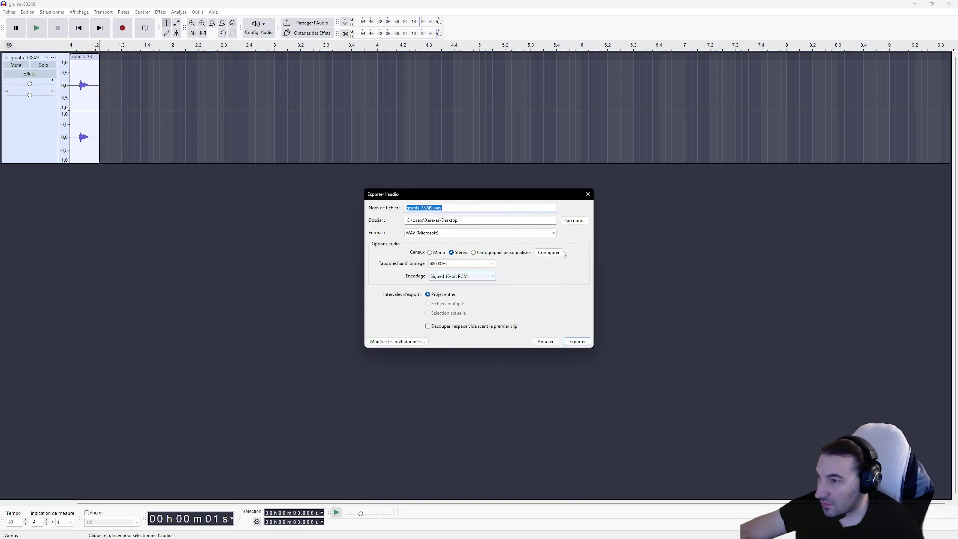
{"action": "left_click", "coordinate": [575, 220]}
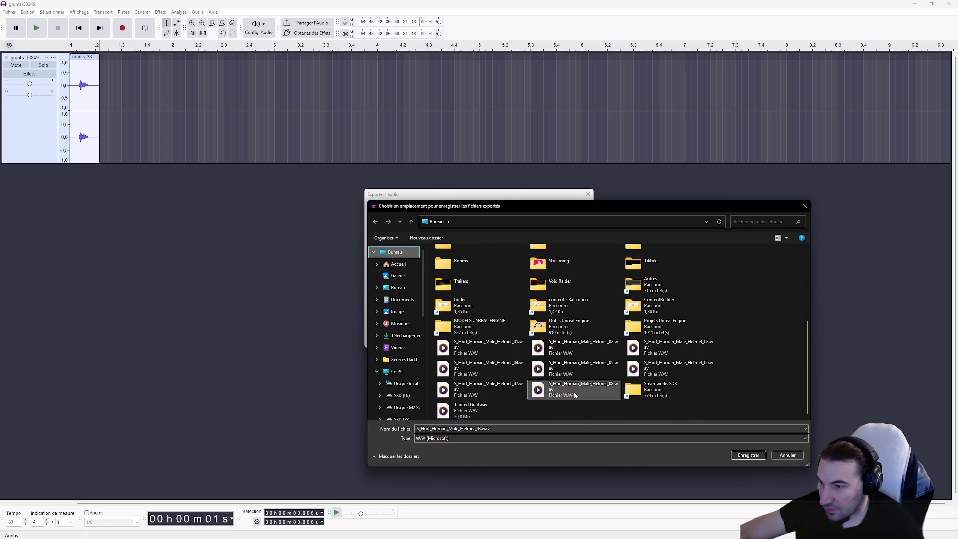
{"action": "left_click", "coordinate": [480, 428]}
{"action": "left_click_drag", "start_coordinate": [482, 428], "coordinate": [478, 428]}
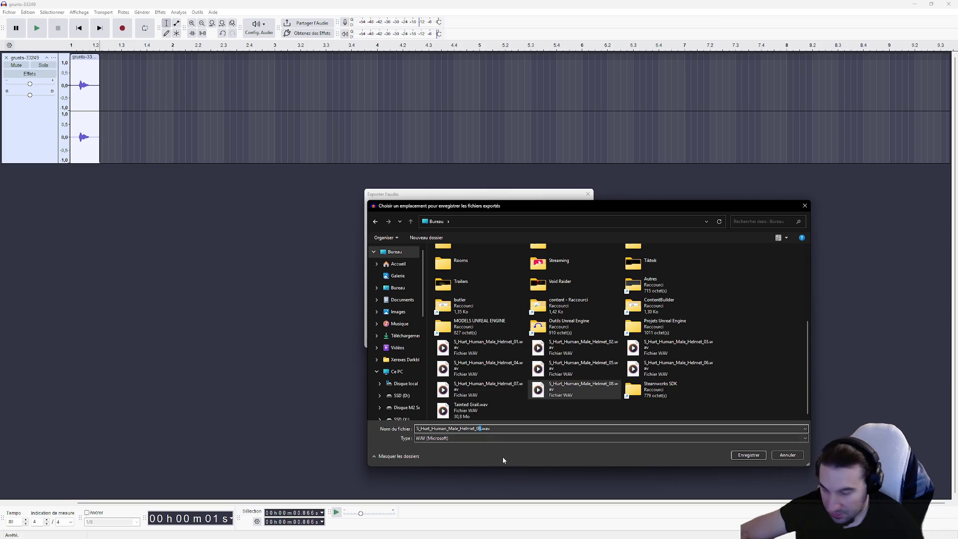
{"action": "type", "text": "9"}
{"action": "left_click", "coordinate": [746, 455]}
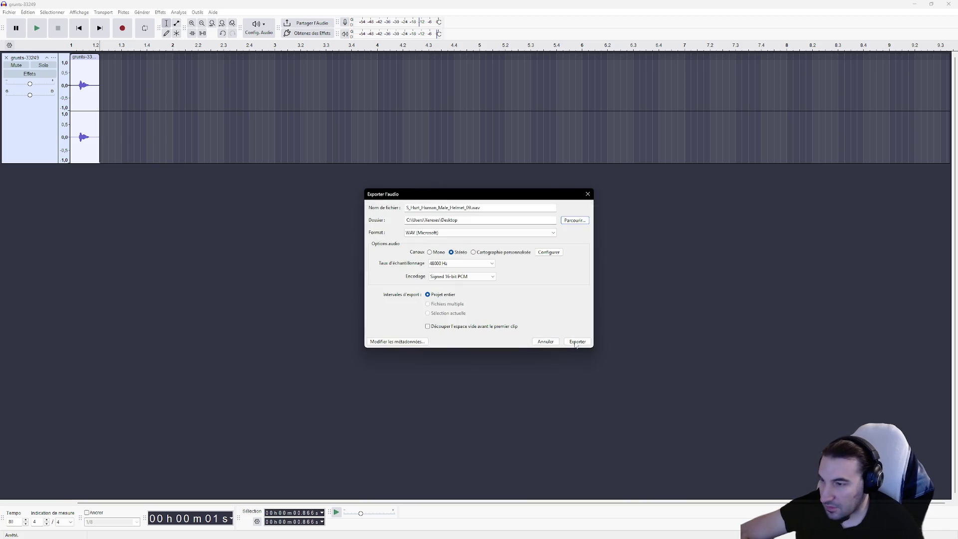
{"action": "left_click", "coordinate": [588, 343]}
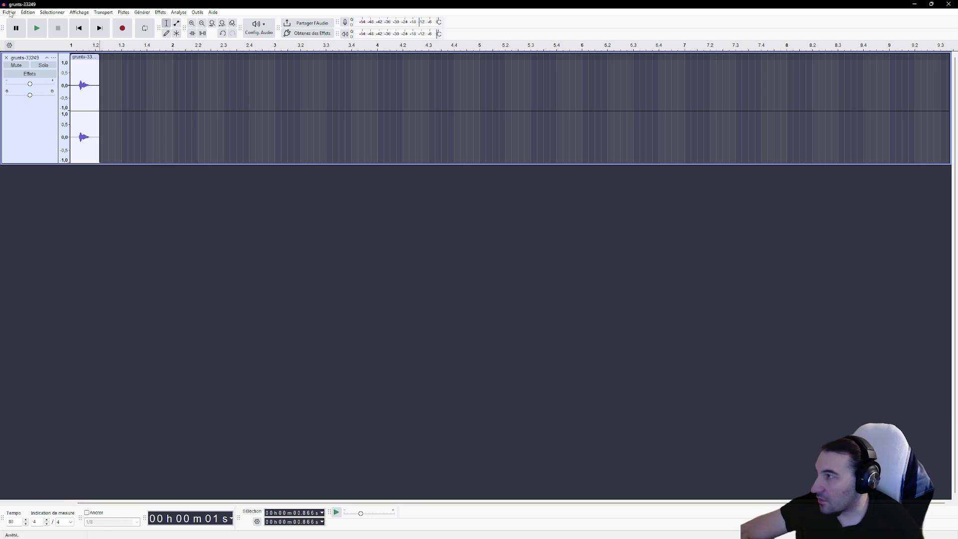
Restore the recording and trim it to the following grunt from 1.009 s.
{"action": "key", "text": "ctrl+z"}
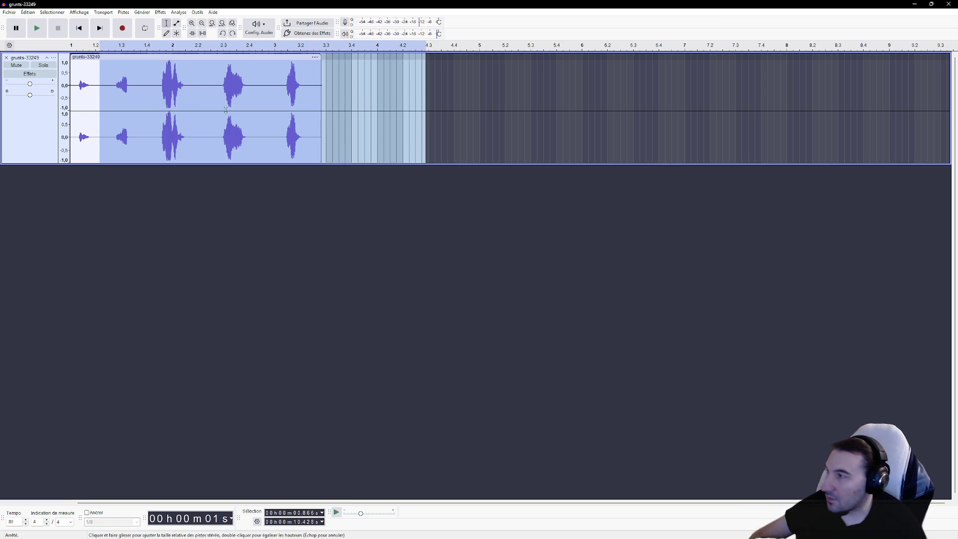
{"action": "left_click", "coordinate": [105, 86]}
{"action": "key", "text": "Delete"}
{"action": "mouse_move", "coordinate": [105, 86]}
{"action": "left_mouse_down"}
{"action": "mouse_move", "coordinate": [70, 90]}
{"action": "mouse_move", "coordinate": [502, 100]}
{"action": "left_mouse_up"}
{"action": "key", "text": "Delete"}
Export the trimmed grunt as S_Hurt_Human_Male_Helmet_10.wav on the Desktop, then undo the trim.
{"action": "left_click", "coordinate": [10, 12]}
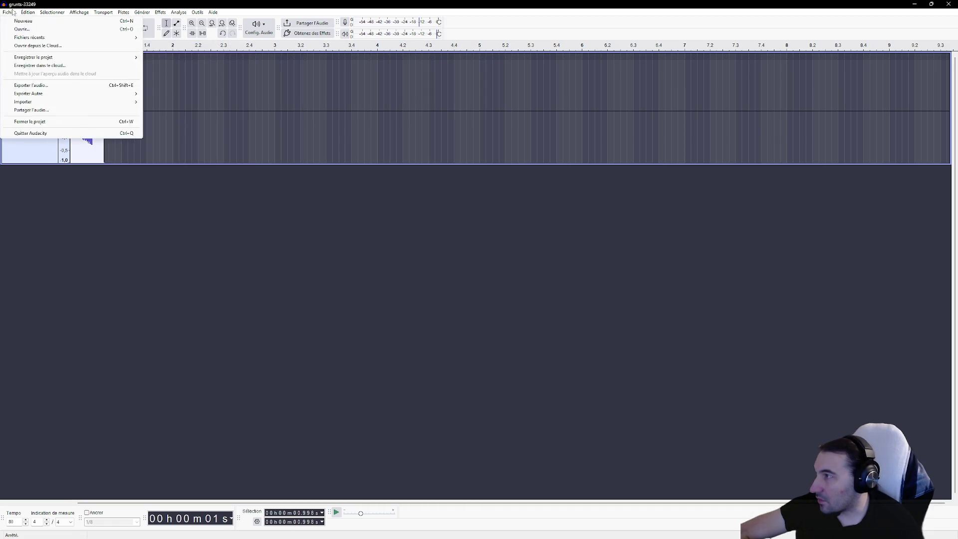
{"action": "left_click", "coordinate": [31, 85]}
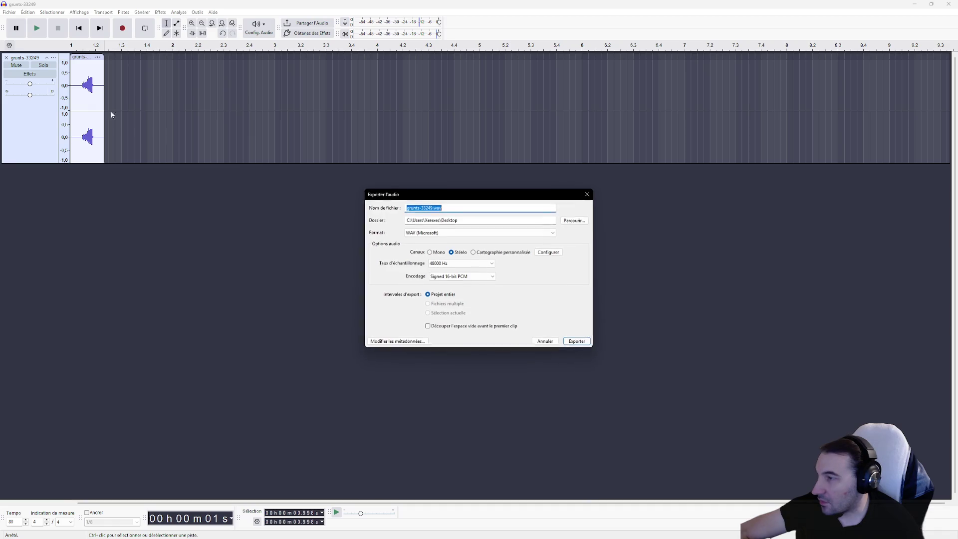
{"action": "left_click", "coordinate": [573, 220]}
{"action": "scroll", "coordinate": [528, 328], "scroll_direction": "down", "scroll_amount": 5}
{"action": "left_click", "coordinate": [512, 383]}
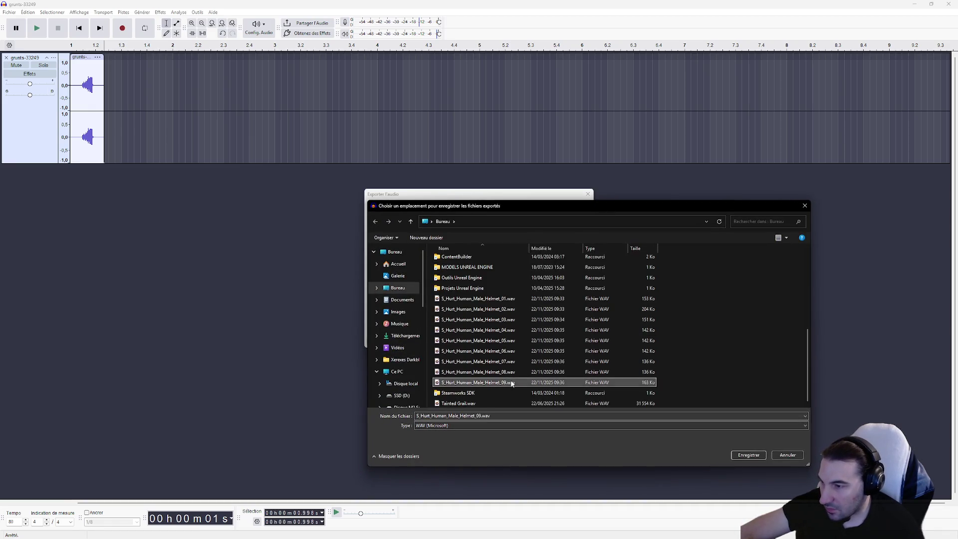
{"action": "left_click", "coordinate": [480, 417]}
{"action": "key", "text": "BackSpace"}
{"action": "key", "text": "BackSpace"}
{"action": "type", "text": "1"}
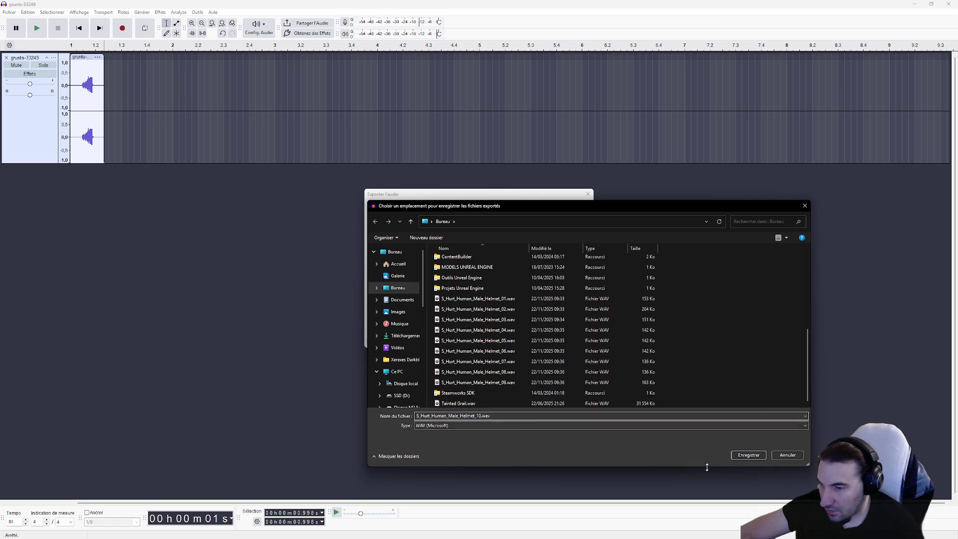
{"action": "left_click", "coordinate": [749, 456]}
{"action": "left_click", "coordinate": [567, 339]}
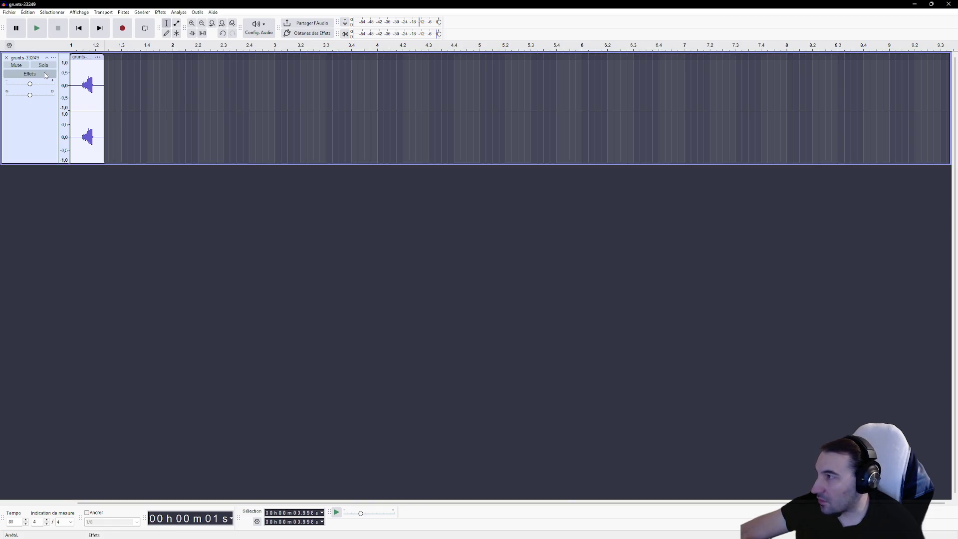
{"action": "key", "text": "ctrl+z"}
Delete the leading audio so the next grunt starts the track.
{"action": "left_click", "coordinate": [186, 85]}
{"action": "left_click", "coordinate": [125, 86]}
{"action": "mouse_move", "coordinate": [120, 86]}
{"action": "left_mouse_down"}
{"action": "mouse_move", "coordinate": [70, 87]}
{"action": "mouse_move", "coordinate": [439, 106]}
{"action": "left_mouse_up"}
{"action": "key", "text": "Delete"}
{"action": "key", "text": "Delete"}
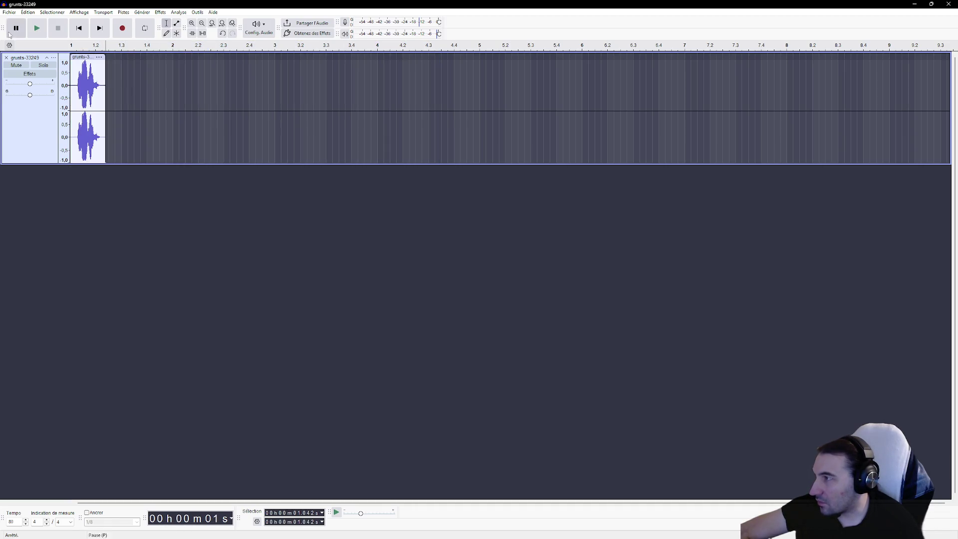
Export the grunt to the Desktop as S_Death_Human_Male_Helmet_01.wav.
{"action": "left_click", "coordinate": [9, 12]}
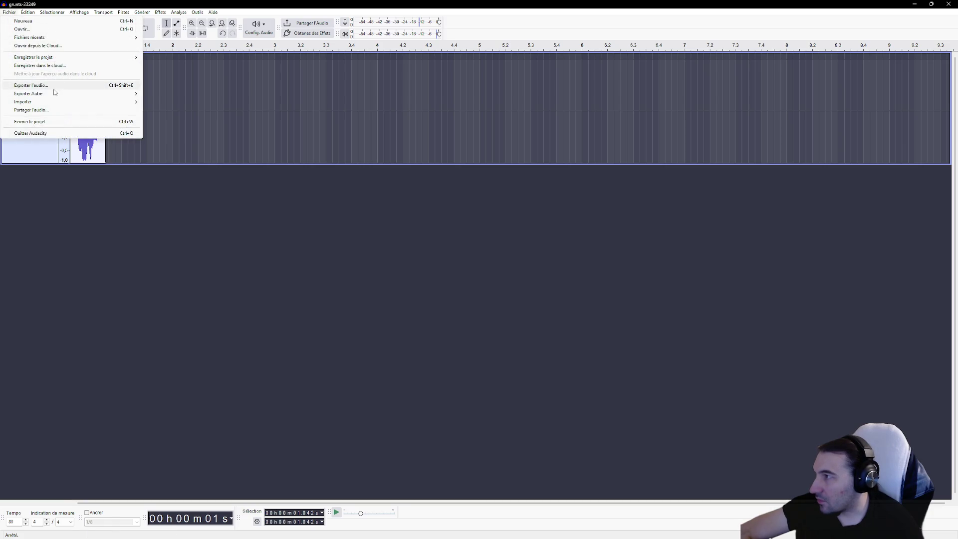
{"action": "left_click", "coordinate": [52, 87]}
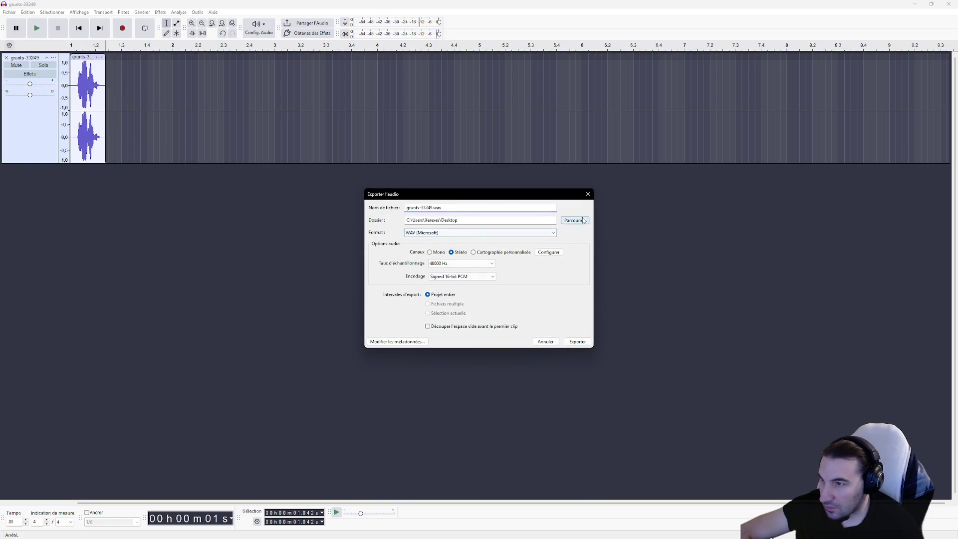
{"action": "left_click", "coordinate": [570, 218]}
{"action": "left_click", "coordinate": [478, 382]}
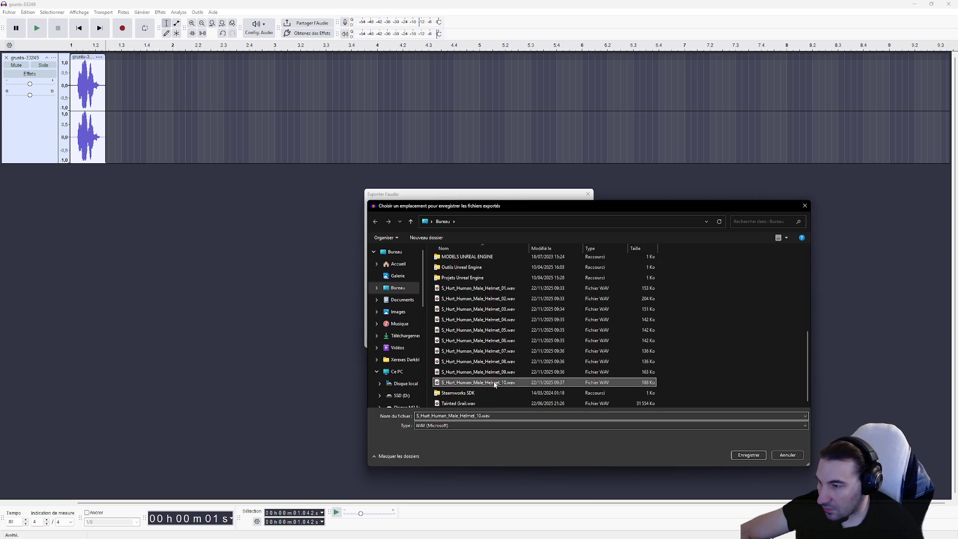
{"action": "double_click", "coordinate": [425, 416]}
{"action": "type", "text": "D"}
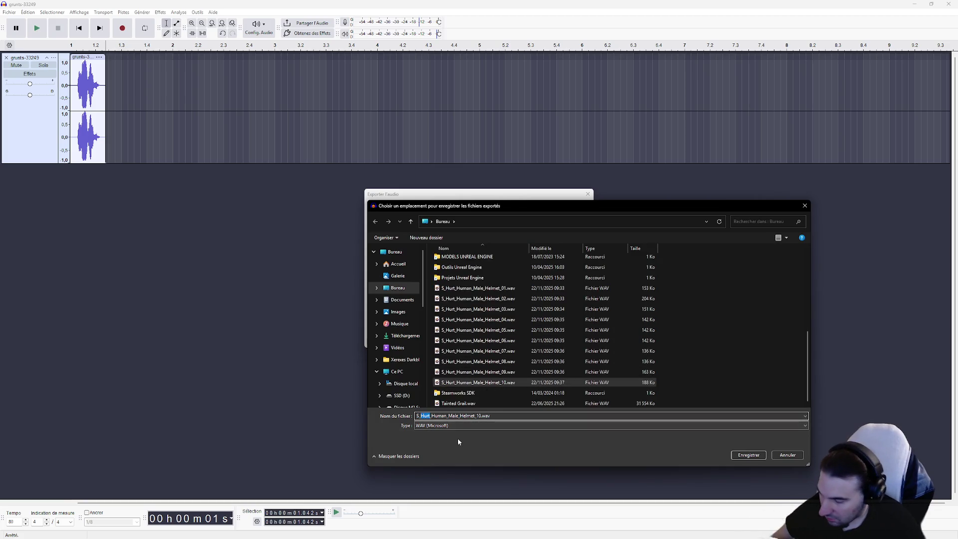
{"action": "type", "text": "eath"}
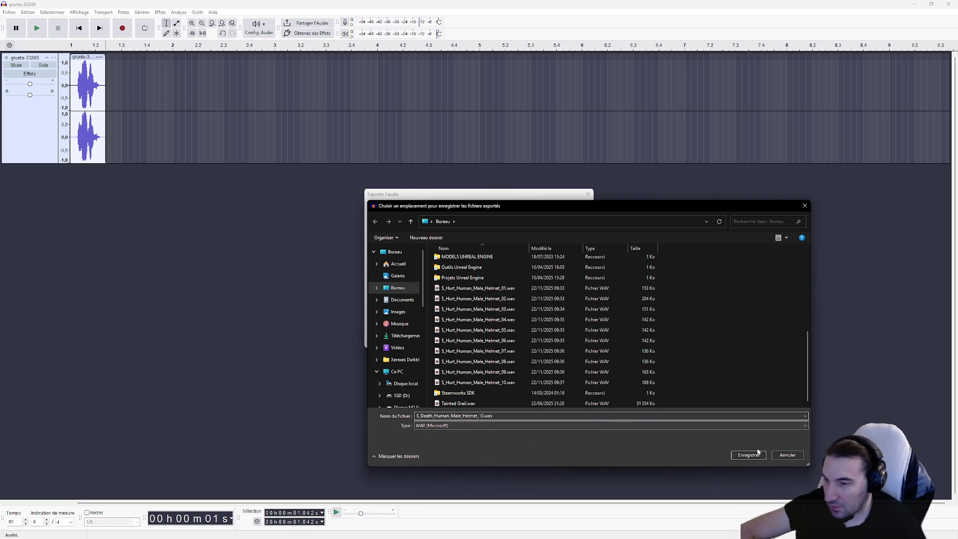
{"action": "left_click", "coordinate": [752, 455]}
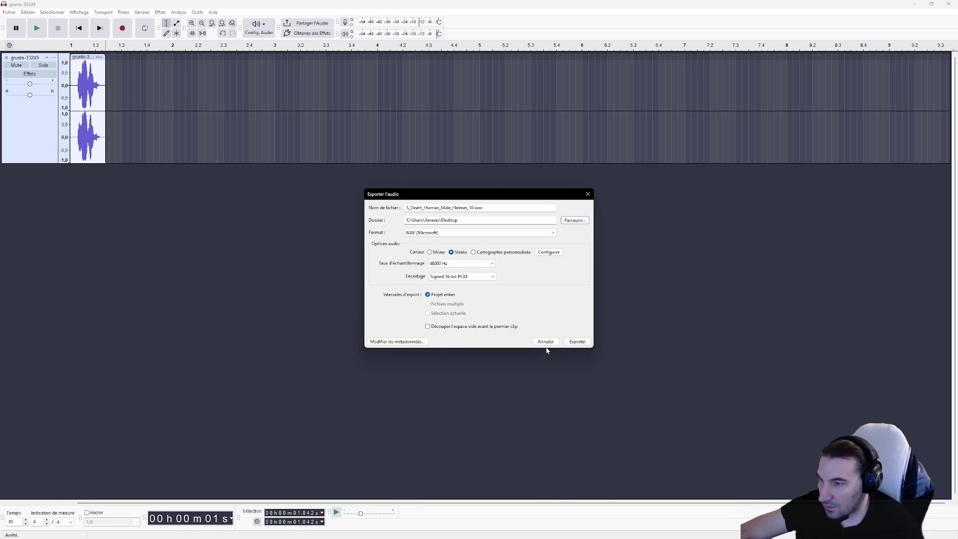
{"action": "left_click", "coordinate": [470, 208]}
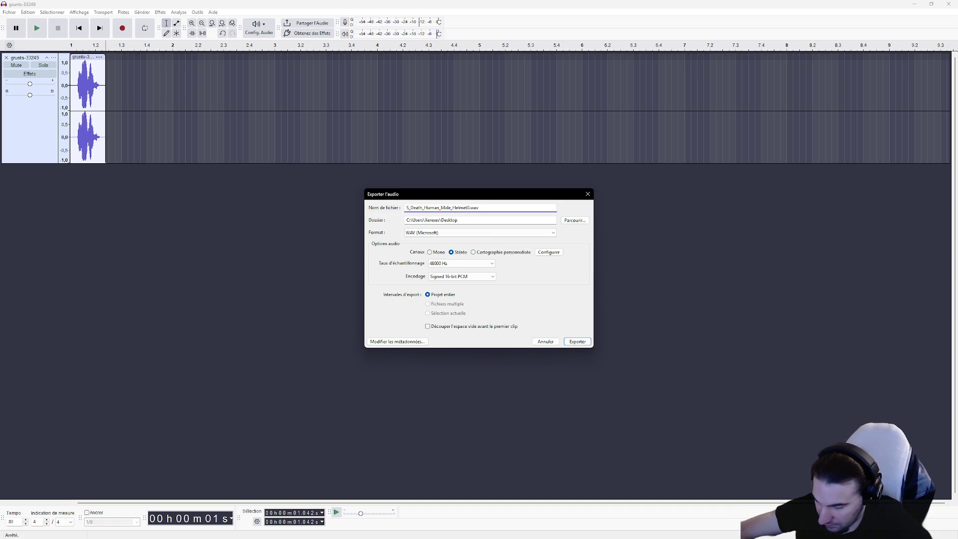
{"action": "type", "text": "_01"}
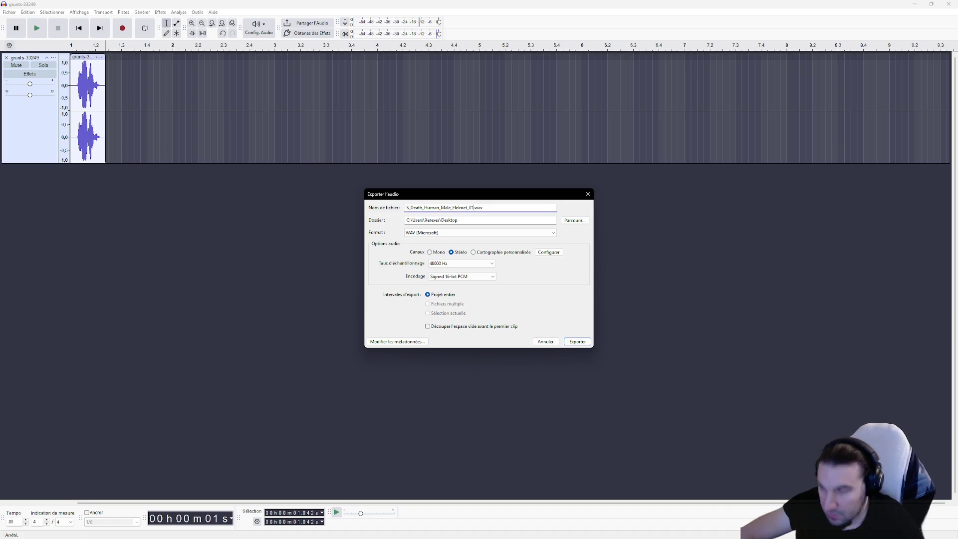
{"action": "left_click", "coordinate": [579, 341]}
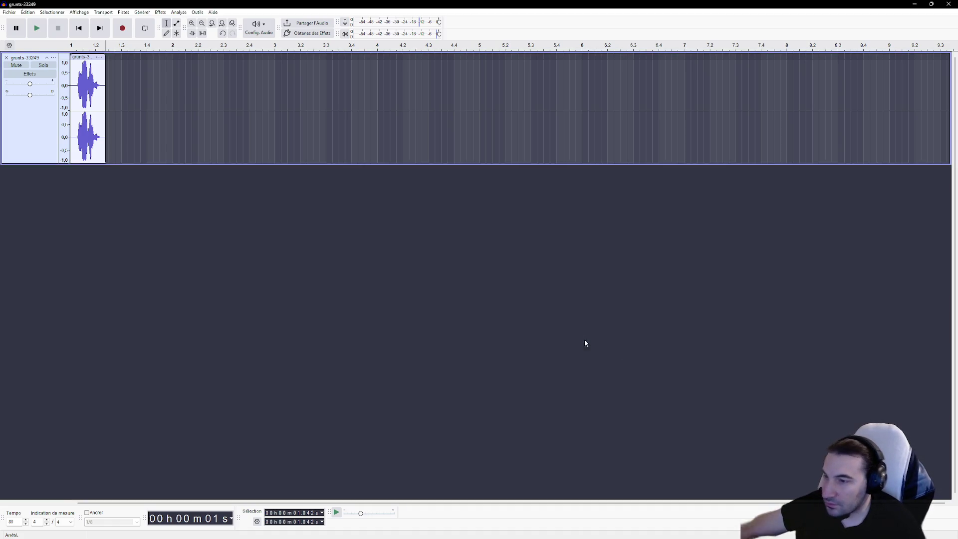
Undo the trim and delete the unwanted middle grunt.
{"action": "key", "text": "ctrl+z"}
{"action": "mouse_move", "coordinate": [177, 97]}
{"action": "left_mouse_down"}
{"action": "mouse_move", "coordinate": [116, 97]}
{"action": "mouse_move", "coordinate": [162, 73]}
{"action": "left_mouse_up"}
{"action": "key", "text": "Delete"}
{"action": "key", "text": "Delete"}
Export the grunt to the Desktop as S_Death_Human_Male_Helmet_02.wav.
{"action": "left_click", "coordinate": [9, 12]}
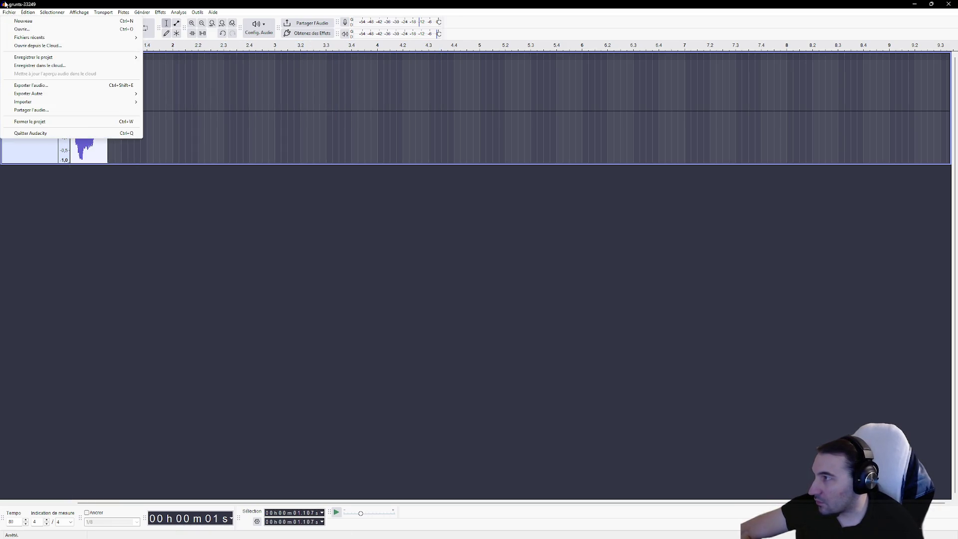
{"action": "left_click", "coordinate": [23, 85]}
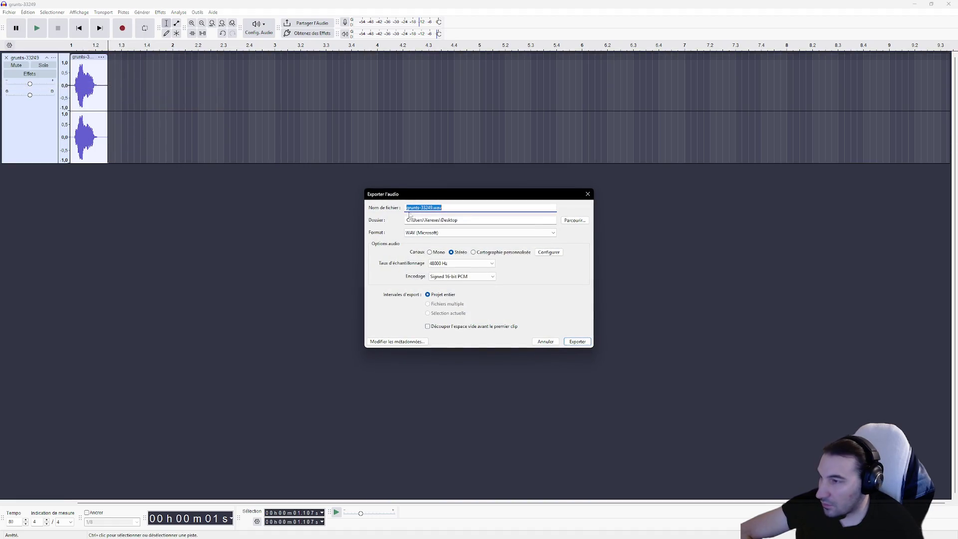
{"action": "left_click", "coordinate": [574, 220]}
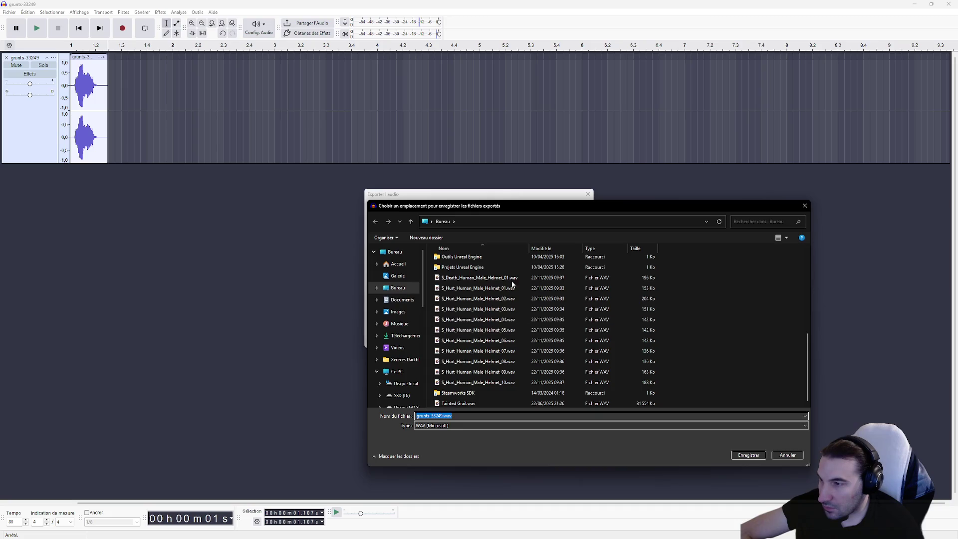
{"action": "left_click", "coordinate": [512, 284]}
{"action": "left_click", "coordinate": [484, 415]}
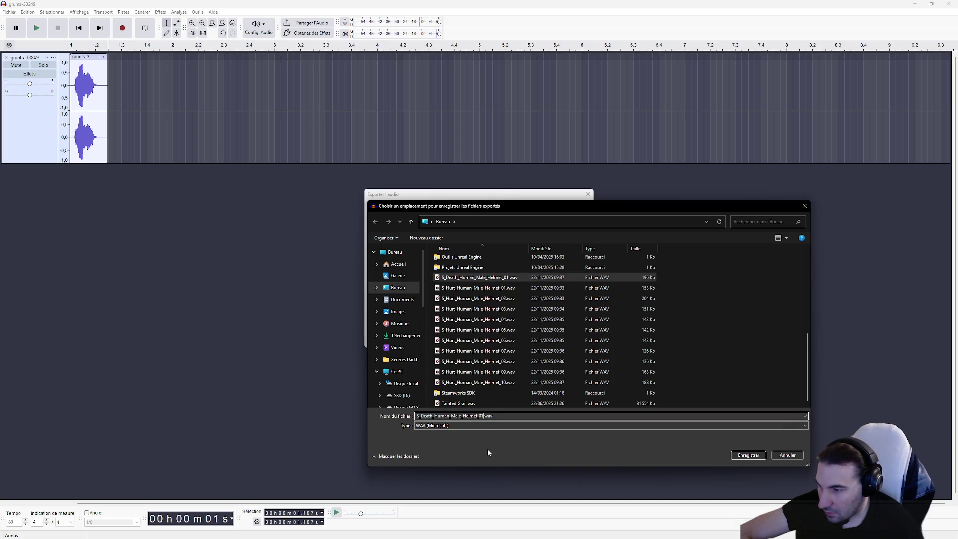
{"action": "key", "text": "BackSpace"}
{"action": "type", "text": "2"}
{"action": "left_click", "coordinate": [748, 455]}
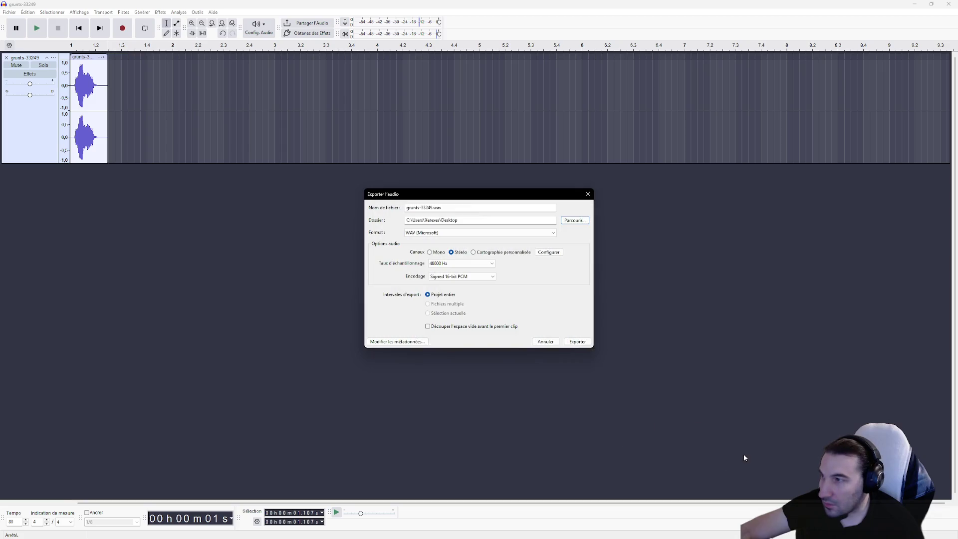
{"action": "left_click", "coordinate": [578, 342]}
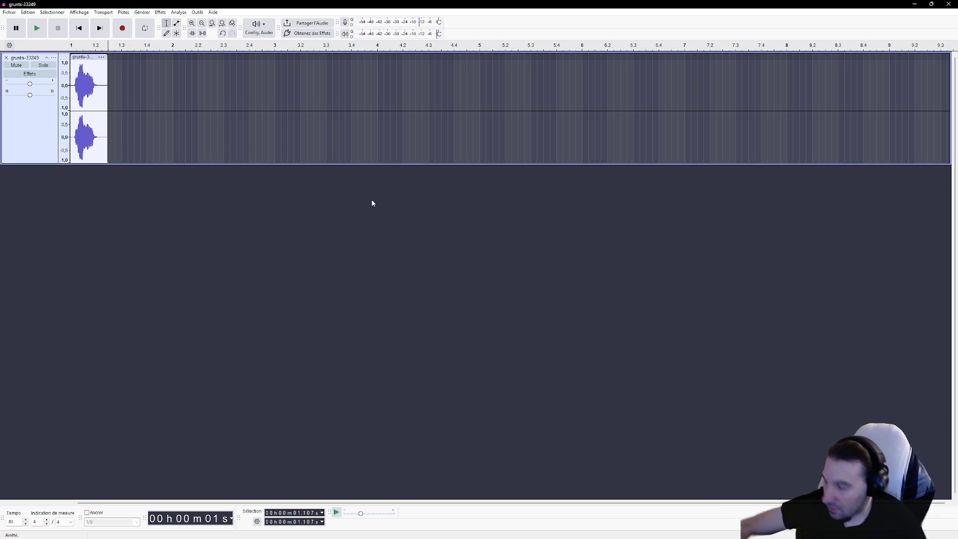
Reapply the trim and delete the tail audio, leaving a single grunt.
{"action": "key", "text": "ctrl+z"}
{"action": "key", "text": "ctrl+z"}
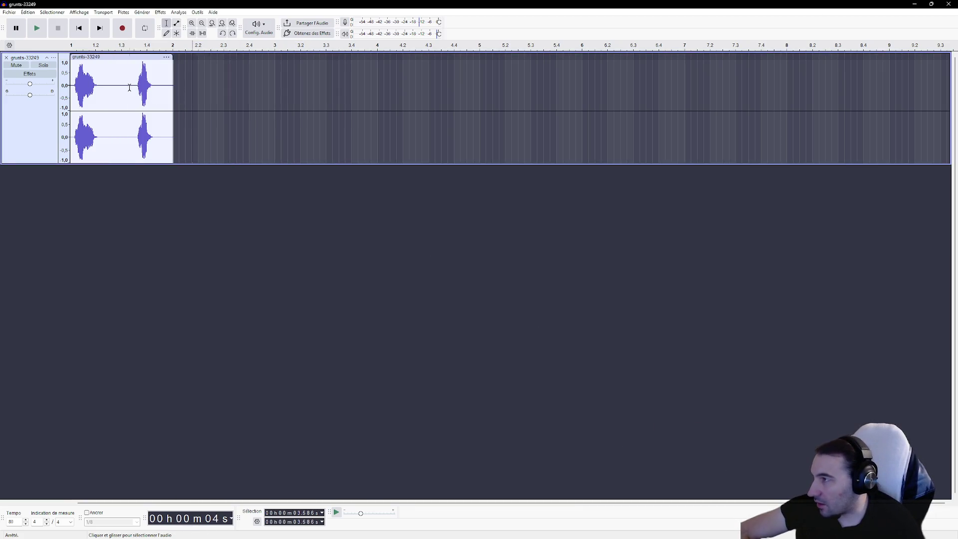
{"action": "key", "text": "ctrl+y"}
{"action": "left_click_drag", "start_coordinate": [105, 90], "coordinate": [141, 89]}
{"action": "key", "text": "Delete"}
{"action": "key", "text": "Delete"}
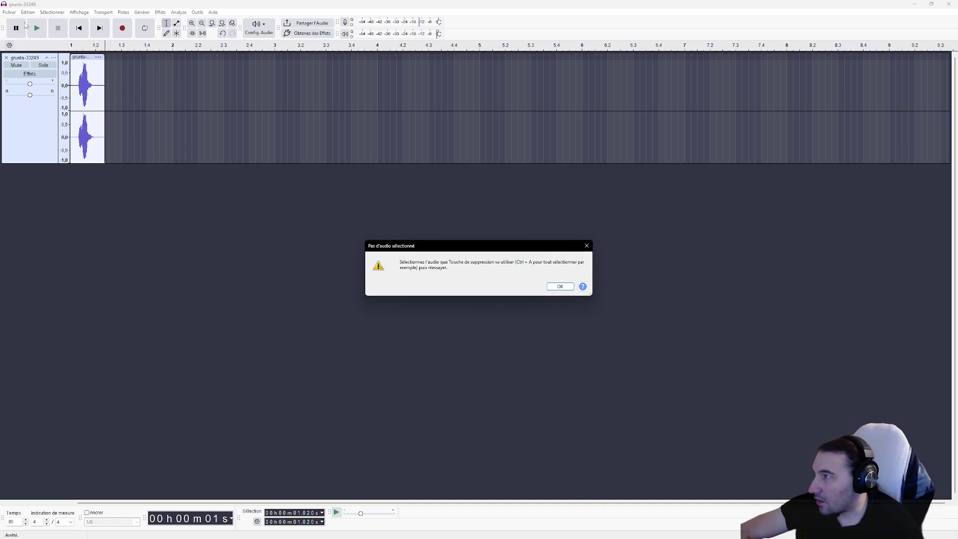
{"action": "left_click", "coordinate": [552, 284]}
Export the last grunt as S_Death_Human_Male_Helmet_03.wav, then close the track.
{"action": "left_click", "coordinate": [9, 12]}
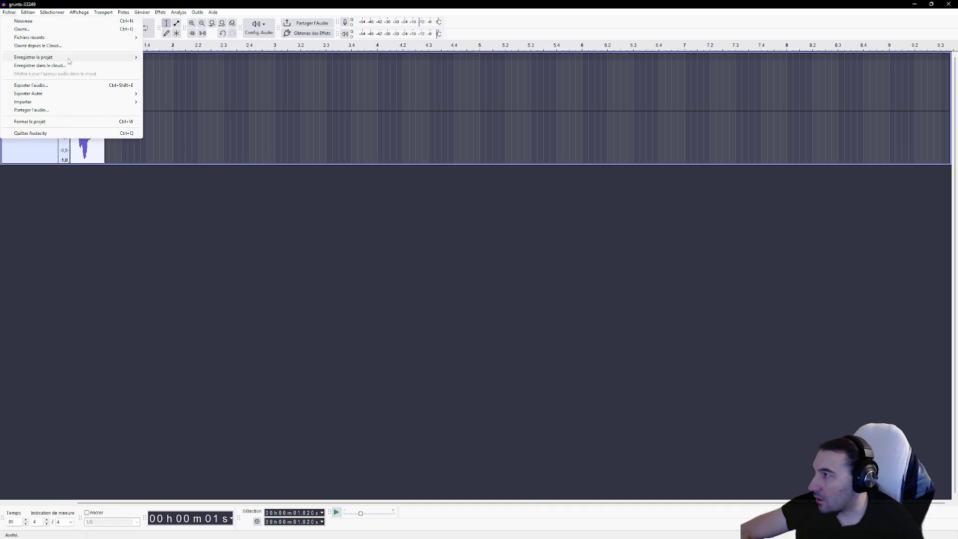
{"action": "left_click", "coordinate": [49, 87]}
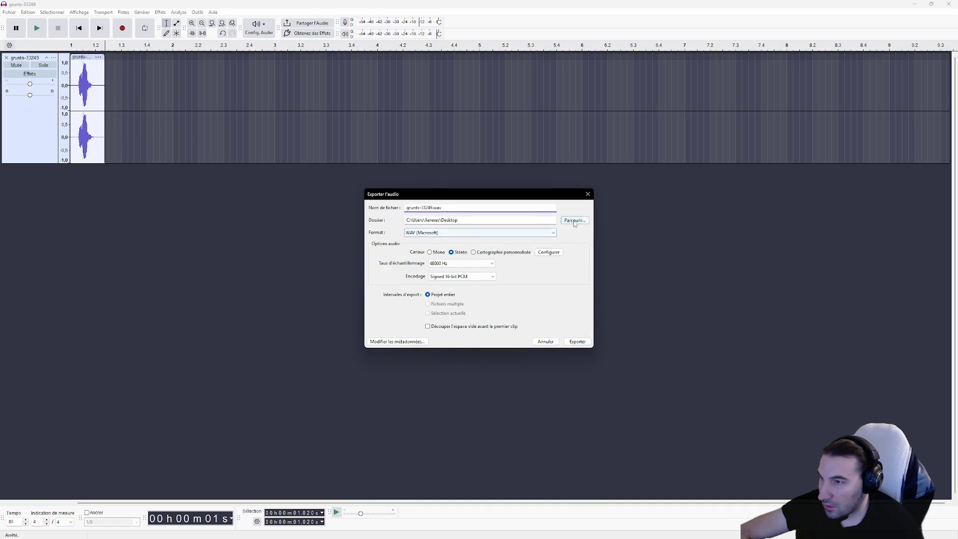
{"action": "left_click", "coordinate": [571, 218]}
{"action": "left_click", "coordinate": [451, 277]}
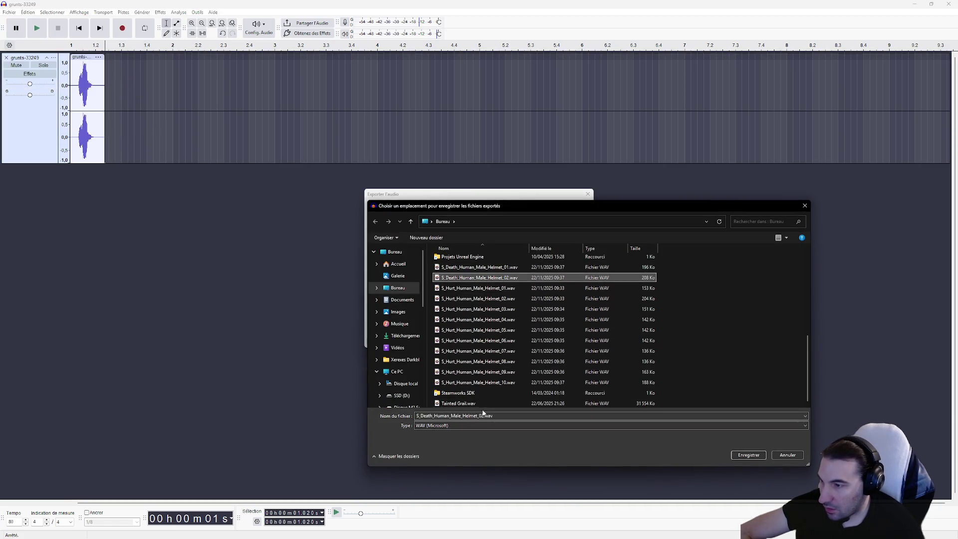
{"action": "left_click", "coordinate": [482, 418]}
{"action": "key", "text": "BackSpace"}
{"action": "type", "text": "3"}
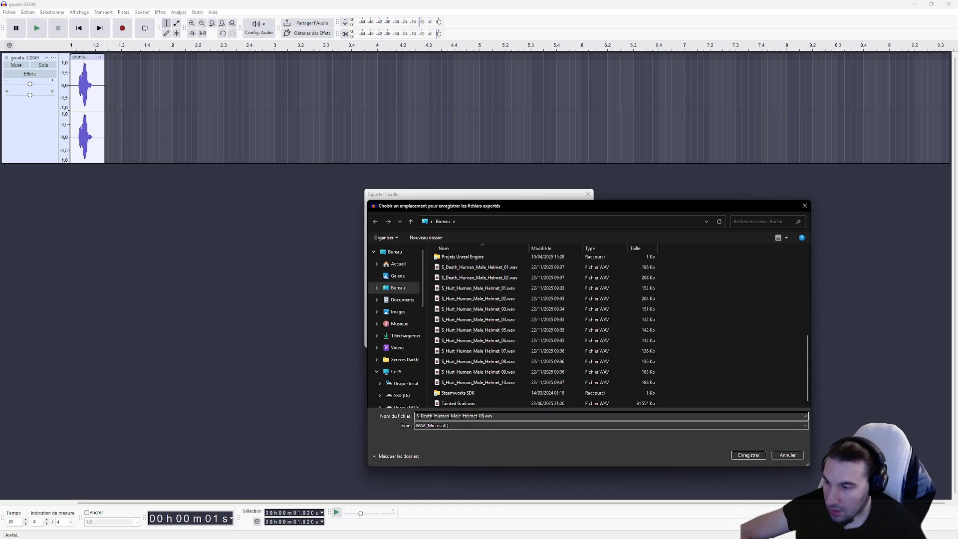
{"action": "left_click", "coordinate": [764, 456]}
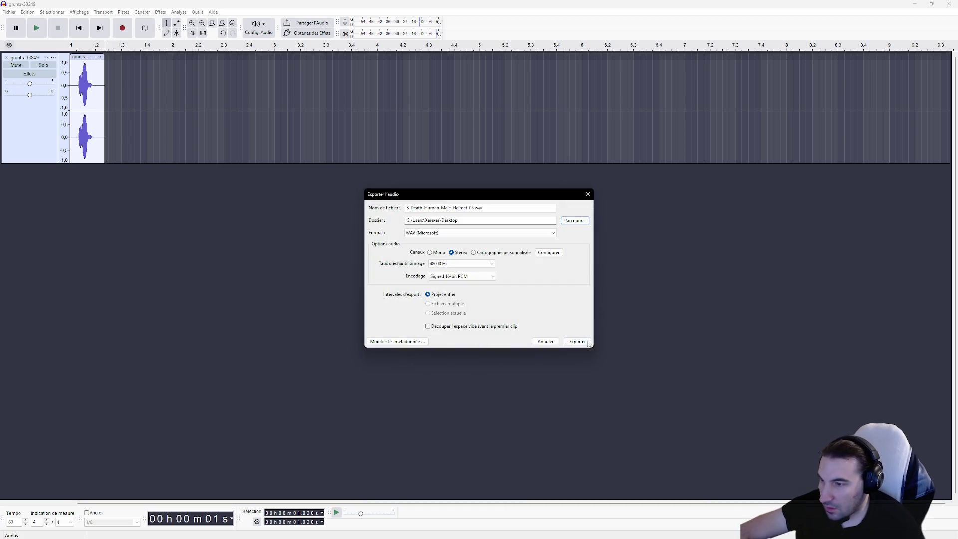
{"action": "left_click", "coordinate": [588, 342]}
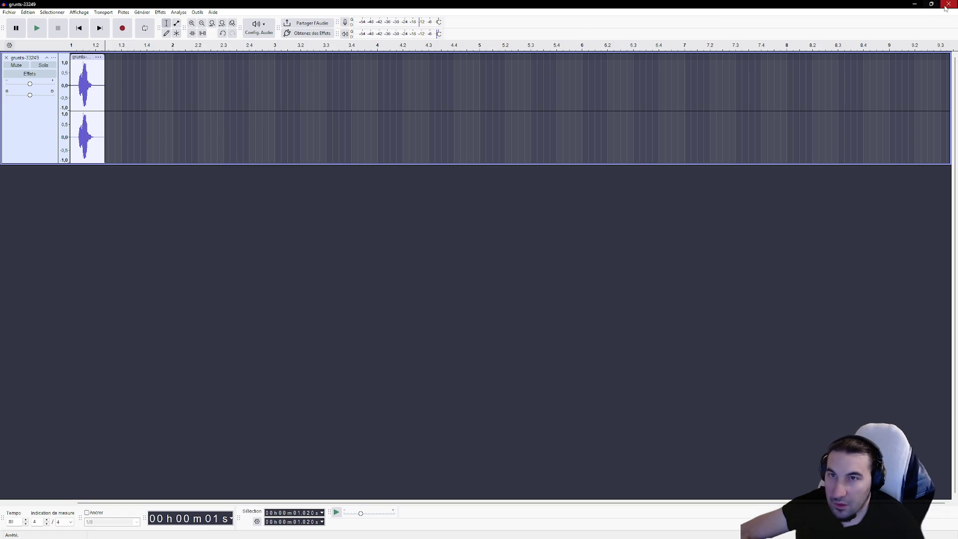
{"action": "left_click", "coordinate": [6, 58]}
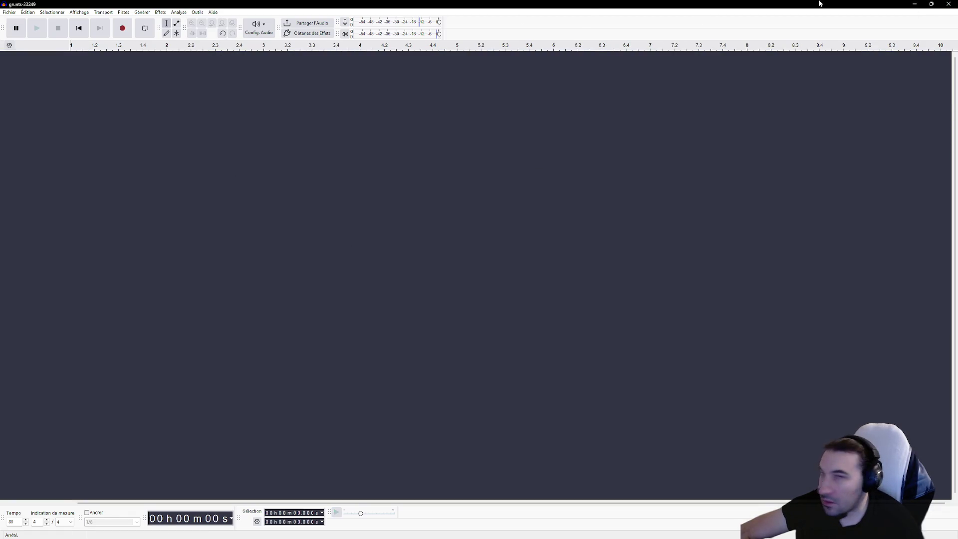
Minimize Audacity and move the grunts recording and Hurt_10 WAV icons aside on the desktop.
{"action": "left_click", "coordinate": [916, 5]}
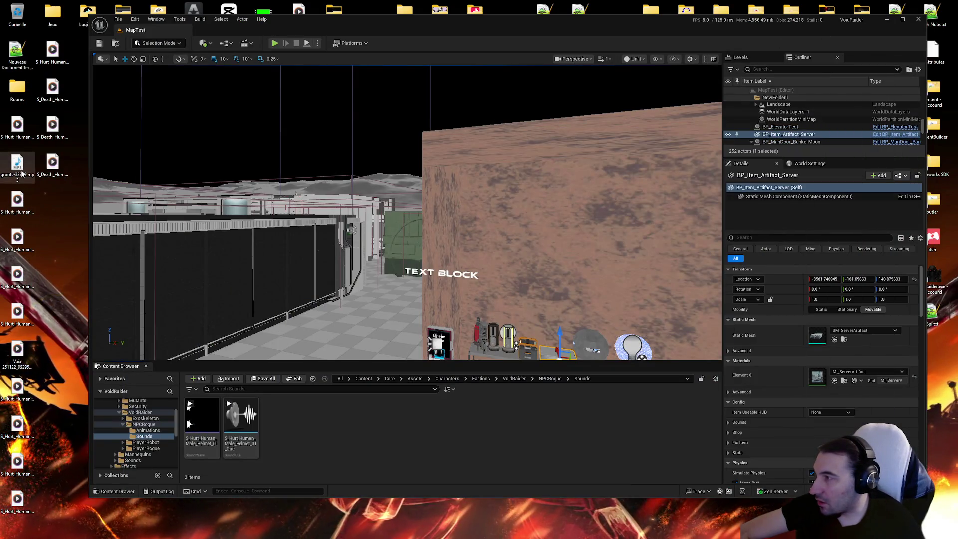
{"action": "left_click_drag", "start_coordinate": [34, 159], "coordinate": [85, 55]}
{"action": "mouse_move", "coordinate": [40, 187]}
{"action": "left_mouse_down"}
{"action": "mouse_move", "coordinate": [25, 427]}
{"action": "mouse_move", "coordinate": [22, 185]}
{"action": "mouse_move", "coordinate": [20, 232]}
{"action": "mouse_move", "coordinate": [25, 210]}
{"action": "mouse_move", "coordinate": [42, 204]}
{"action": "left_mouse_up"}
{"action": "left_click", "coordinate": [59, 54]}
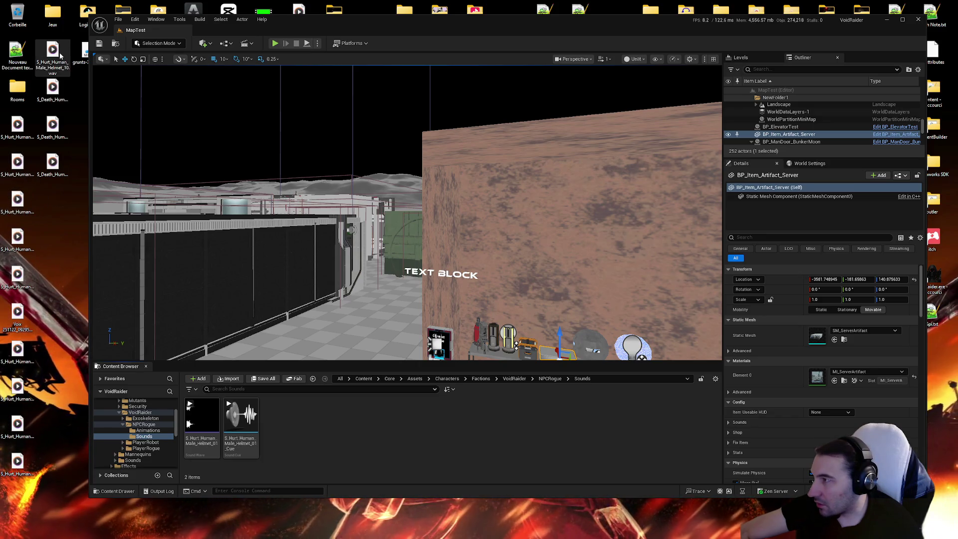
{"action": "left_click_drag", "start_coordinate": [56, 388], "coordinate": [19, 501]}
Arrange the three Death WAV icons into a column and shift the Unreal Editor window right and down.
{"action": "left_click_drag", "start_coordinate": [54, 60], "coordinate": [72, 195]}
{"action": "left_click_drag", "start_coordinate": [53, 162], "coordinate": [85, 162]}
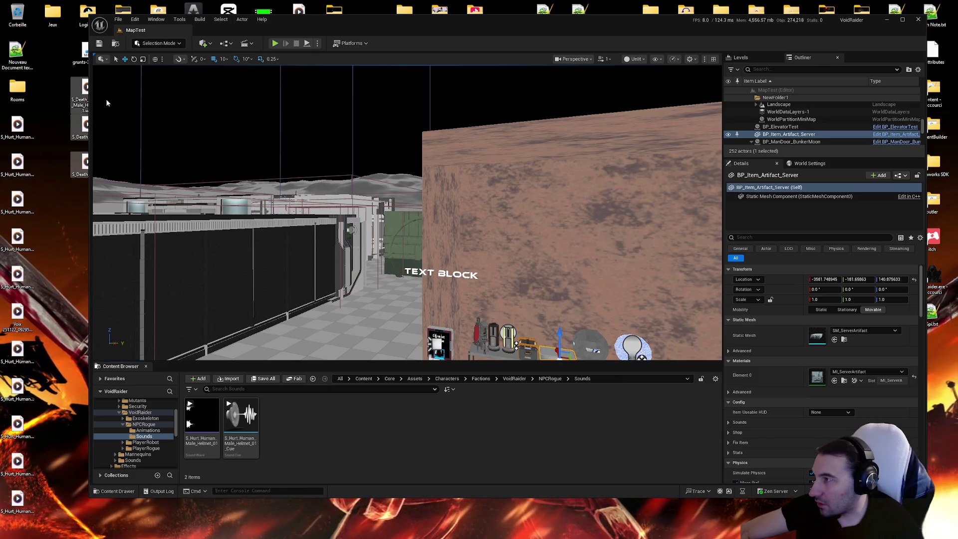
{"action": "left_click_drag", "start_coordinate": [377, 25], "coordinate": [449, 41]}
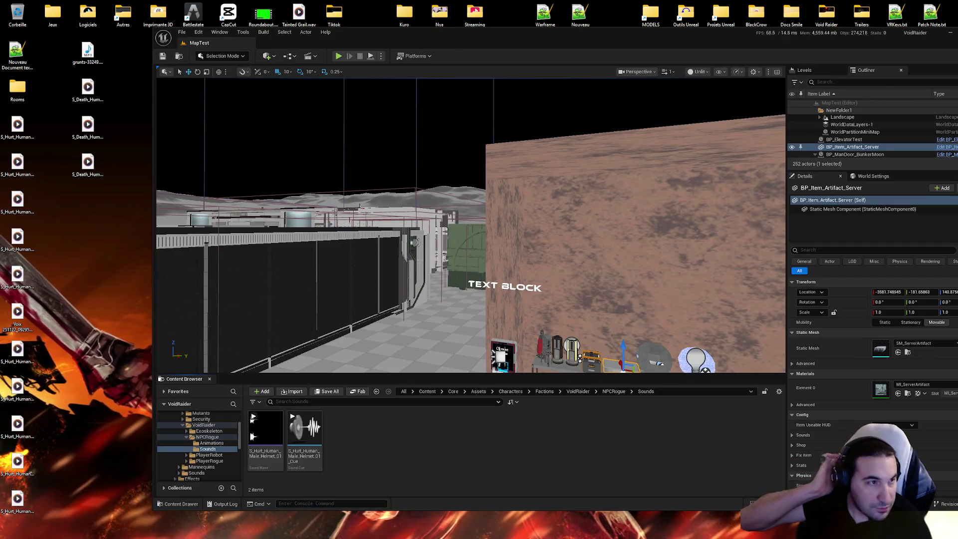
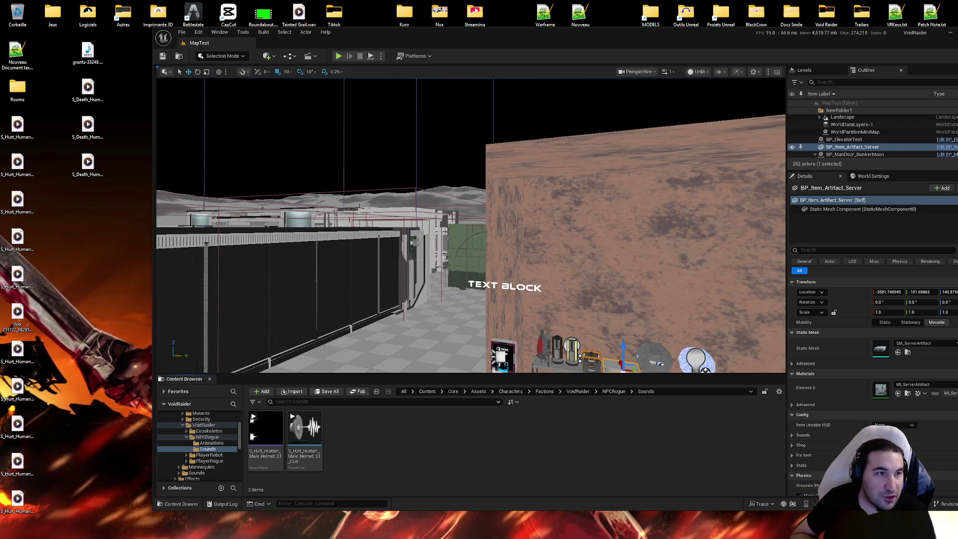
Copy the Voix 251122_092955.m4a recording from Bureau onto the desktop, dismissing the name conflict.
{"action": "key", "text": "alt+Tab"}
{"action": "left_click", "coordinate": [603, 356]}
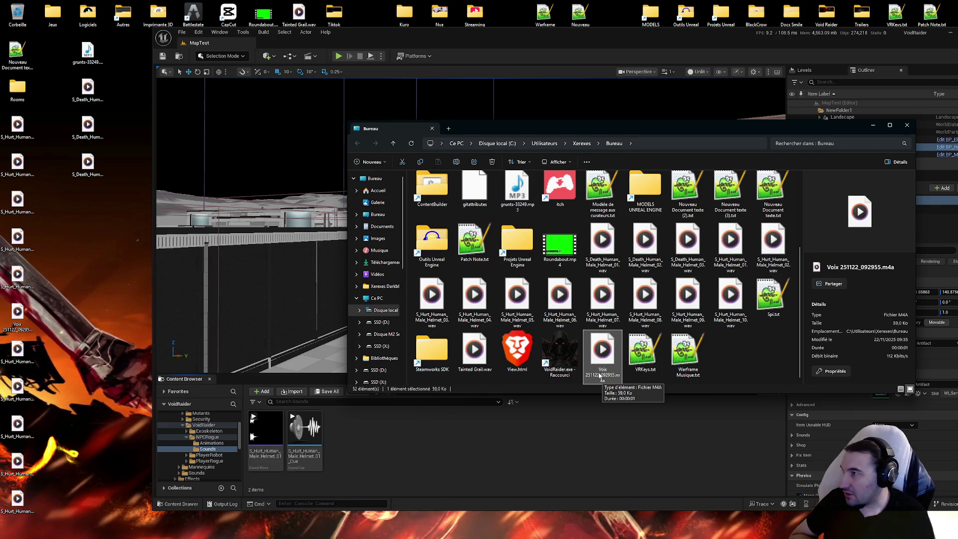
{"action": "mouse_move", "coordinate": [600, 375]}
{"action": "left_mouse_down"}
{"action": "mouse_move", "coordinate": [115, 310]}
{"action": "mouse_move", "coordinate": [87, 107]}
{"action": "left_mouse_up"}
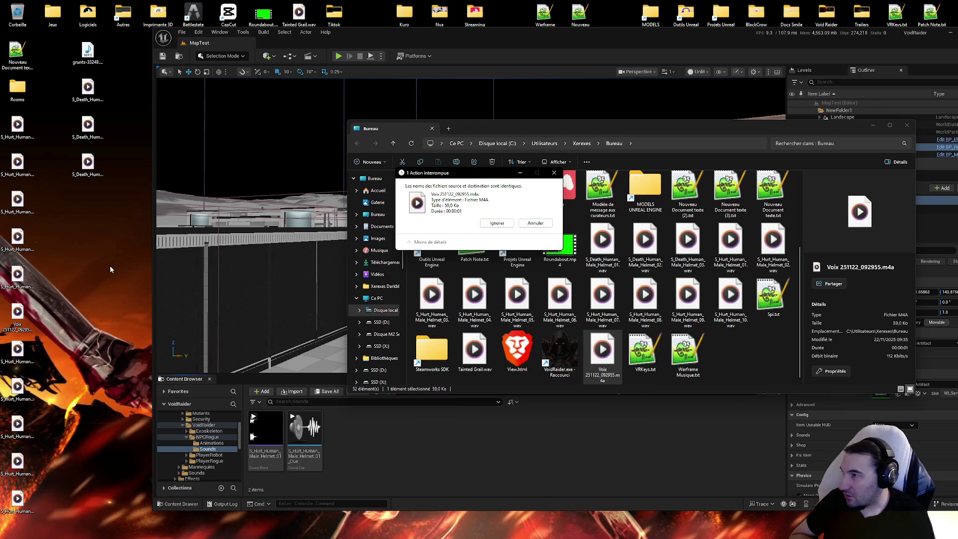
{"action": "key", "text": "Escape"}
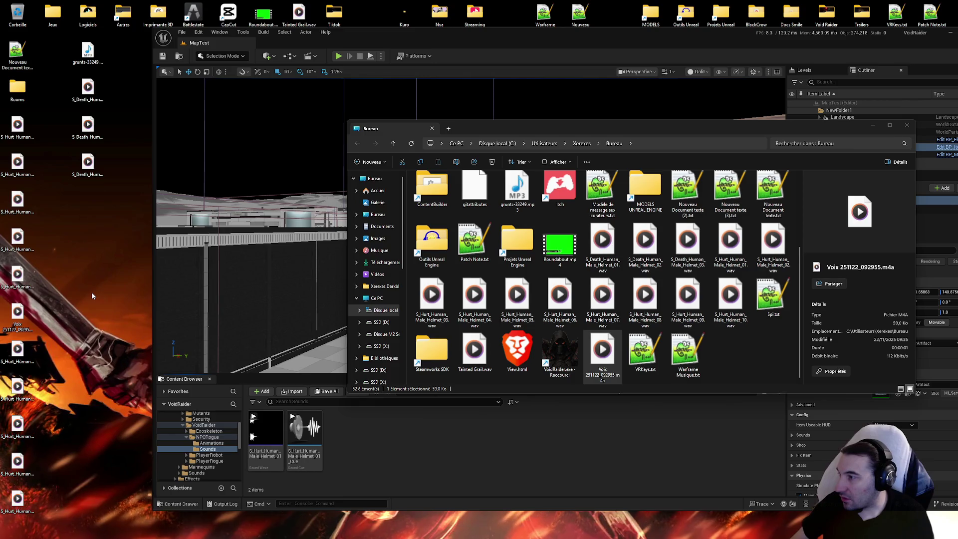
Rearrange the desktop icons so Voix sits near the top, then close File Explorer.
{"action": "left_click_drag", "start_coordinate": [17, 312], "coordinate": [123, 277]}
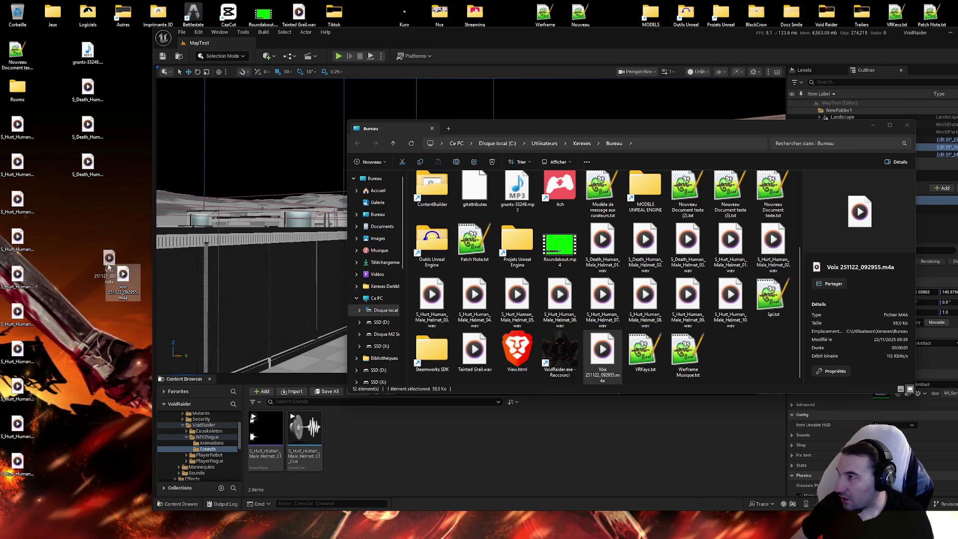
{"action": "mouse_move", "coordinate": [118, 181]}
{"action": "left_mouse_down"}
{"action": "mouse_move", "coordinate": [85, 95]}
{"action": "mouse_move", "coordinate": [70, 125]}
{"action": "mouse_move", "coordinate": [47, 40]}
{"action": "mouse_move", "coordinate": [89, 65]}
{"action": "mouse_move", "coordinate": [54, 65]}
{"action": "left_mouse_up"}
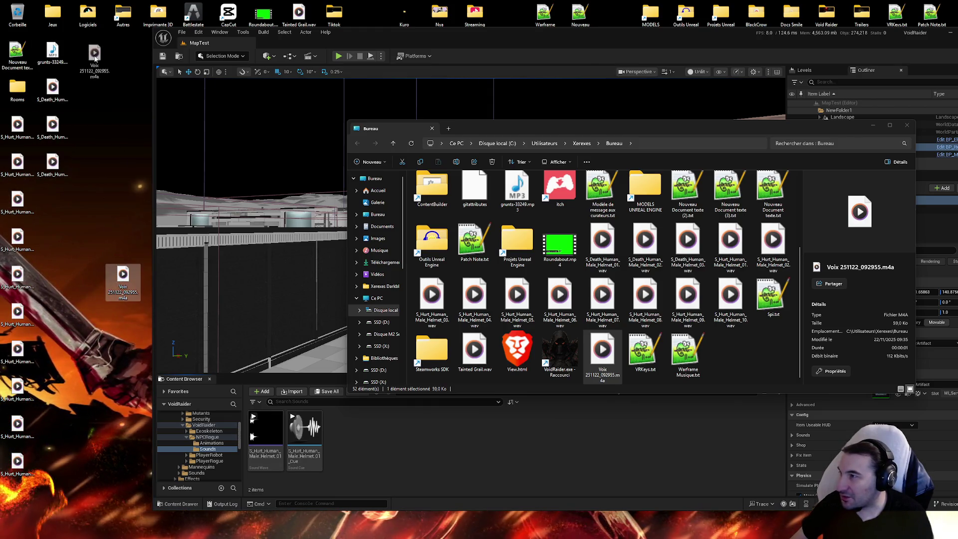
{"action": "left_click_drag", "start_coordinate": [123, 277], "coordinate": [88, 59]}
{"action": "key", "text": "alt+F4"}
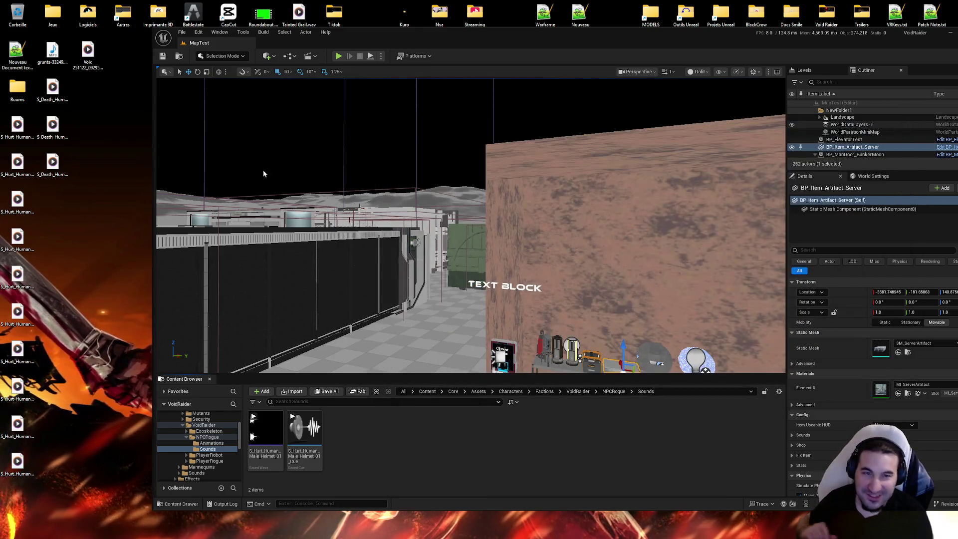
Play the Voix 251122_092955 recording twice in Windows Media Player, then close the player.
{"action": "double_click", "coordinate": [88, 51]}
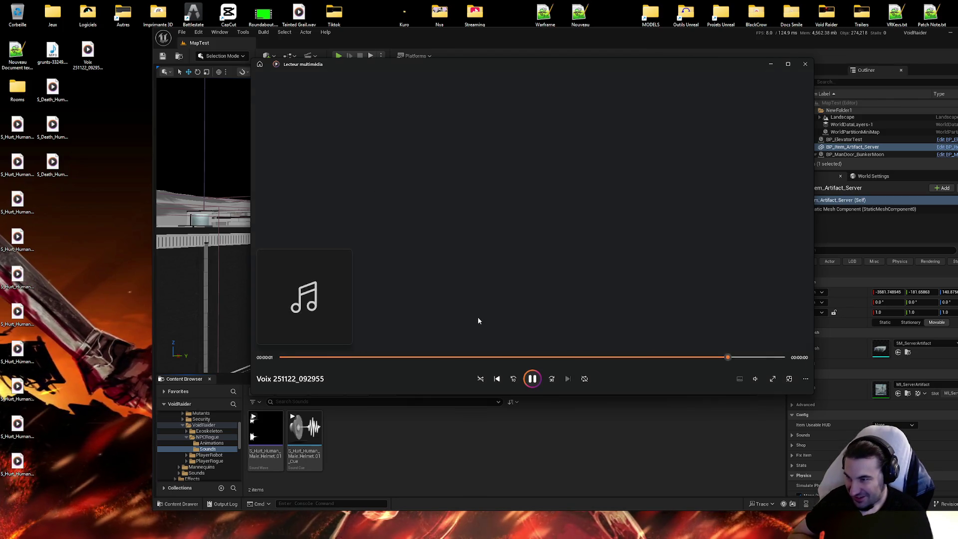
{"action": "left_click", "coordinate": [534, 379]}
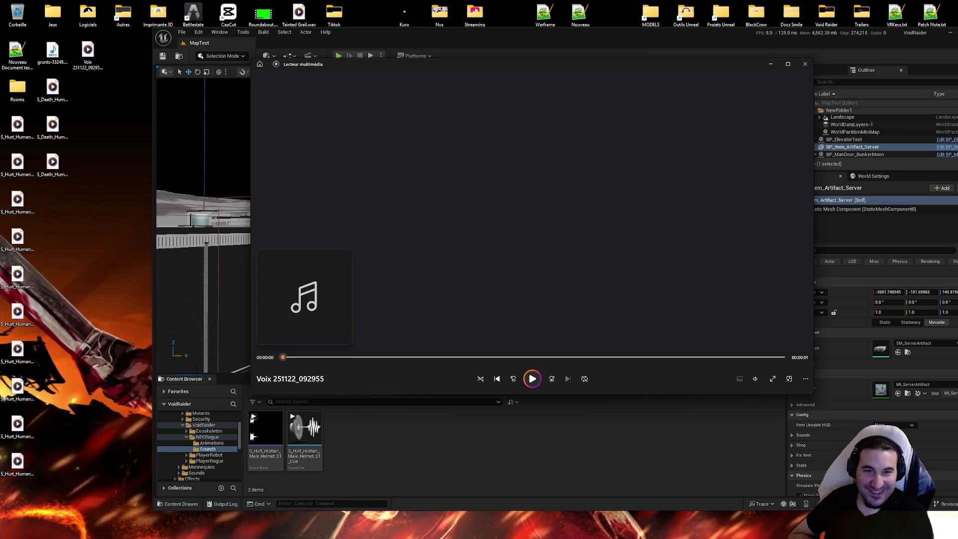
{"action": "mouse_move", "coordinate": [717, 60]}
{"action": "left_mouse_down"}
{"action": "mouse_move", "coordinate": [708, 59]}
{"action": "mouse_move", "coordinate": [741, 32]}
{"action": "mouse_move", "coordinate": [666, 34]}
{"action": "mouse_move", "coordinate": [697, 14]}
{"action": "left_mouse_up"}
Launch Audacity and load the Voix 251122_092955 recording as a track.
{"action": "left_click", "coordinate": [578, 532]}
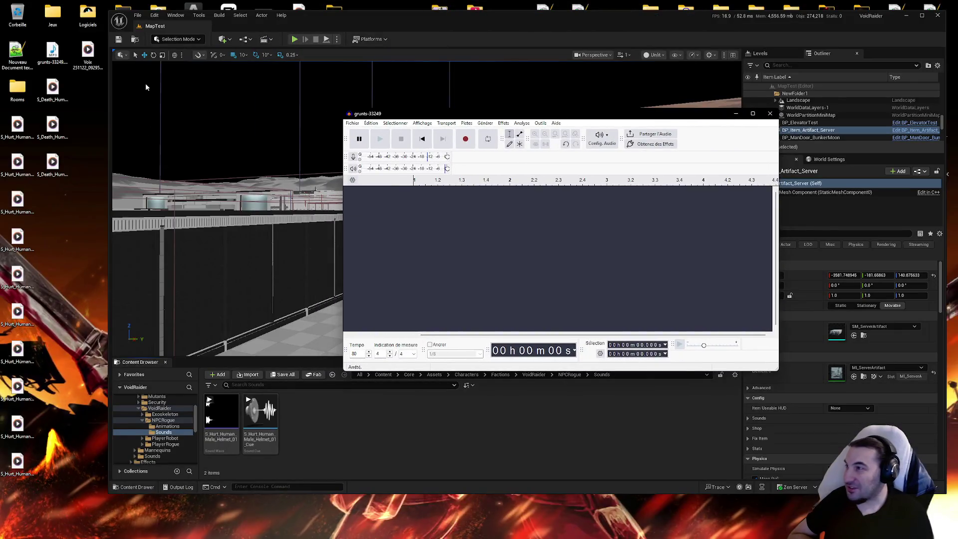
{"action": "mouse_move", "coordinate": [88, 50]}
{"action": "left_mouse_down"}
{"action": "mouse_move", "coordinate": [438, 265]}
{"action": "mouse_move", "coordinate": [476, 258]}
{"action": "left_mouse_up"}
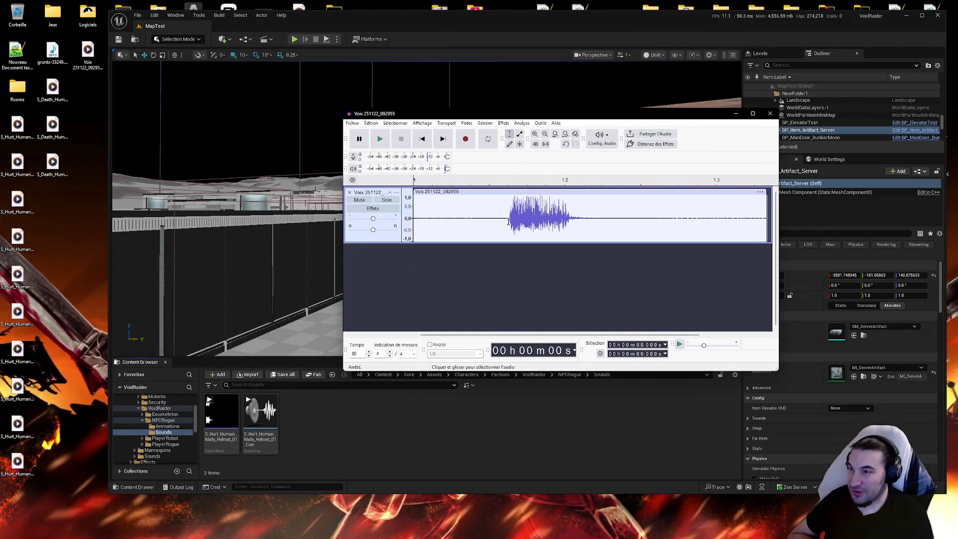
{"action": "left_click_drag", "start_coordinate": [512, 215], "coordinate": [569, 218]}
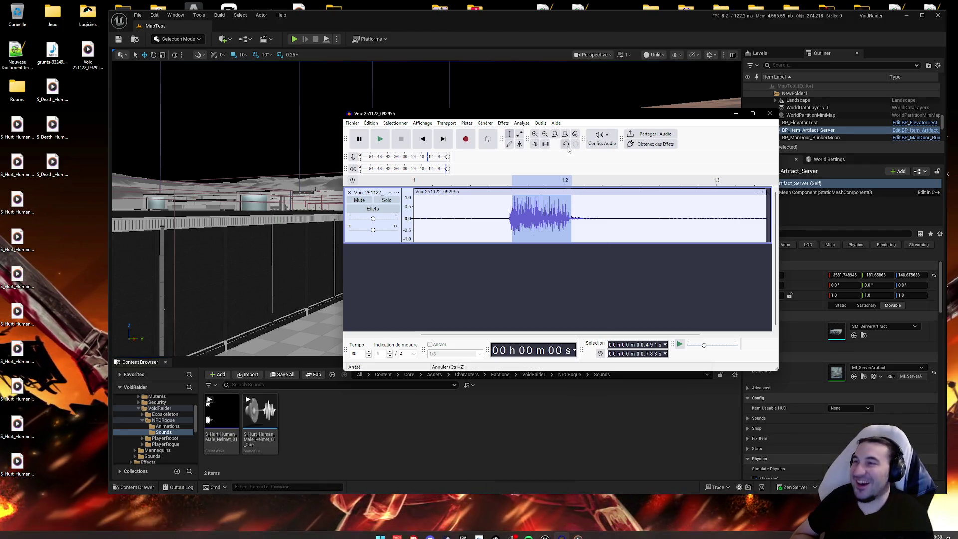
{"action": "left_click", "coordinate": [605, 265]}
Delete the silence before the voice burst, then select a quiet stretch for noise sampling.
{"action": "left_click", "coordinate": [579, 206]}
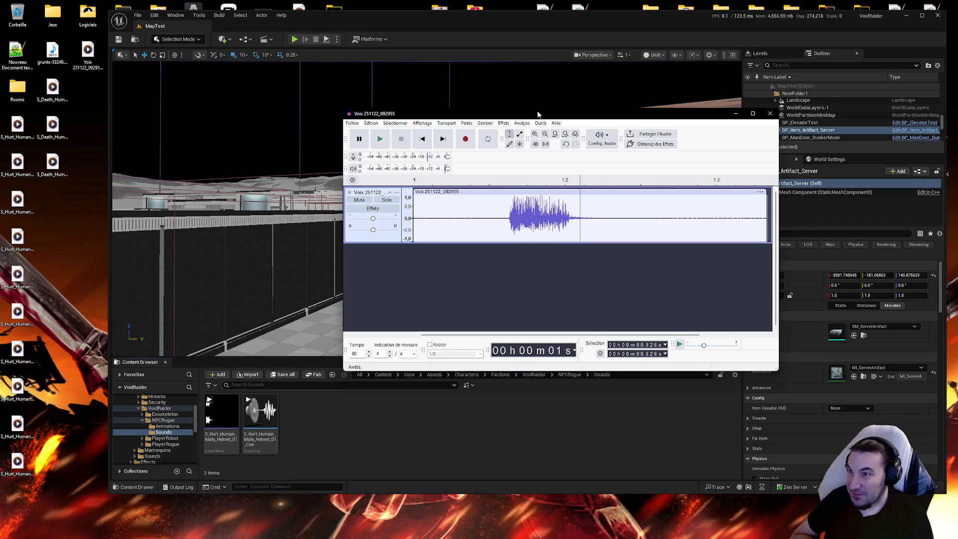
{"action": "left_click_drag", "start_coordinate": [538, 114], "coordinate": [551, 171]}
{"action": "left_click_drag", "start_coordinate": [502, 273], "coordinate": [325, 267]}
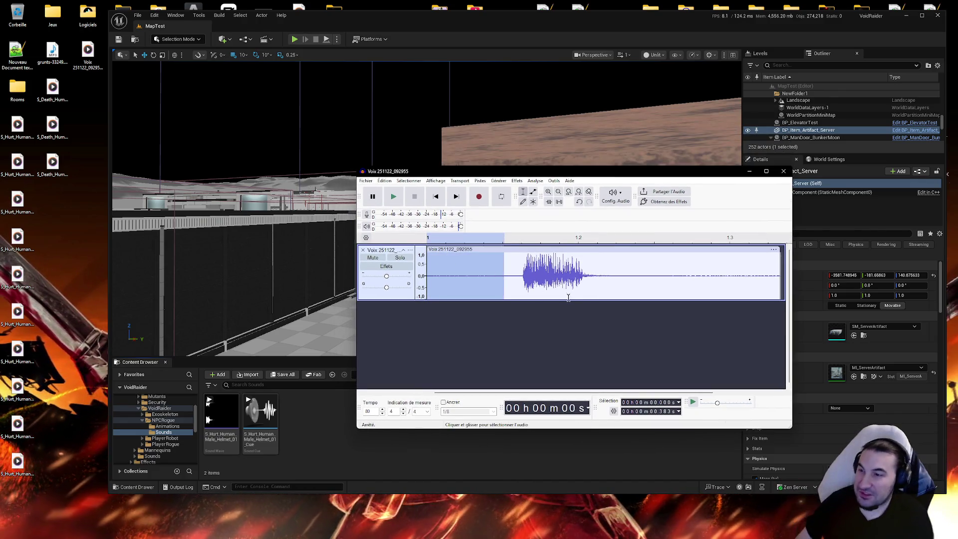
{"action": "key", "text": "Delete"}
{"action": "key", "text": "Delete"}
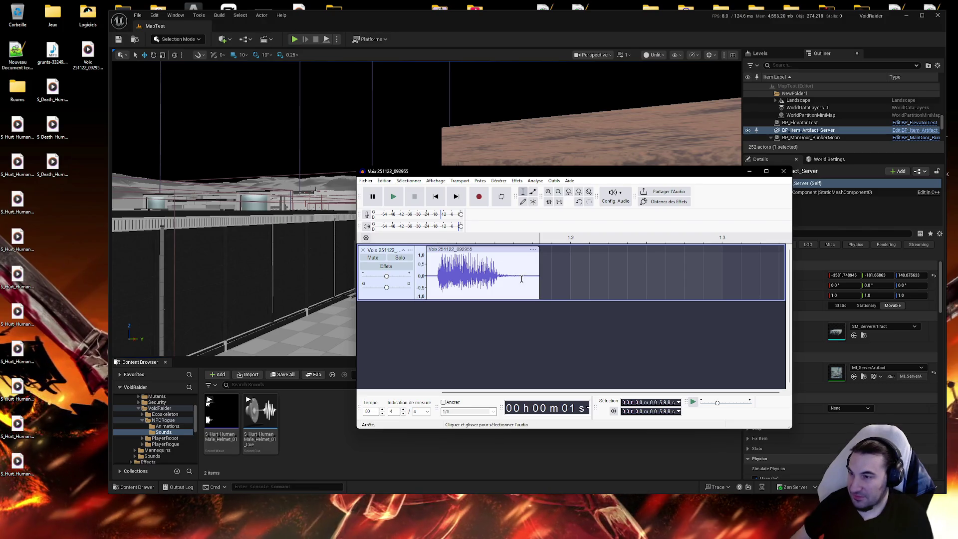
{"action": "left_click_drag", "start_coordinate": [529, 269], "coordinate": [558, 271]}
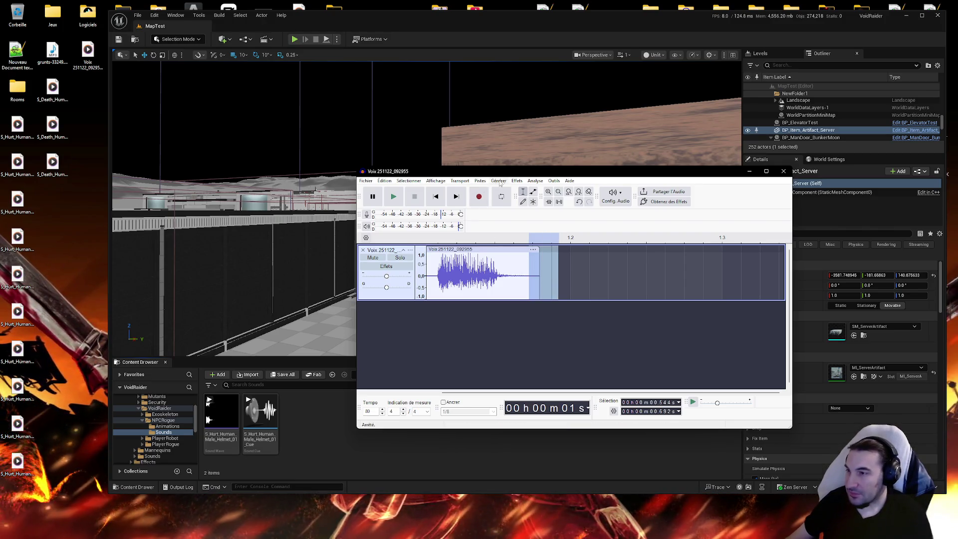
{"action": "left_click", "coordinate": [517, 181]}
Capture a noise profile from the quiet stretch and apply Noise Reduction to the whole clip.
{"action": "mouse_move", "coordinate": [574, 266]}
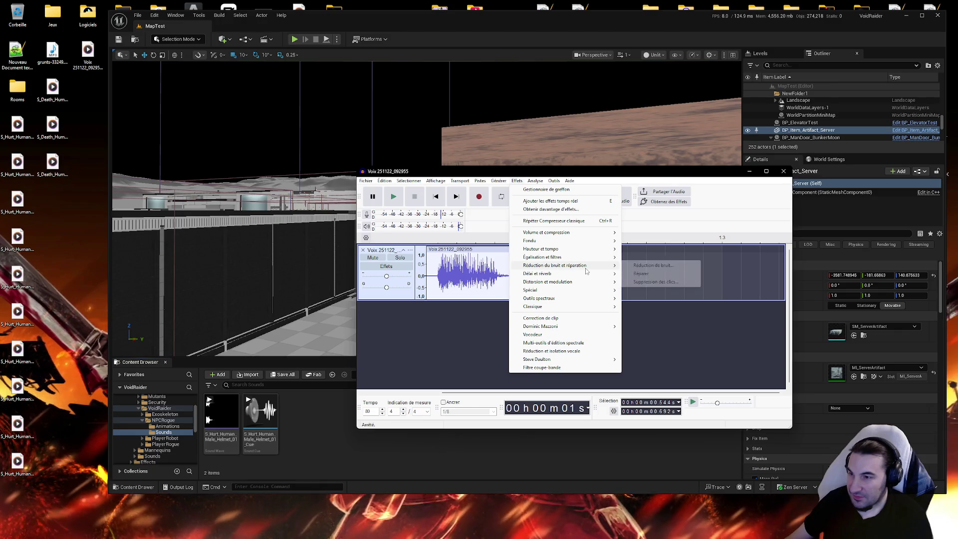
{"action": "left_click", "coordinate": [634, 268]}
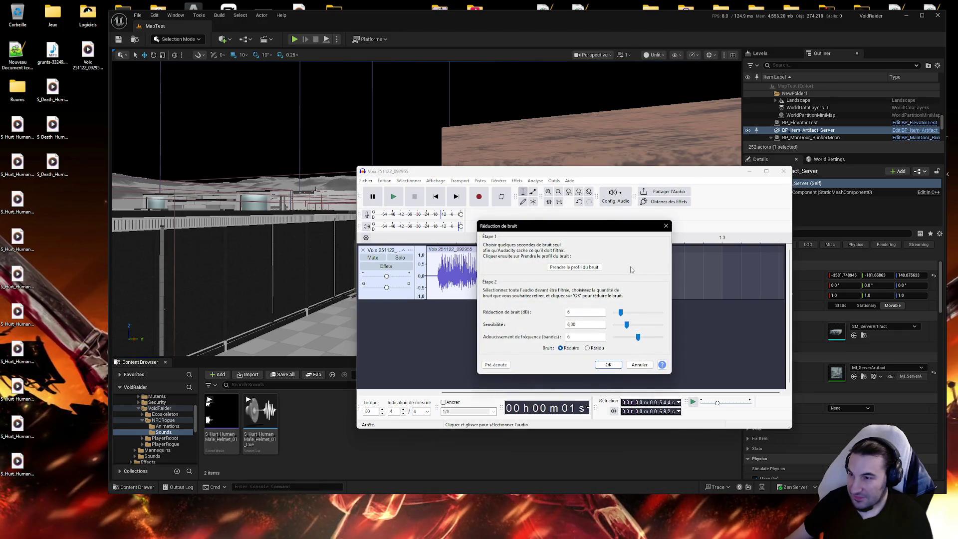
{"action": "left_click", "coordinate": [601, 268]}
{"action": "double_click", "coordinate": [486, 274]}
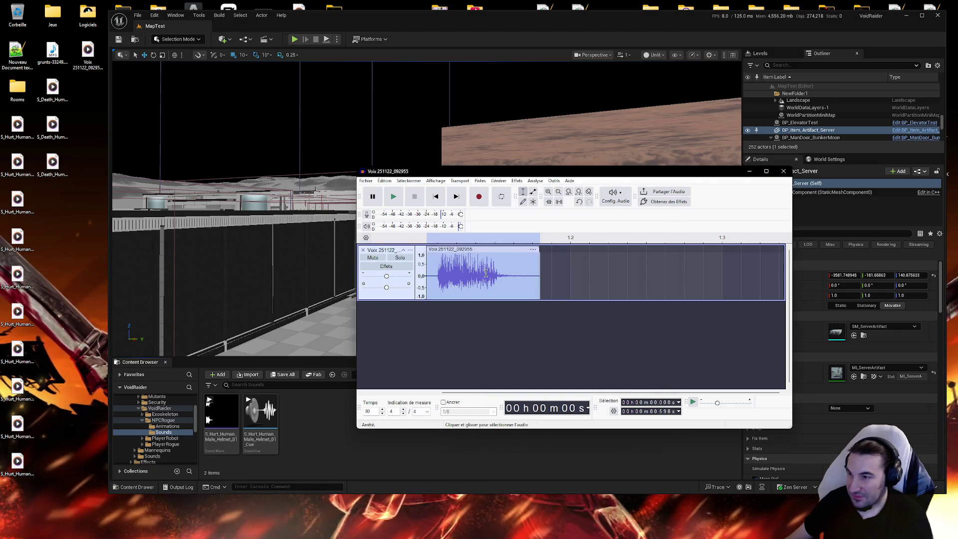
{"action": "left_click", "coordinate": [515, 182]}
{"action": "mouse_move", "coordinate": [551, 251]}
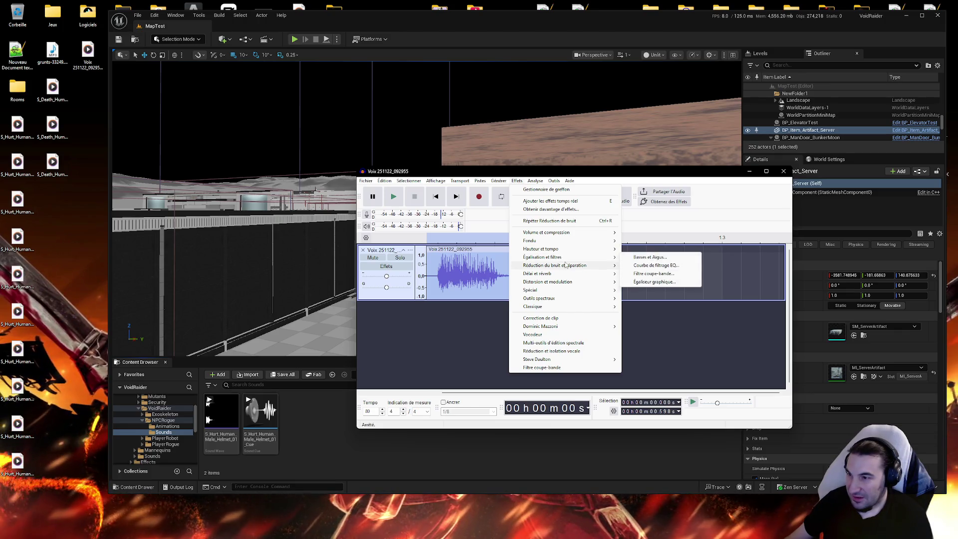
{"action": "left_click", "coordinate": [654, 265]}
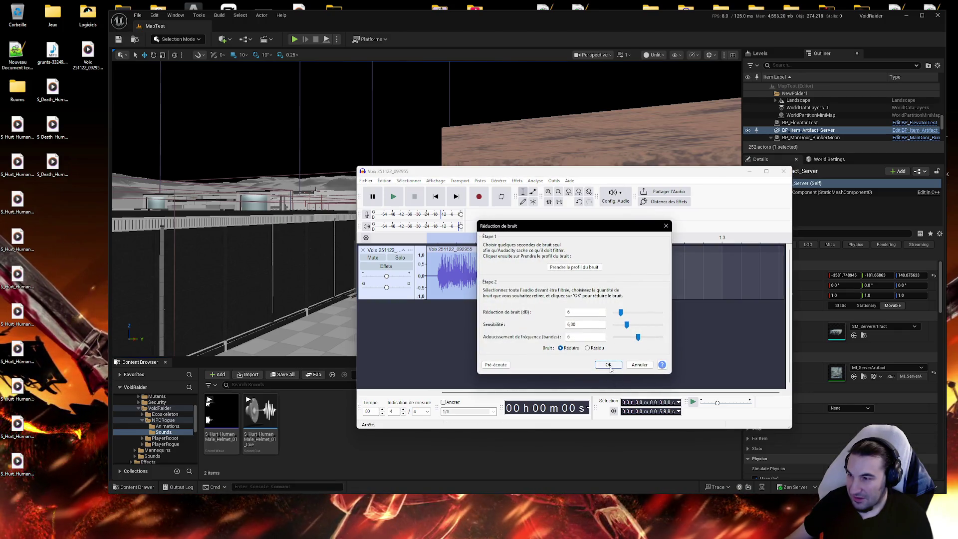
{"action": "left_click", "coordinate": [609, 364]}
Apply the high-pass filter to the voice clip.
{"action": "left_click", "coordinate": [517, 181]}
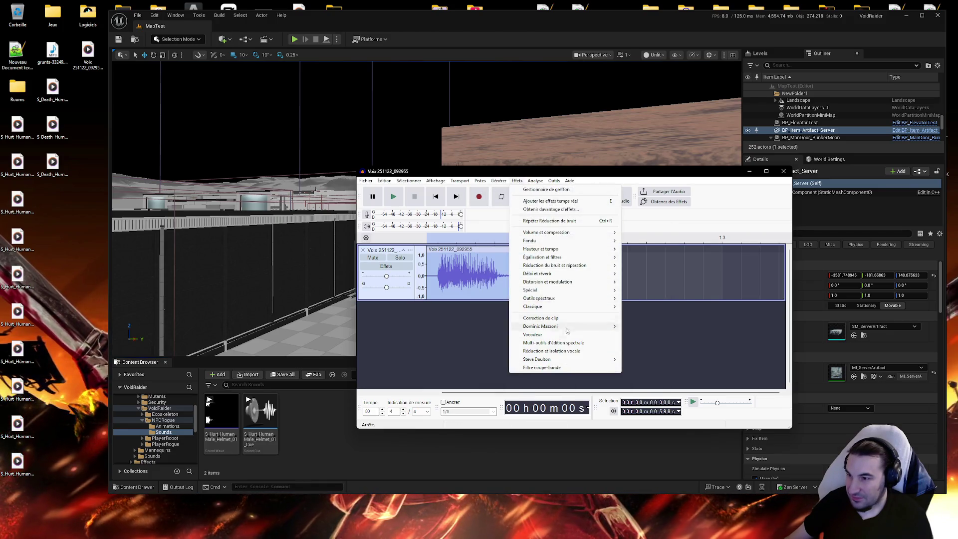
{"action": "mouse_move", "coordinate": [581, 330]}
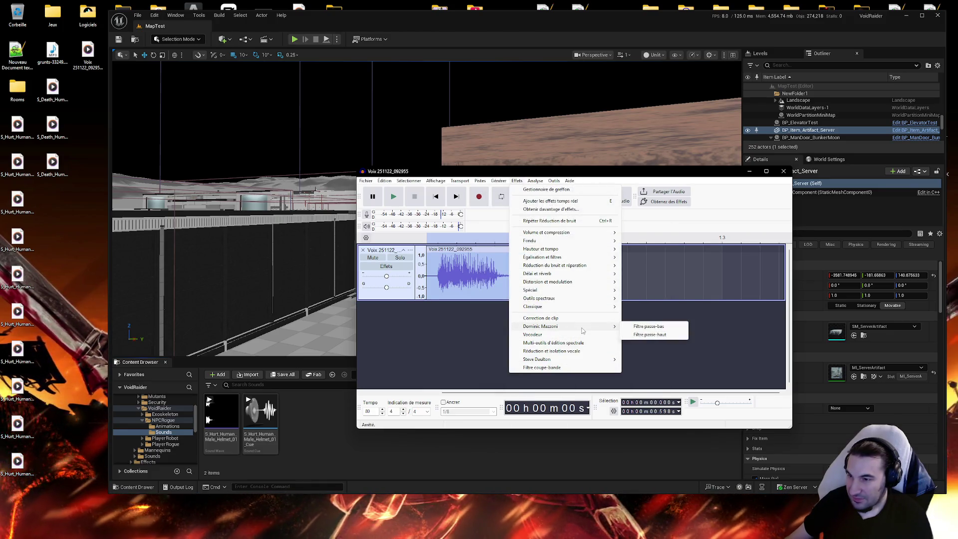
{"action": "left_click", "coordinate": [650, 335]}
{"action": "left_click", "coordinate": [612, 327]}
Apply the graphic equalizer to the voice clip.
{"action": "left_click", "coordinate": [517, 181]}
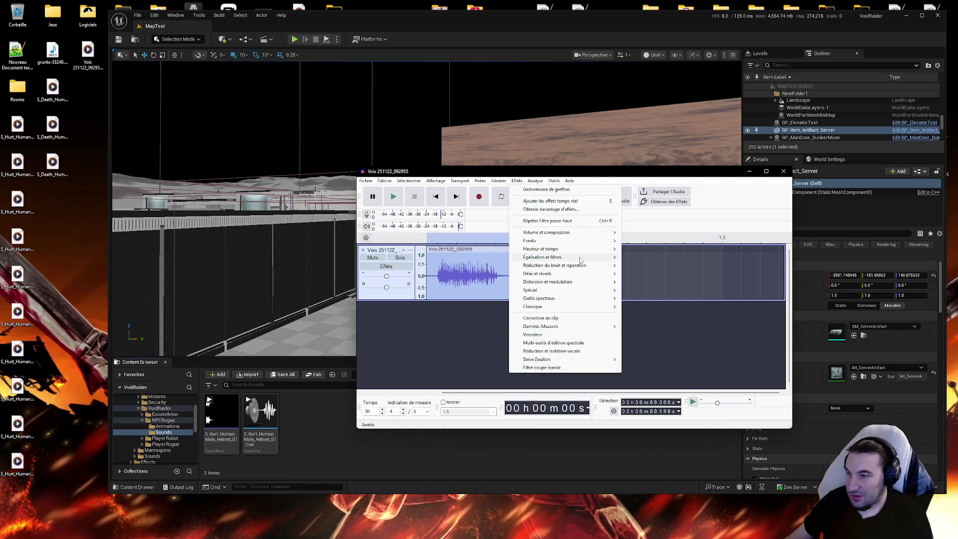
{"action": "mouse_move", "coordinate": [580, 258]}
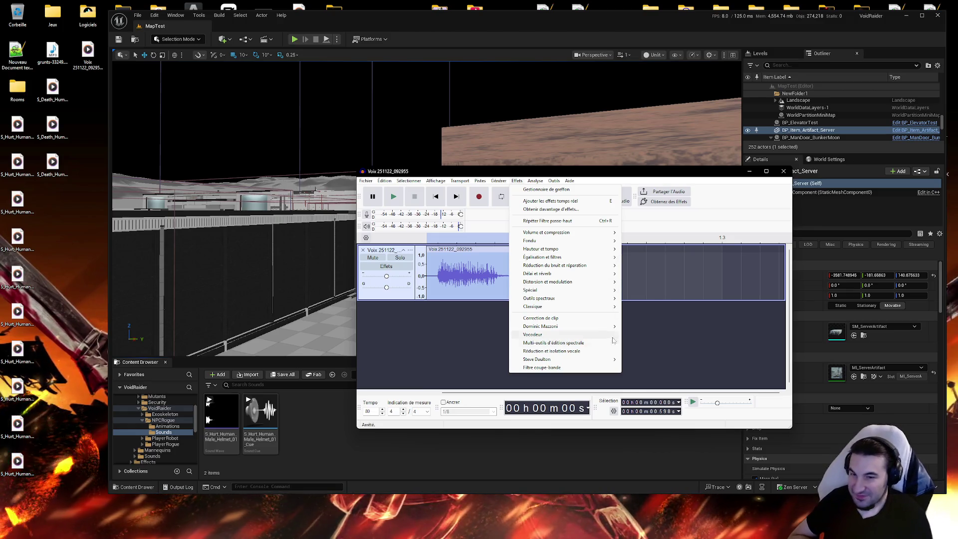
{"action": "mouse_move", "coordinate": [568, 275]}
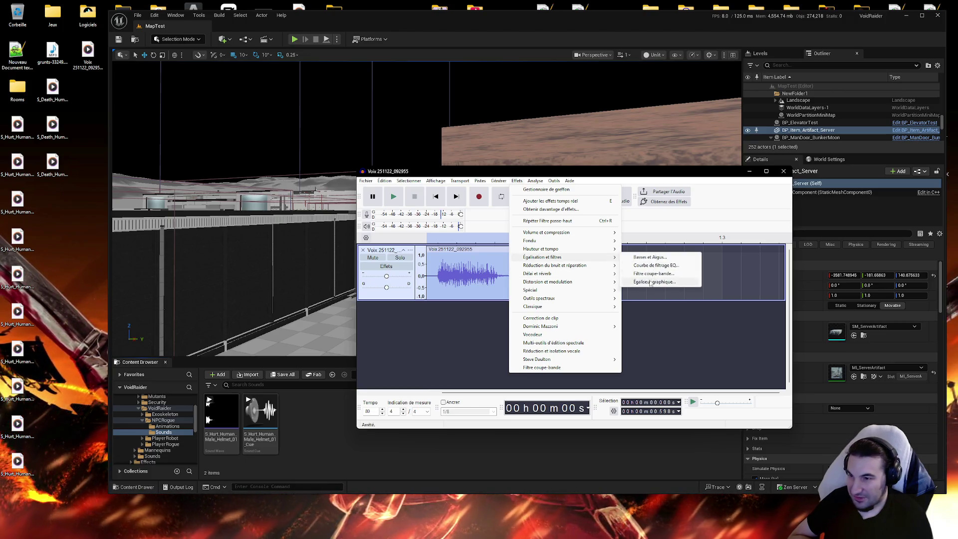
{"action": "left_click", "coordinate": [651, 282]}
{"action": "left_click", "coordinate": [734, 382]}
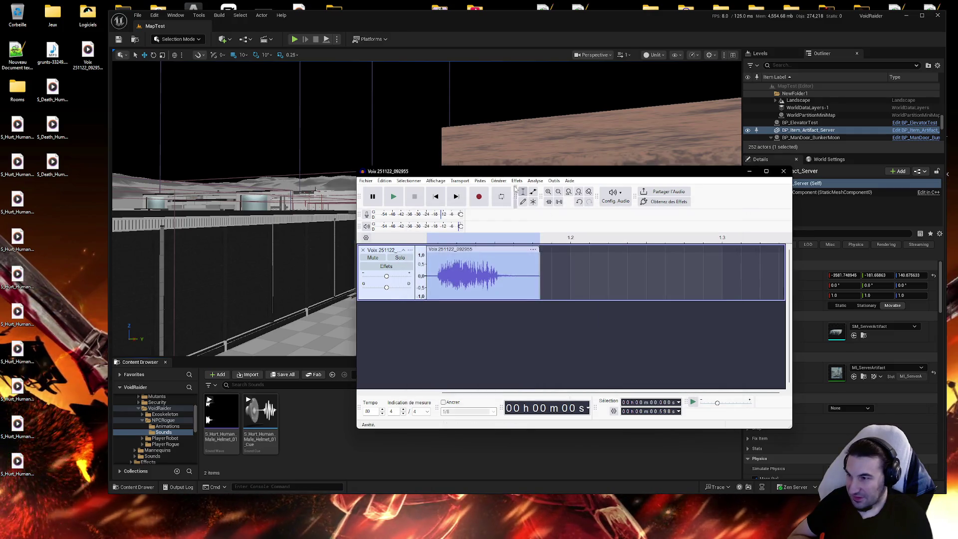
Apply the classic compressor to the voice clip.
{"action": "left_click", "coordinate": [517, 180]}
{"action": "mouse_move", "coordinate": [605, 308]}
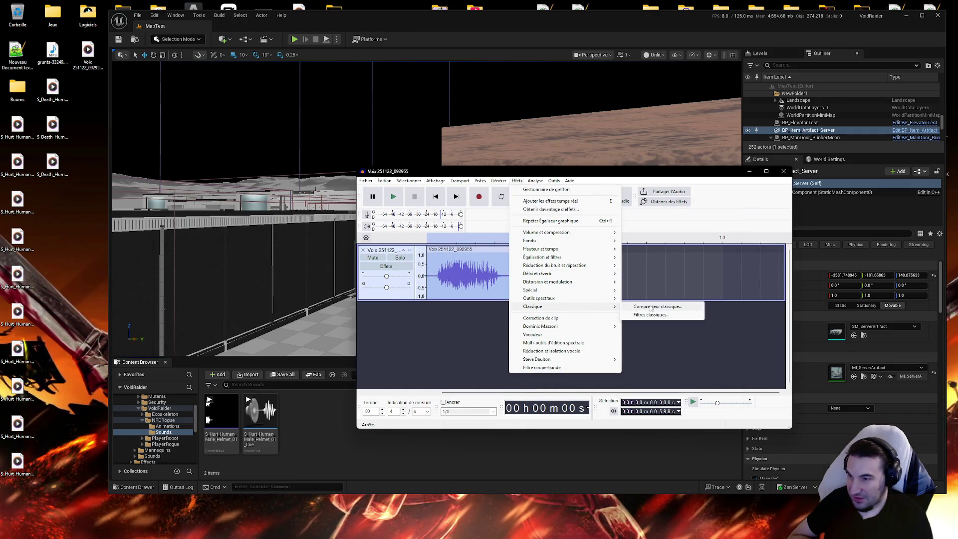
{"action": "left_click", "coordinate": [662, 306]}
{"action": "left_click", "coordinate": [641, 392]}
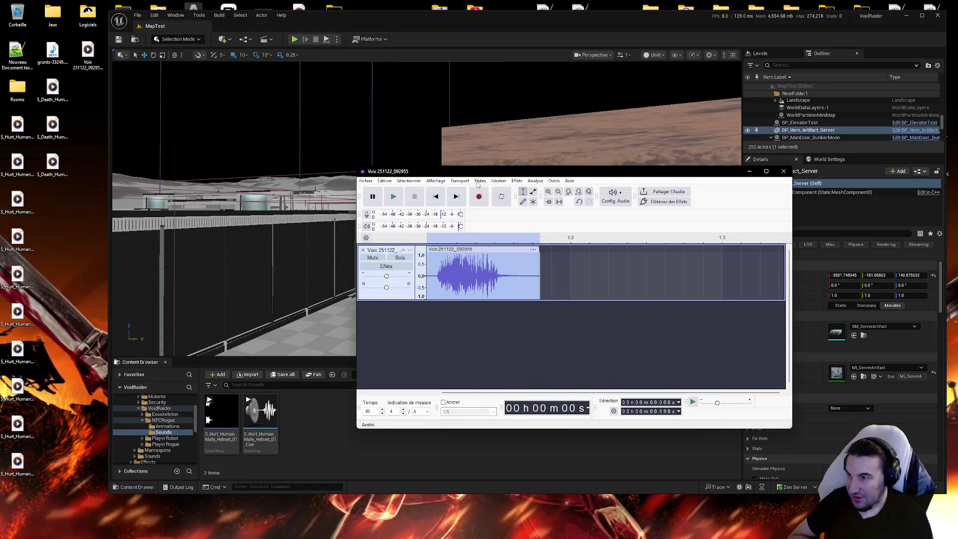
Apply another high-pass filter pass to the voice.
{"action": "left_click", "coordinate": [516, 181]}
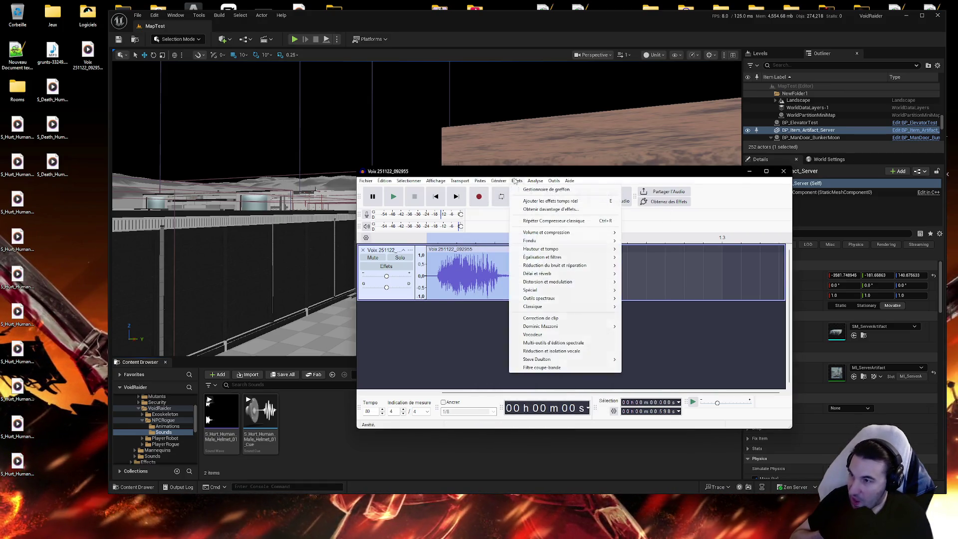
{"action": "mouse_move", "coordinate": [602, 328]}
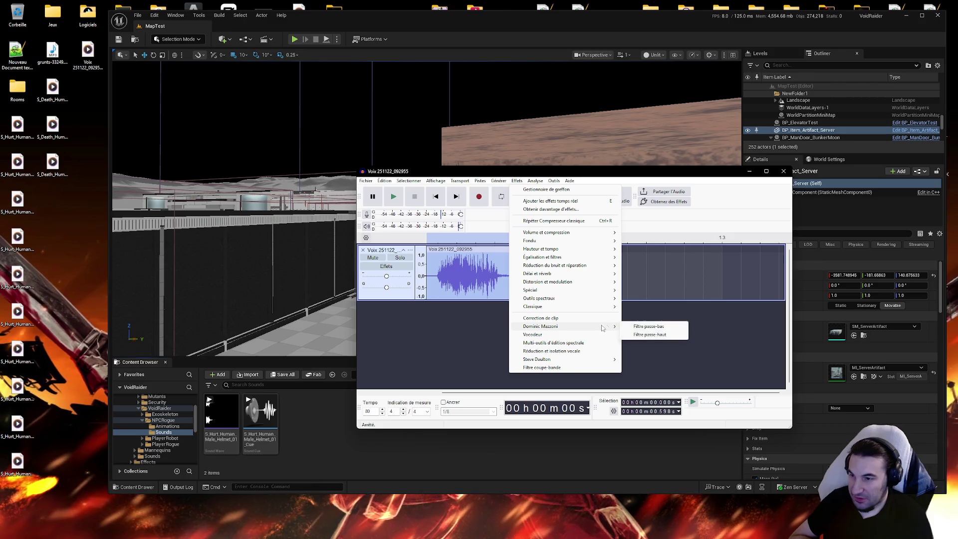
{"action": "left_click", "coordinate": [664, 335]}
{"action": "left_click", "coordinate": [620, 325]}
Apply the graphic equaliser to the recording again.
{"action": "left_click", "coordinate": [516, 181]}
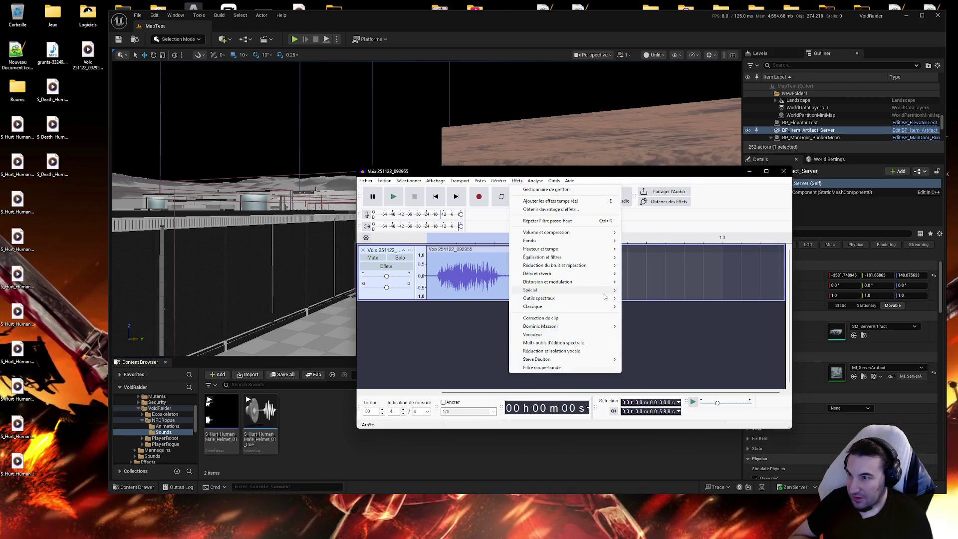
{"action": "mouse_move", "coordinate": [574, 257]}
{"action": "left_click", "coordinate": [648, 264]}
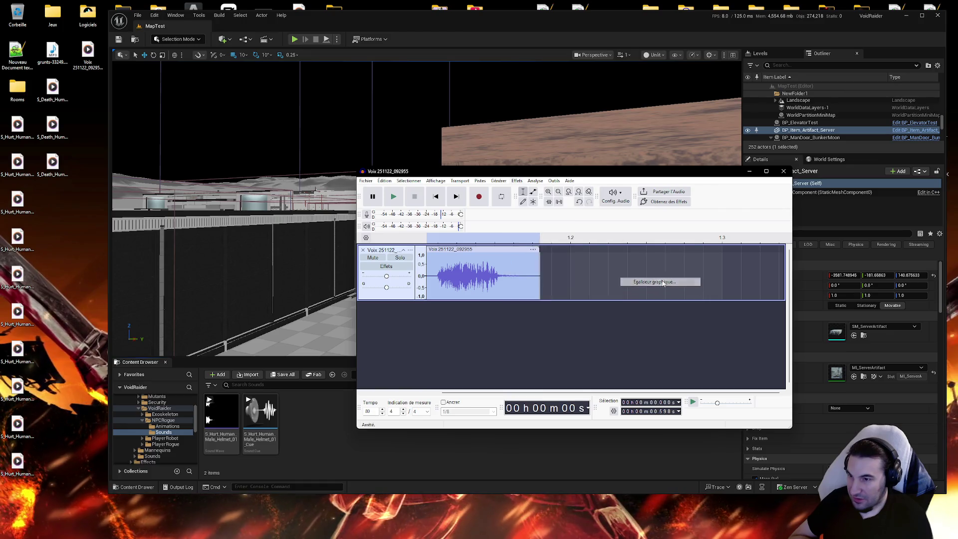
{"action": "left_click", "coordinate": [724, 380]}
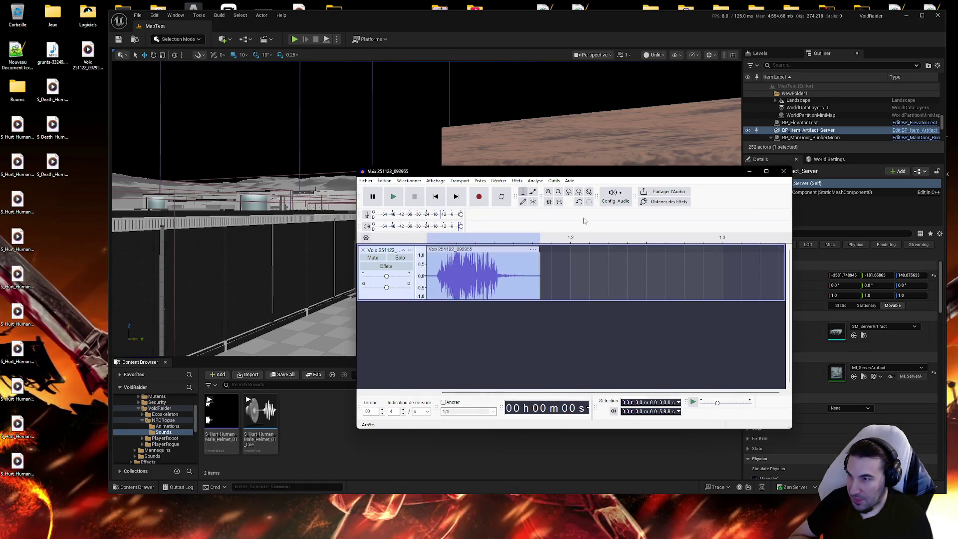
Run the classic compressor over the recording once more.
{"action": "left_click", "coordinate": [518, 182]}
{"action": "mouse_move", "coordinate": [589, 290]}
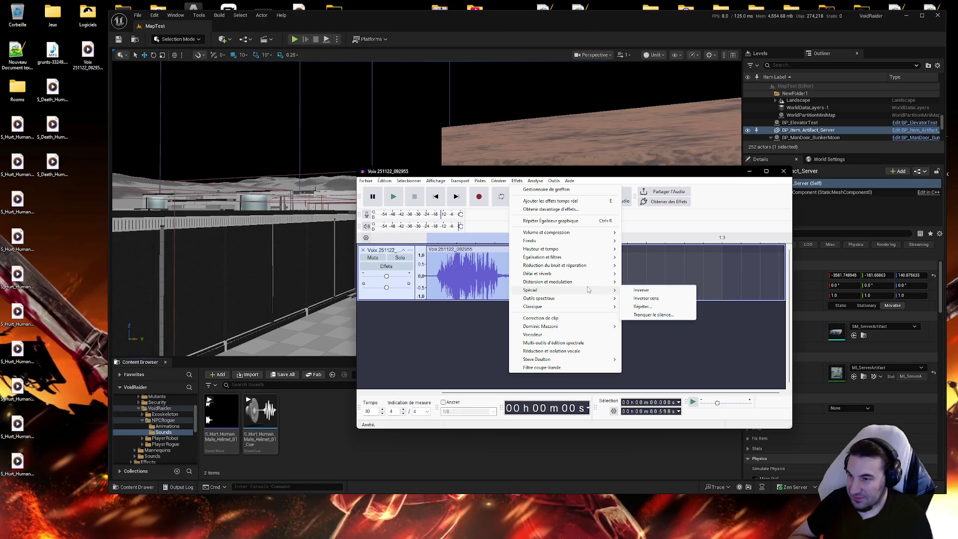
{"action": "mouse_move", "coordinate": [583, 306]}
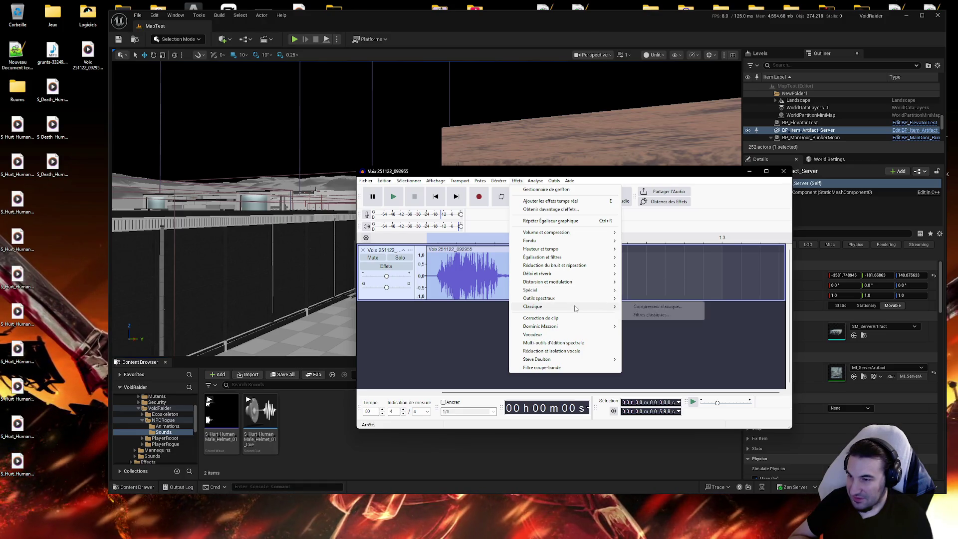
{"action": "left_click", "coordinate": [642, 307]}
{"action": "left_click", "coordinate": [639, 383]}
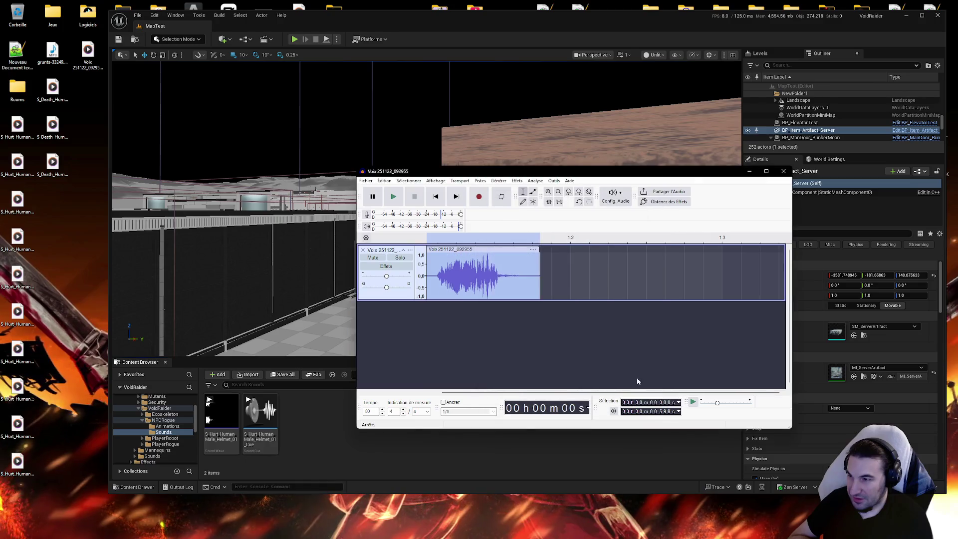
Audition the processed clip several times, then bring up the Export Audio settings.
{"action": "left_click", "coordinate": [400, 199]}
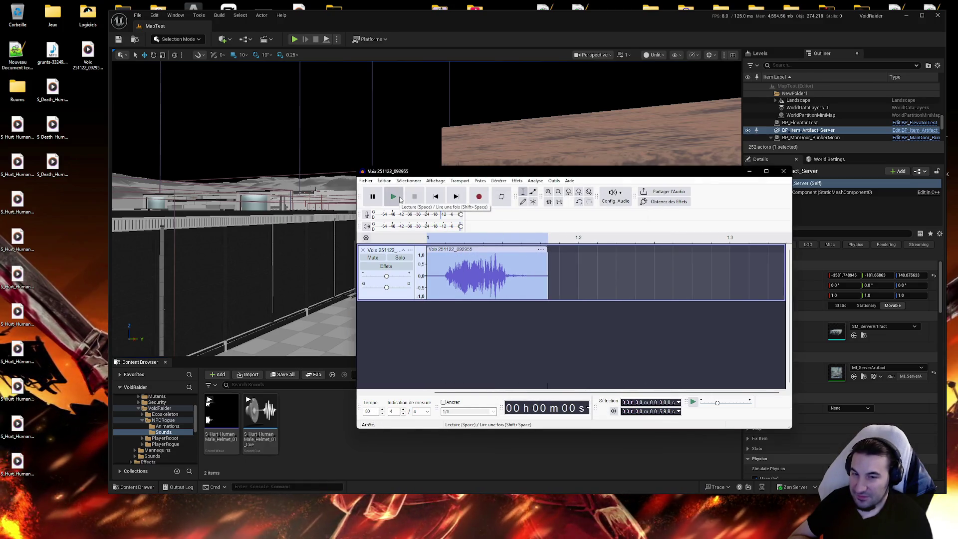
{"action": "left_click", "coordinate": [400, 200]}
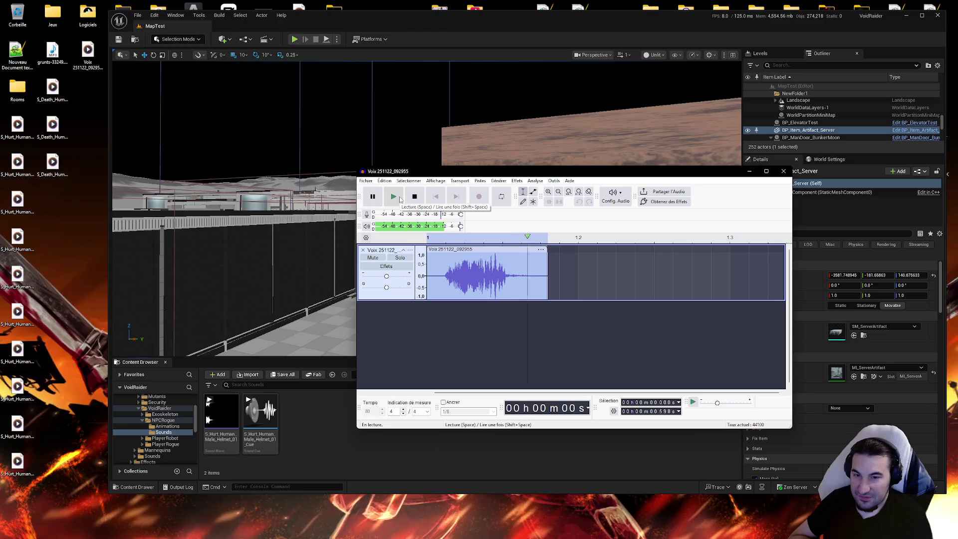
{"action": "left_click", "coordinate": [400, 200]}
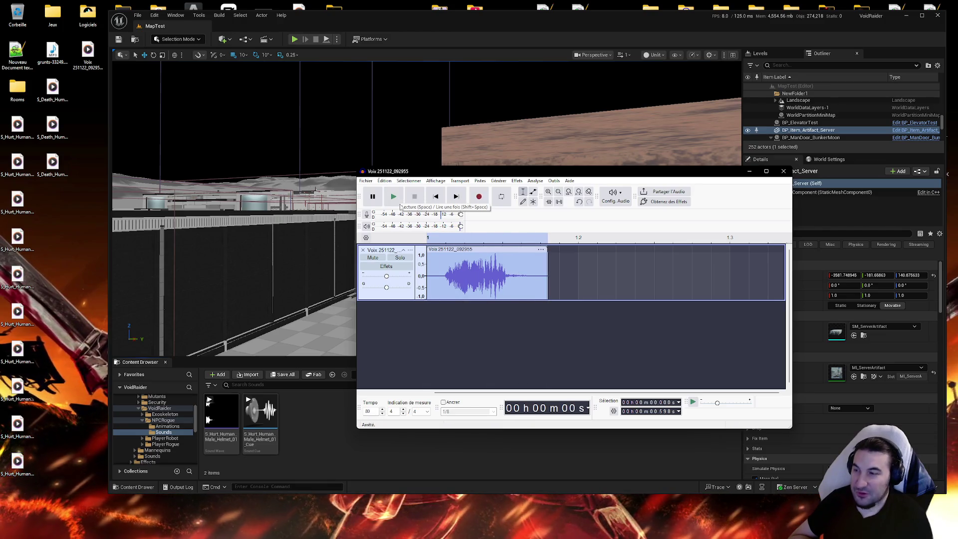
{"action": "left_click", "coordinate": [400, 201]}
{"action": "left_click", "coordinate": [400, 199]}
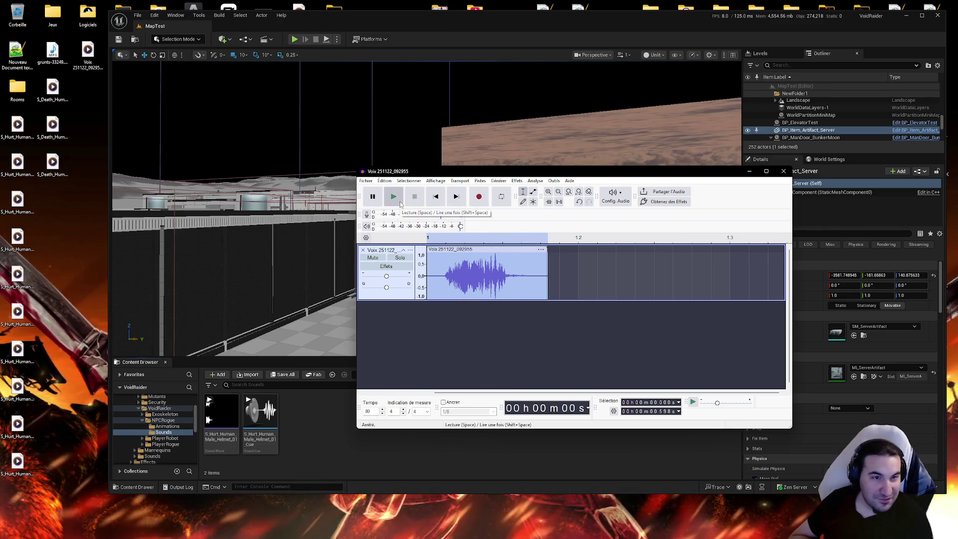
{"action": "left_click", "coordinate": [399, 200]}
{"action": "left_click", "coordinate": [398, 202]}
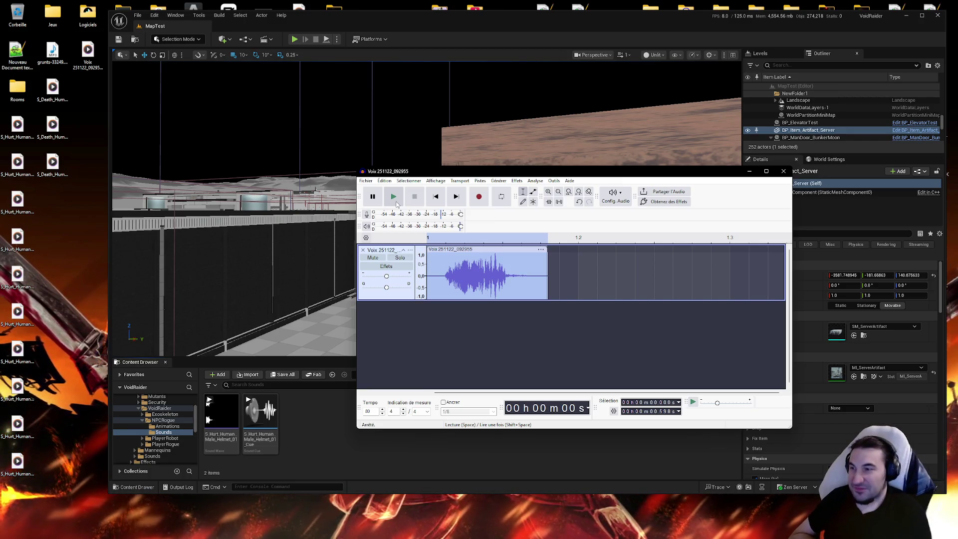
{"action": "left_click", "coordinate": [366, 181]}
{"action": "left_click", "coordinate": [386, 256]}
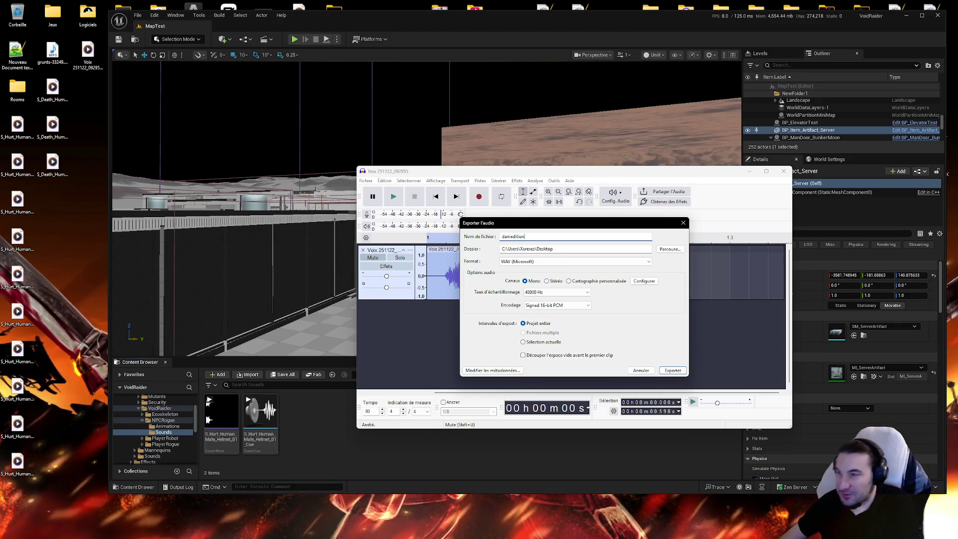
Export the processed clip as a desktop WAV, keep the project open, and remove its track.
{"action": "left_click", "coordinate": [672, 370]}
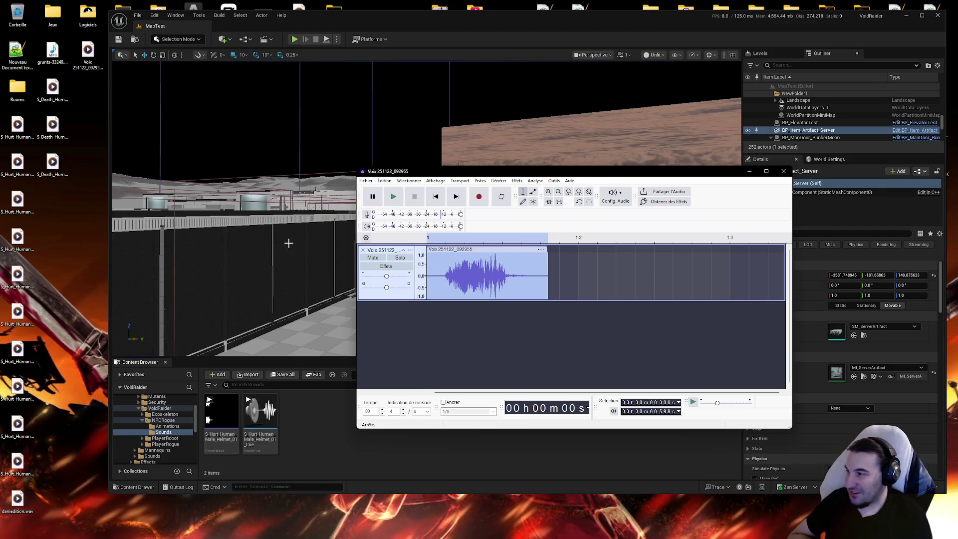
{"action": "left_click_drag", "start_coordinate": [8, 509], "coordinate": [79, 100]}
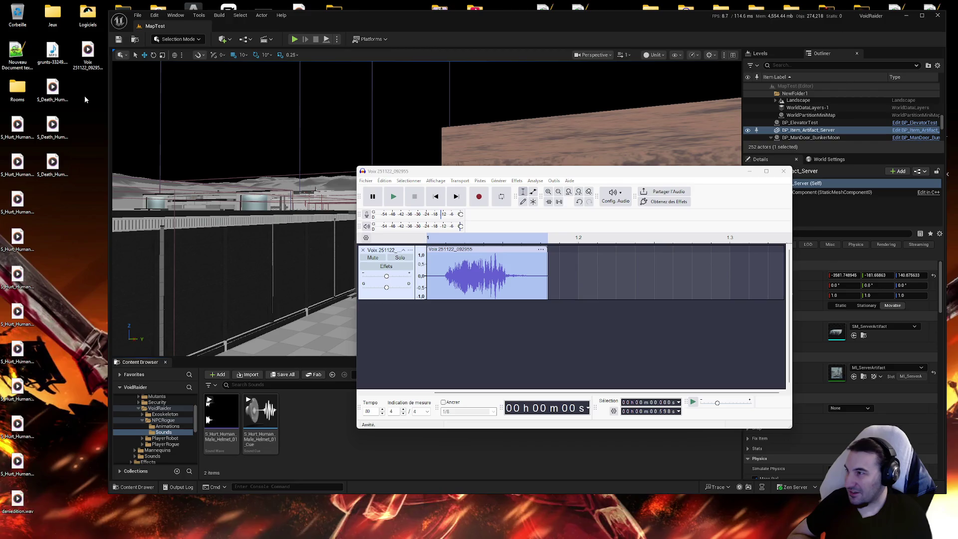
{"action": "left_click", "coordinate": [784, 171]}
{"action": "left_click", "coordinate": [625, 302]}
{"action": "left_click", "coordinate": [363, 250]}
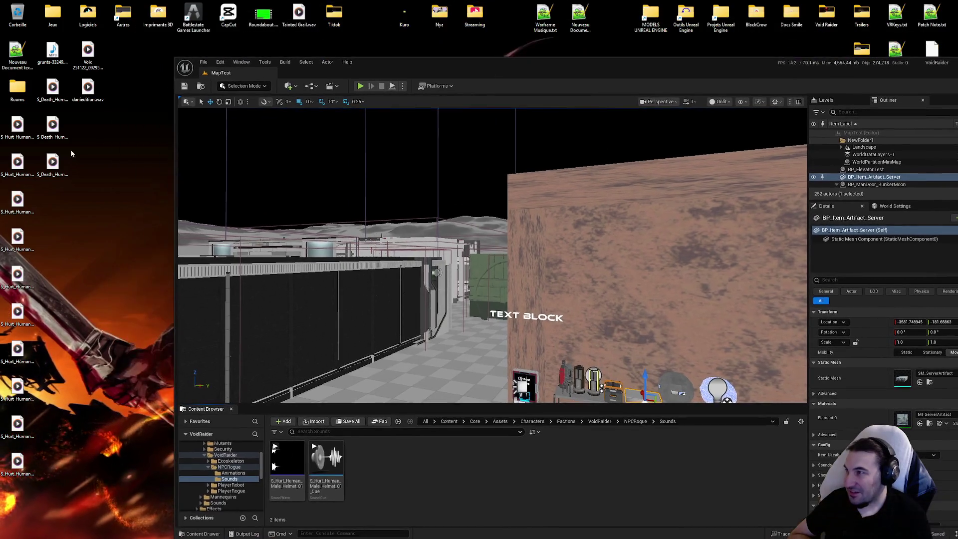
{"action": "mouse_move", "coordinate": [88, 89]}
{"action": "left_mouse_down"}
{"action": "mouse_move", "coordinate": [124, 53]}
{"action": "mouse_move", "coordinate": [116, 61]}
{"action": "mouse_move", "coordinate": [126, 61]}
{"action": "left_mouse_up"}
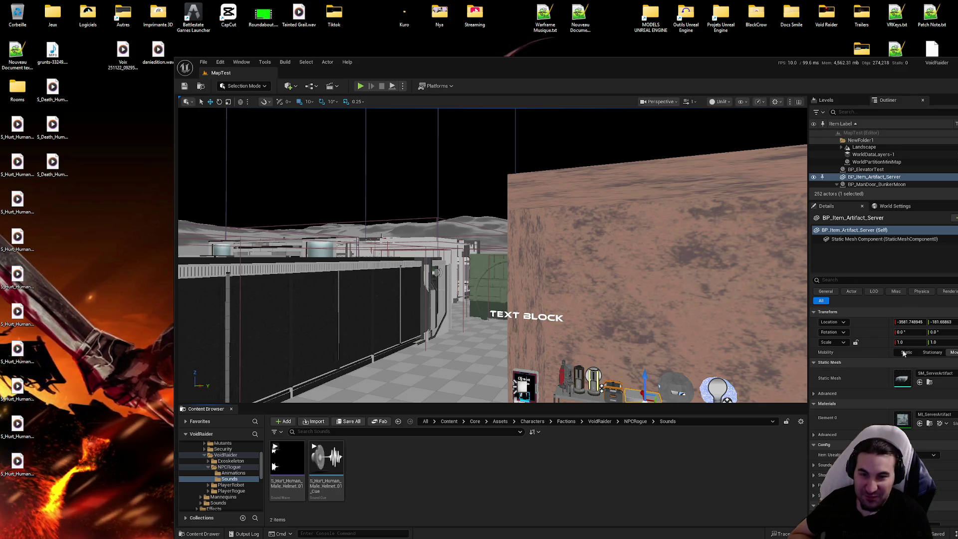
Rearrange the Unreal and media player windows, select S_Hurt_Human_Male_Helmet_01.wav, and restore Audacity.
{"action": "mouse_move", "coordinate": [464, 62]}
{"action": "left_mouse_down"}
{"action": "mouse_move", "coordinate": [388, 202]}
{"action": "mouse_move", "coordinate": [417, 150]}
{"action": "mouse_move", "coordinate": [398, 141]}
{"action": "left_mouse_up"}
{"action": "left_click", "coordinate": [712, 83]}
{"action": "left_click_drag", "start_coordinate": [625, 155], "coordinate": [618, 67]}
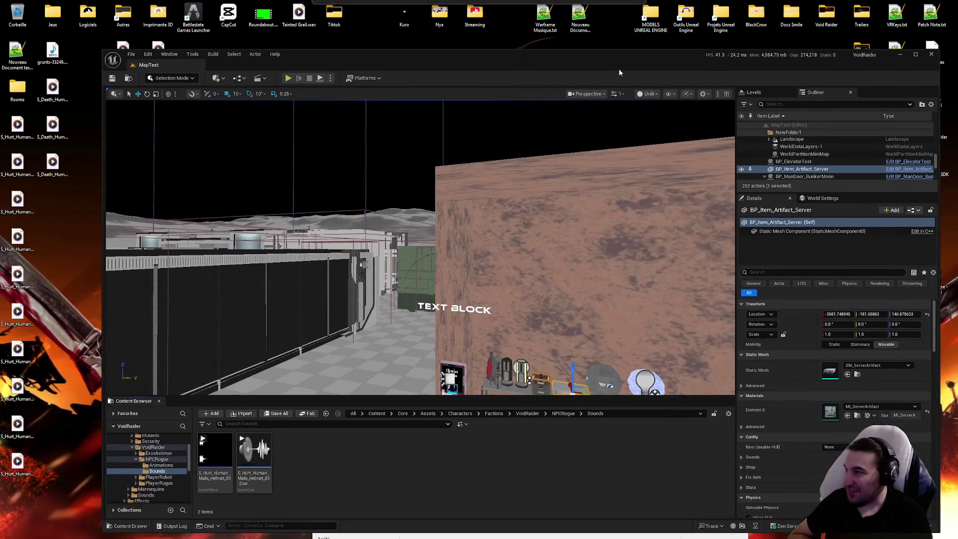
{"action": "left_click", "coordinate": [31, 138]}
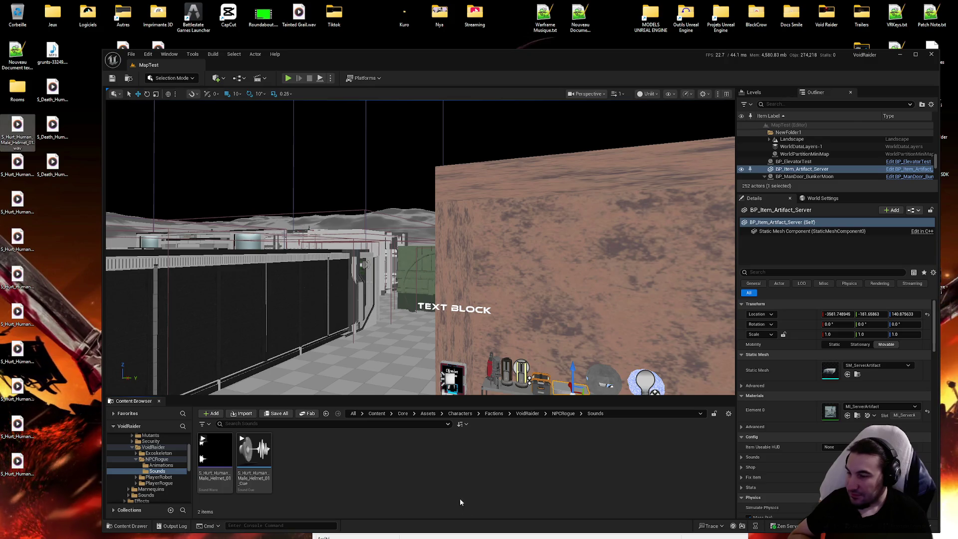
{"action": "left_click", "coordinate": [452, 537]}
{"action": "left_click_drag", "start_coordinate": [499, 281], "coordinate": [460, 203]}
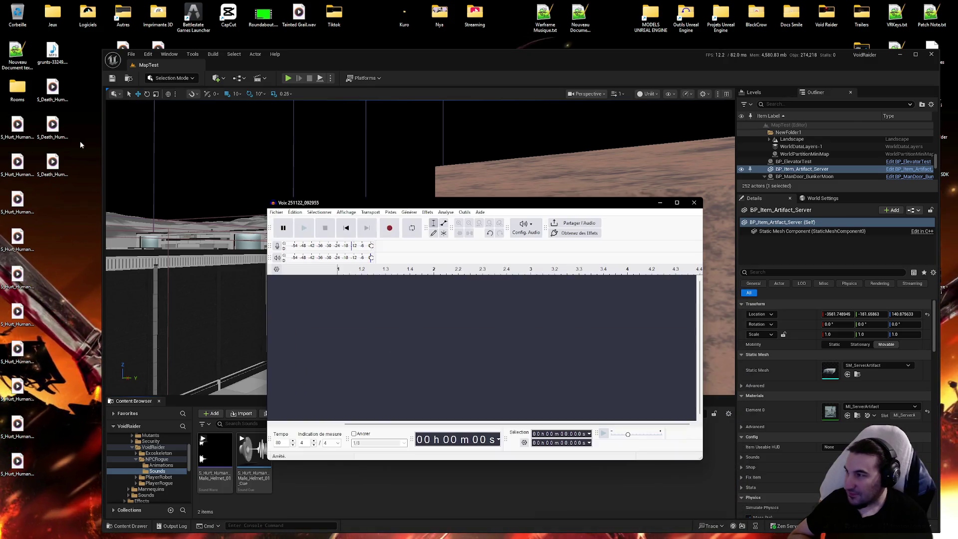
Open S_Hurt_Human_Male_Helmet_01.wav, delete its leading silence, and replay the trimmed sound.
{"action": "double_click", "coordinate": [320, 202]}
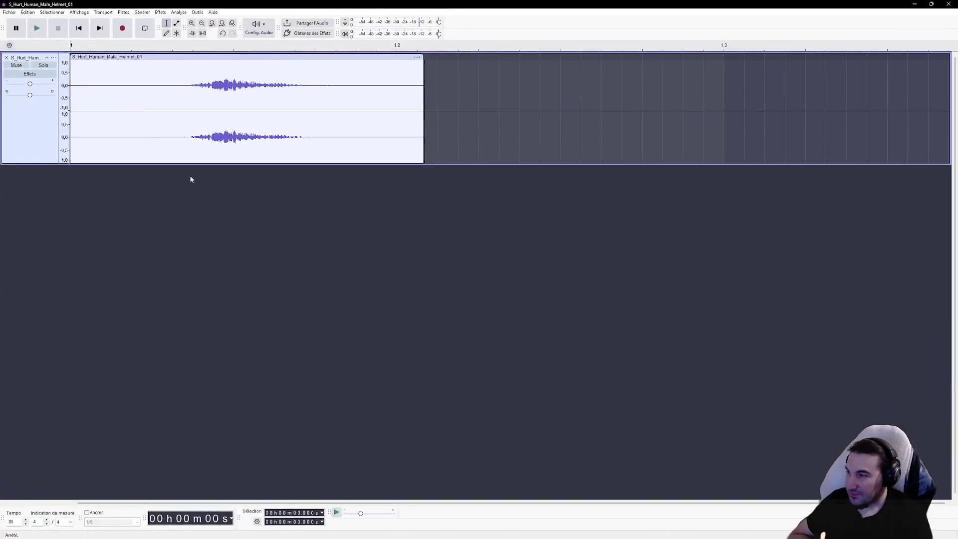
{"action": "left_click", "coordinate": [38, 28]}
{"action": "left_click_drag", "start_coordinate": [174, 93], "coordinate": [71, 95]}
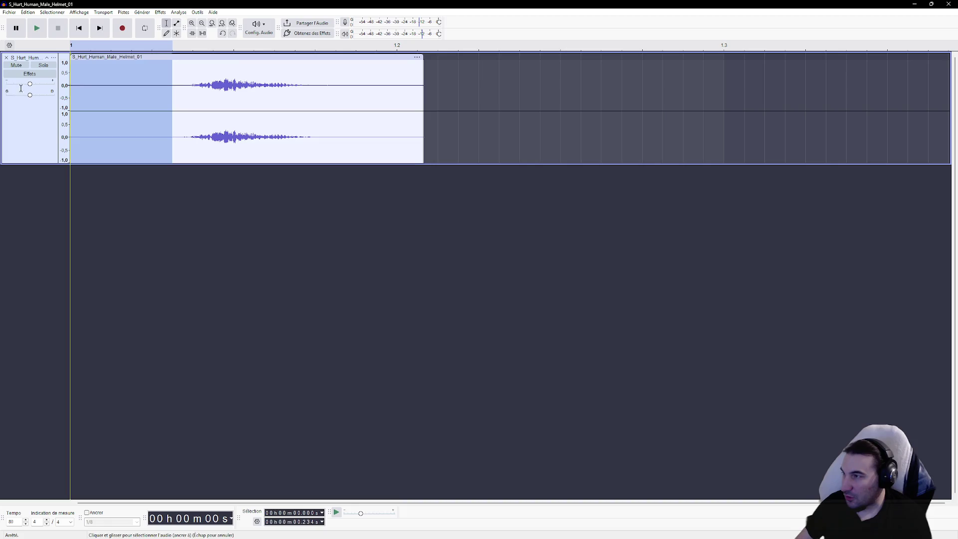
{"action": "key", "text": "Delete"}
{"action": "left_click", "coordinate": [37, 29]}
{"action": "left_click", "coordinate": [36, 29]}
{"action": "left_click", "coordinate": [37, 30]}
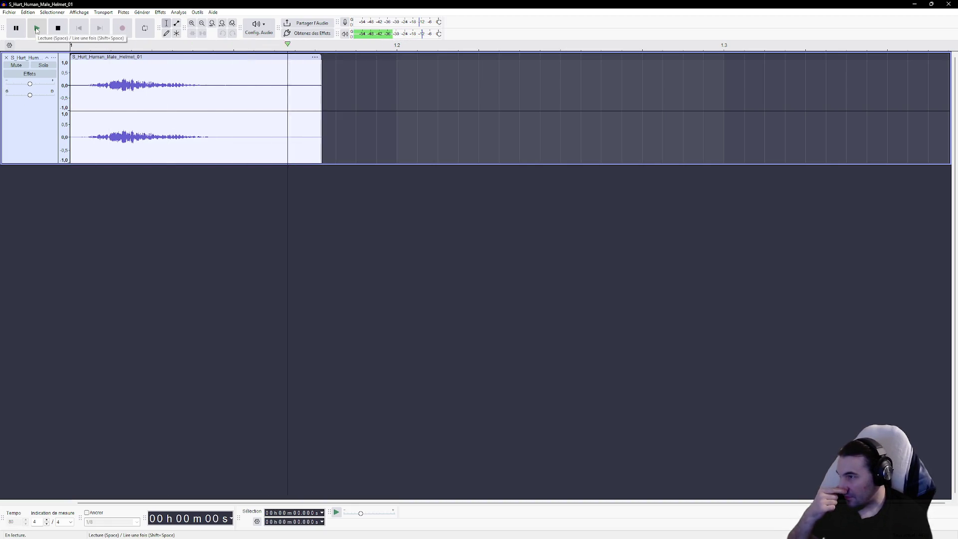
{"action": "left_click", "coordinate": [37, 30]}
{"action": "left_click", "coordinate": [36, 30]}
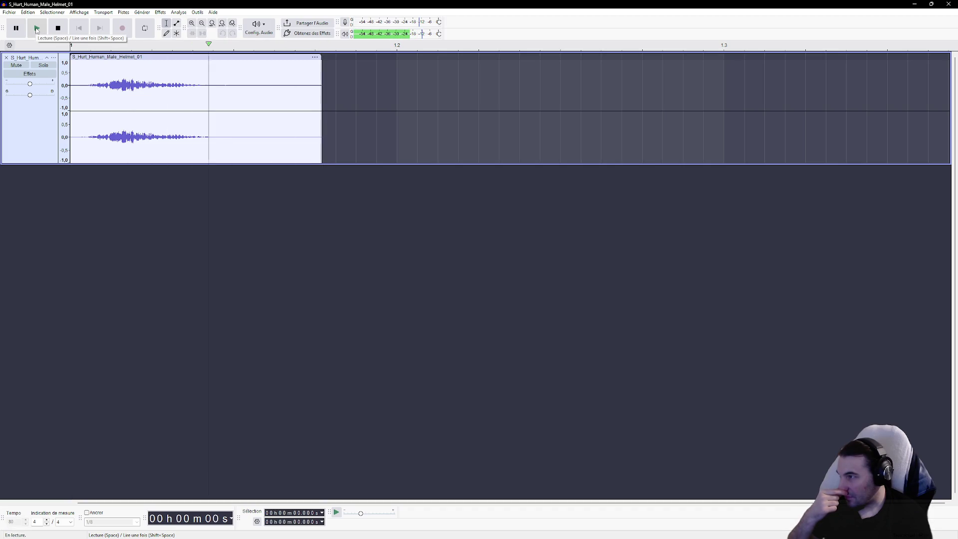
{"action": "left_click", "coordinate": [36, 30]}
{"action": "left_click", "coordinate": [36, 30]}
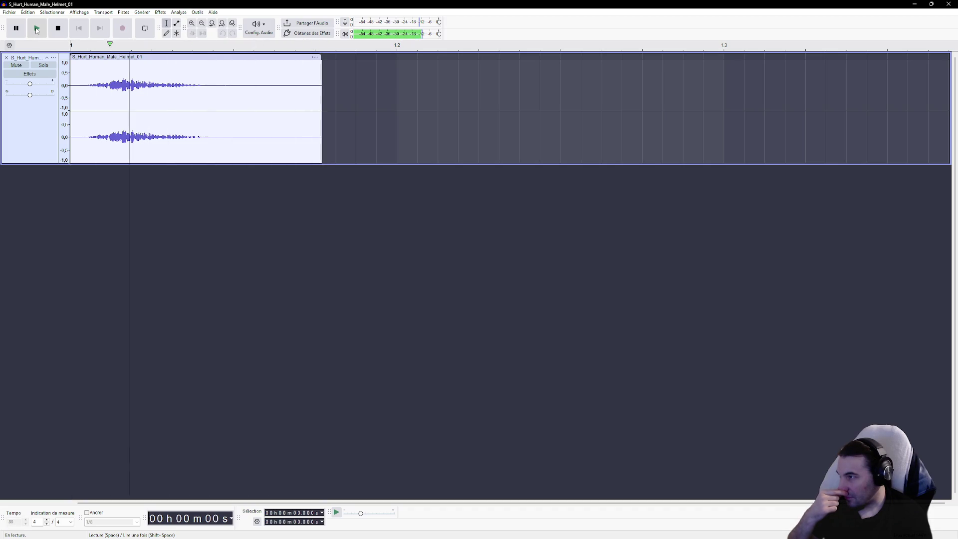
{"action": "left_click", "coordinate": [36, 29]}
Export the trimmed sound as WAV, overwriting the existing desktop file.
{"action": "left_click", "coordinate": [9, 12]}
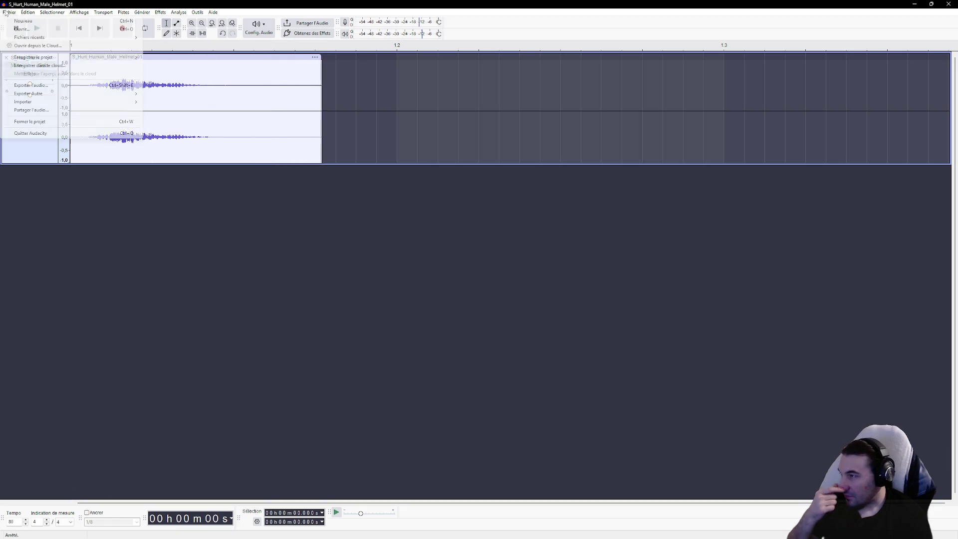
{"action": "left_click", "coordinate": [61, 87]}
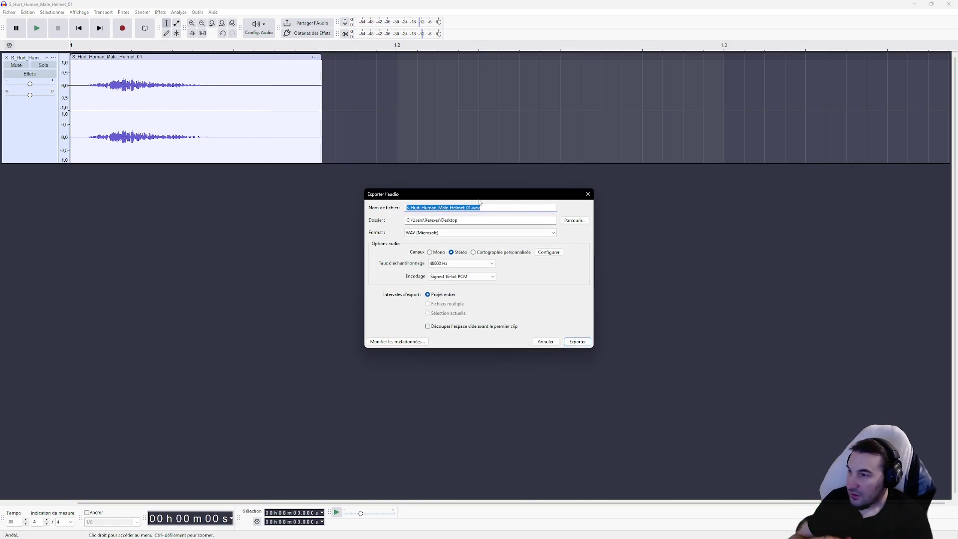
{"action": "left_click", "coordinate": [569, 342]}
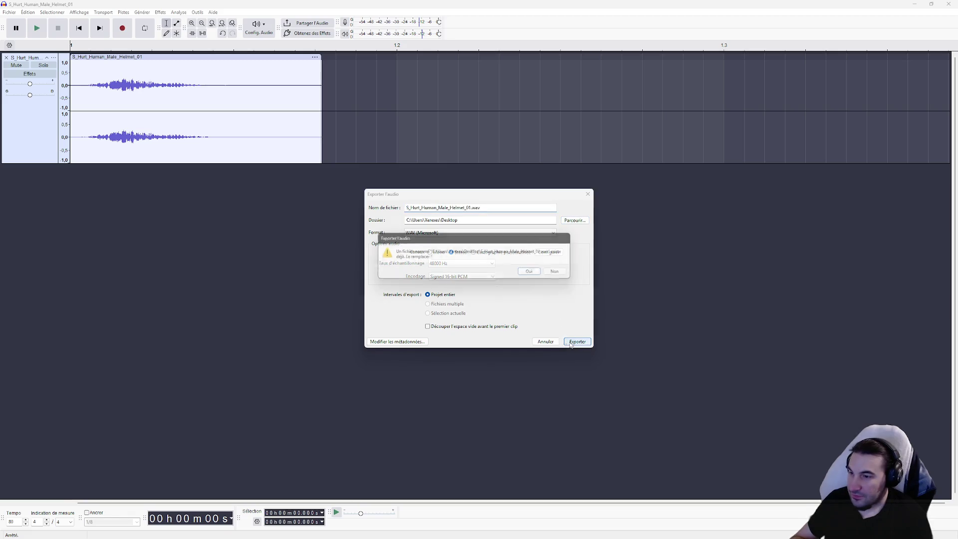
{"action": "left_click", "coordinate": [535, 273]}
{"action": "key", "text": "super+Down"}
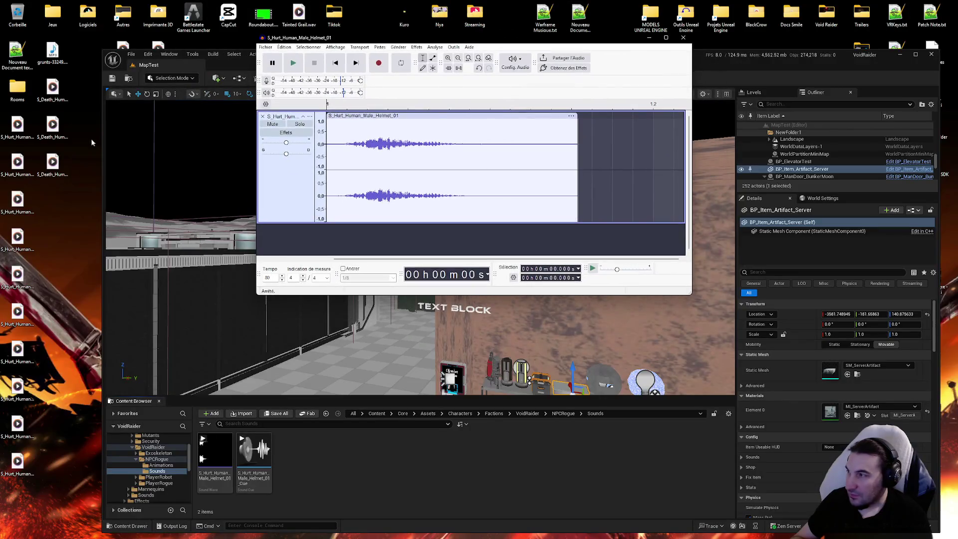
Import the edited Helmet_01 WAV into the Sounds folder and save the asset.
{"action": "left_click", "coordinate": [345, 469]}
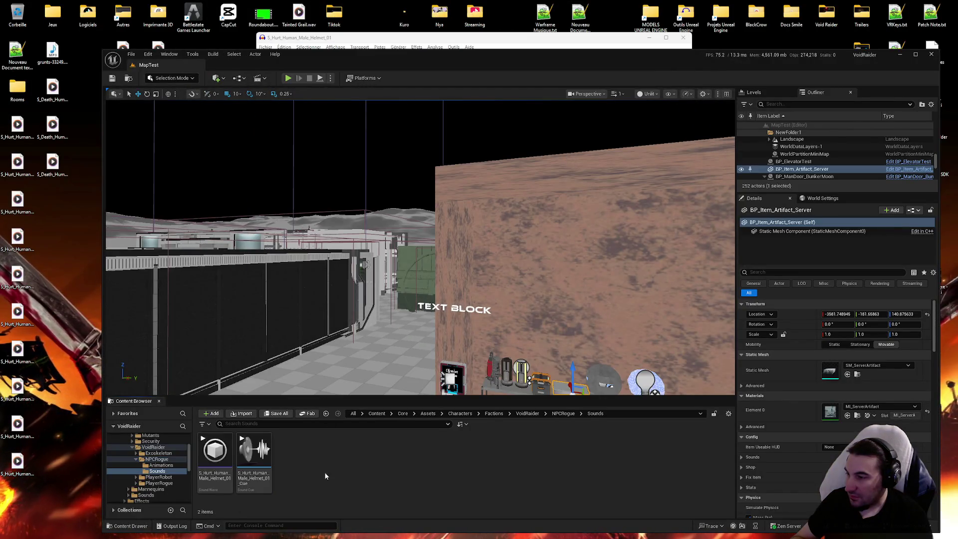
{"action": "mouse_move", "coordinate": [17, 128]}
{"action": "left_mouse_down"}
{"action": "mouse_move", "coordinate": [17, 147]}
{"action": "mouse_move", "coordinate": [325, 475]}
{"action": "left_mouse_up"}
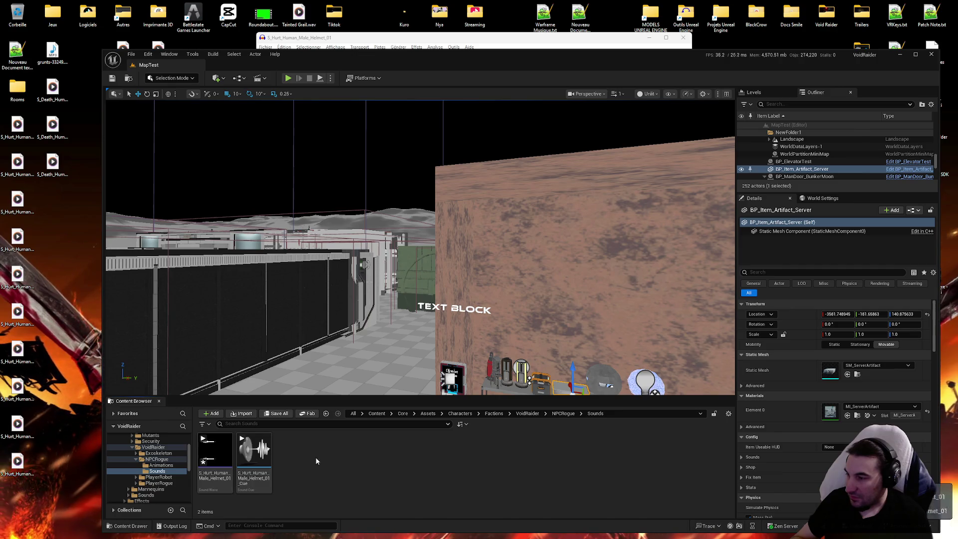
{"action": "key", "text": "ctrl+shift+s"}
{"action": "key", "text": "Return"}
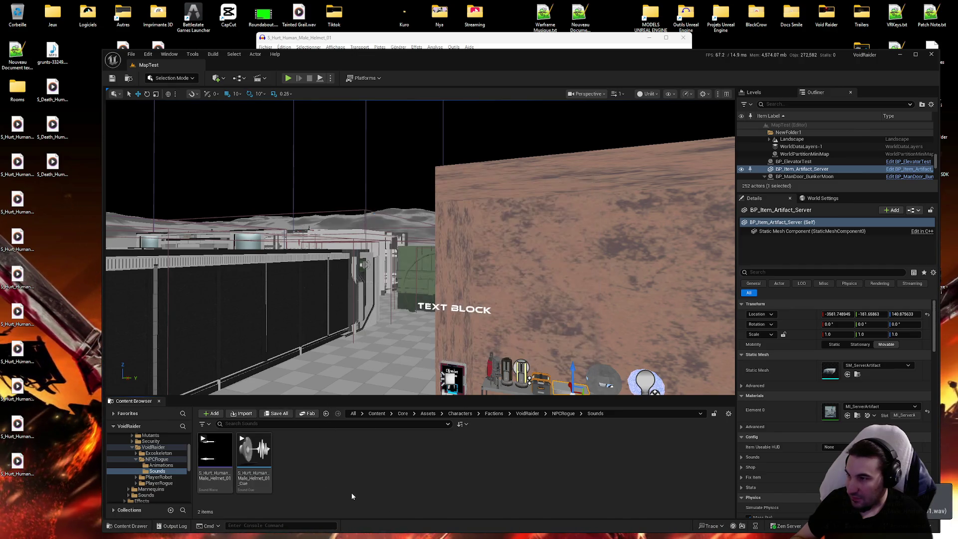
Preview the updated Helmet_01 hurt sound several times.
{"action": "left_click", "coordinate": [215, 452]}
{"action": "left_click", "coordinate": [215, 452]}
{"action": "left_click", "coordinate": [214, 451]}
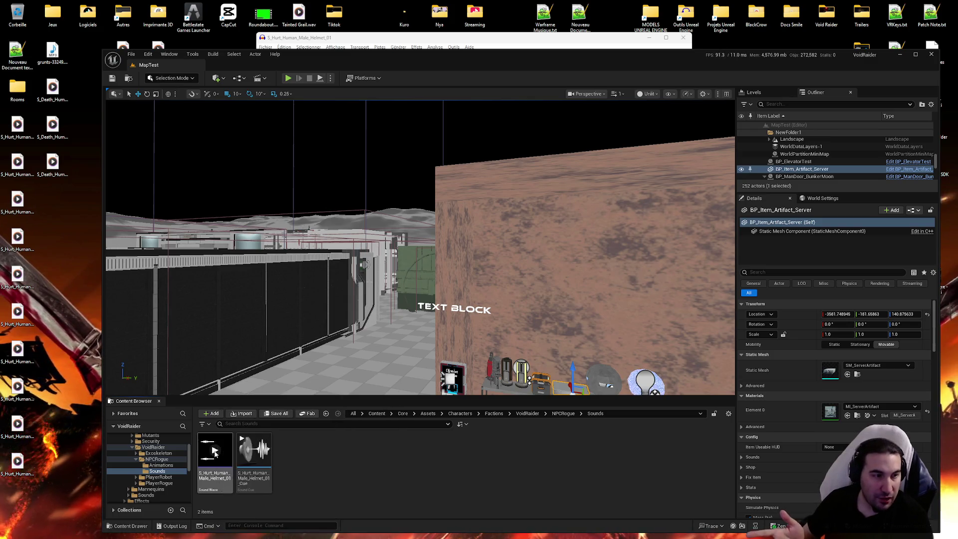
{"action": "left_click", "coordinate": [215, 452]}
{"action": "left_click", "coordinate": [215, 452]}
{"action": "left_click", "coordinate": [215, 452]}
{"action": "left_click", "coordinate": [215, 452]}
Create a Sound Cue from the wave, rename it S_Hurt_Human_Male_Helmet, and open it.
{"action": "left_click", "coordinate": [253, 454]}
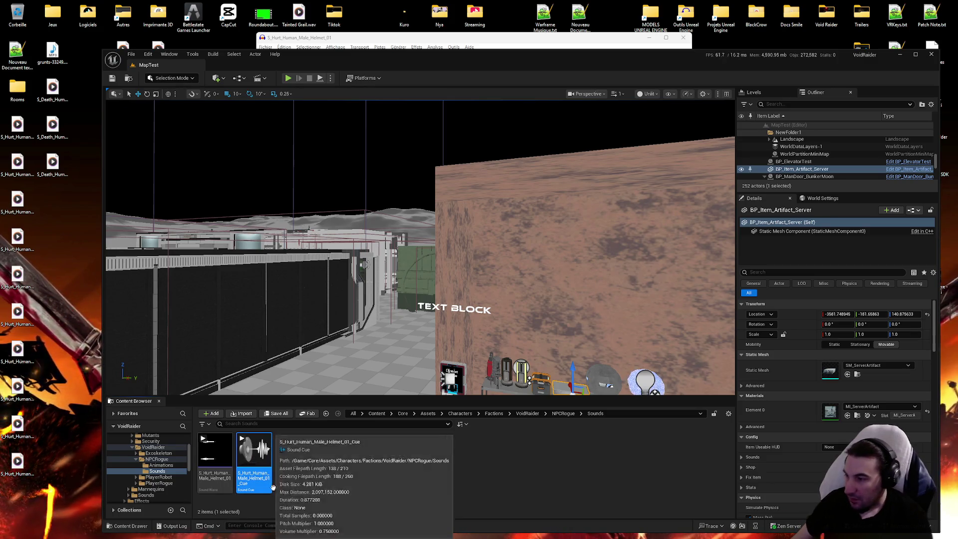
{"action": "key", "text": "F2"}
{"action": "key", "text": "End"}
{"action": "key", "text": "BackSpace"}
{"action": "key", "text": "BackSpace"}
{"action": "key", "text": "BackSpace"}
{"action": "key", "text": "BackSpace"}
{"action": "key", "text": "Return"}
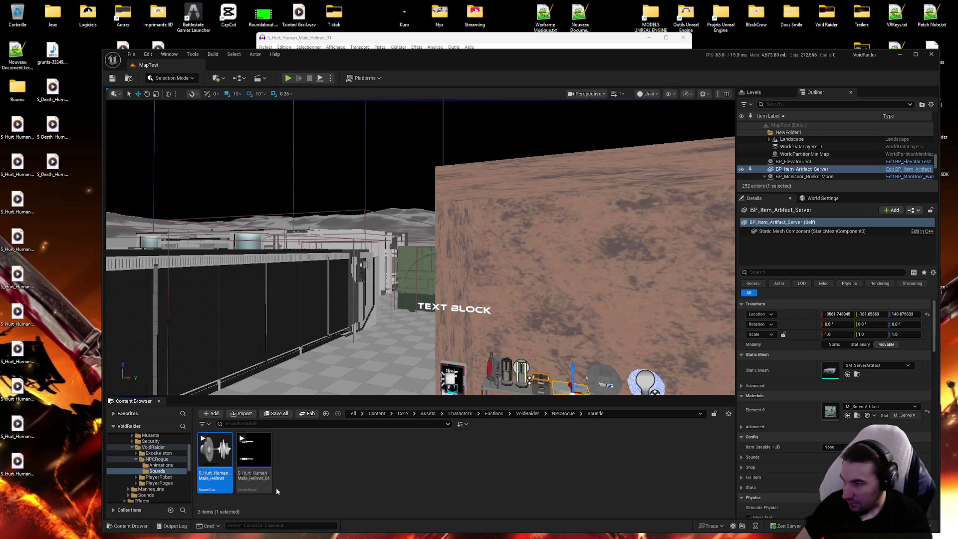
{"action": "key", "text": "Return"}
{"action": "left_click_drag", "start_coordinate": [439, 348], "coordinate": [549, 339]}
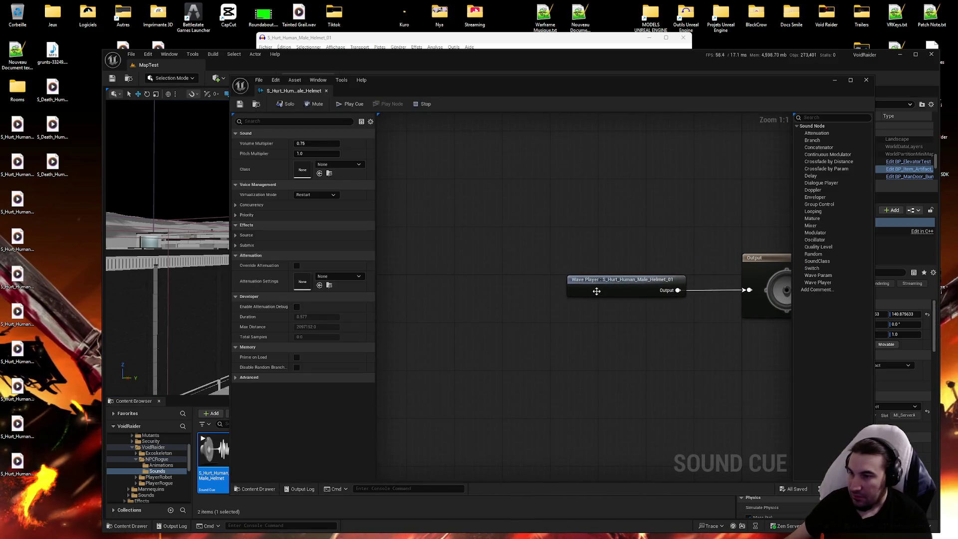
Add Random and Modulator nodes and wire Wave Player → Random → Modulator → Output.
{"action": "left_click_drag", "start_coordinate": [619, 280], "coordinate": [506, 279]}
{"action": "left_click", "coordinate": [593, 348]}
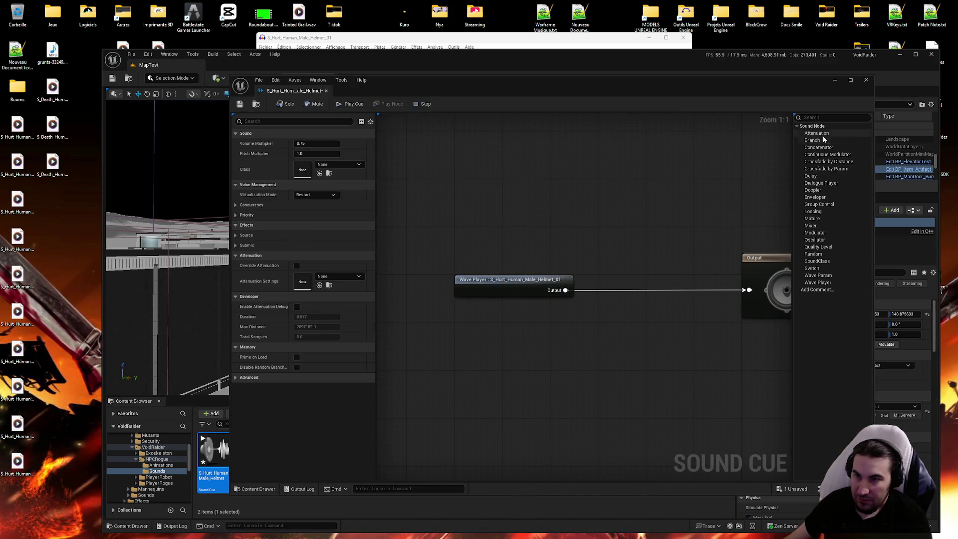
{"action": "left_click", "coordinate": [817, 254]}
{"action": "left_click", "coordinate": [643, 340]}
{"action": "left_click_drag", "start_coordinate": [646, 340], "coordinate": [612, 285]}
{"action": "mouse_move", "coordinate": [505, 283]}
{"action": "left_mouse_down"}
{"action": "mouse_move", "coordinate": [622, 283]}
{"action": "mouse_move", "coordinate": [479, 243]}
{"action": "left_mouse_up"}
{"action": "left_click_drag", "start_coordinate": [552, 251], "coordinate": [433, 245]}
{"action": "left_click_drag", "start_coordinate": [634, 281], "coordinate": [537, 279]}
{"action": "mouse_move", "coordinate": [853, 234]}
{"action": "left_mouse_down"}
{"action": "mouse_move", "coordinate": [701, 279]}
{"action": "mouse_move", "coordinate": [624, 283]}
{"action": "left_mouse_up"}
{"action": "left_click_drag", "start_coordinate": [558, 290], "coordinate": [614, 290]}
{"action": "left_click_drag", "start_coordinate": [431, 243], "coordinate": [519, 292]}
{"action": "mouse_move", "coordinate": [649, 289]}
{"action": "left_mouse_down"}
{"action": "mouse_move", "coordinate": [674, 299]}
{"action": "mouse_move", "coordinate": [763, 299]}
{"action": "mouse_move", "coordinate": [757, 290]}
{"action": "left_mouse_up"}
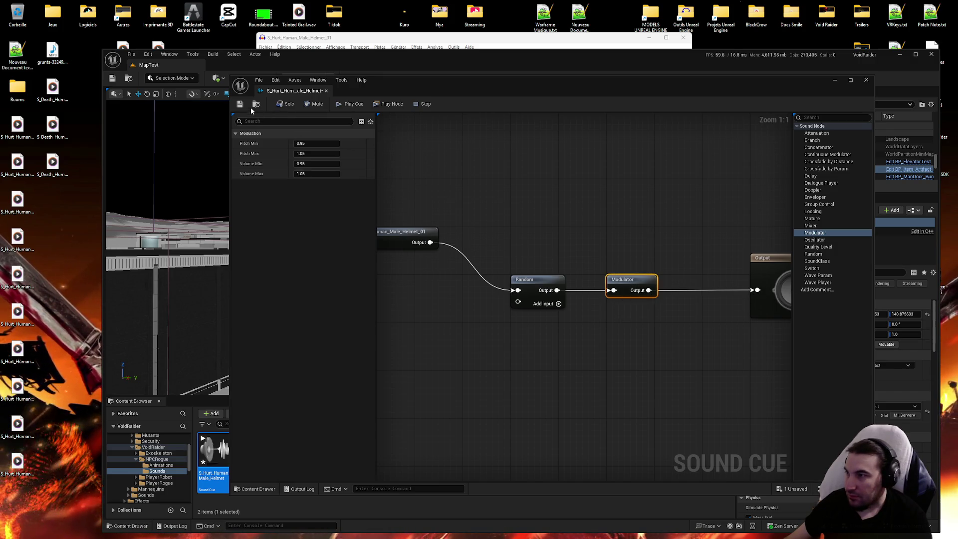
Set the cue's sound class to SC_Voice with volume multiplier 1.0.
{"action": "left_click", "coordinate": [459, 248]}
{"action": "left_click", "coordinate": [612, 183]}
{"action": "left_click_drag", "start_coordinate": [638, 232], "coordinate": [700, 354]}
{"action": "left_click", "coordinate": [339, 164]}
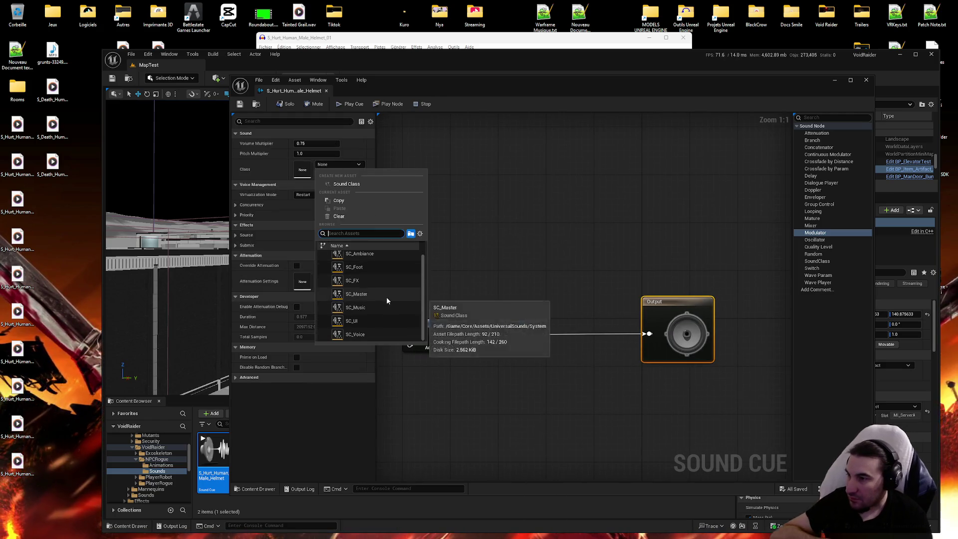
{"action": "left_click", "coordinate": [383, 336]}
{"action": "type", "text": "1"}
{"action": "key", "text": "Return"}
{"action": "left_click", "coordinate": [339, 165]}
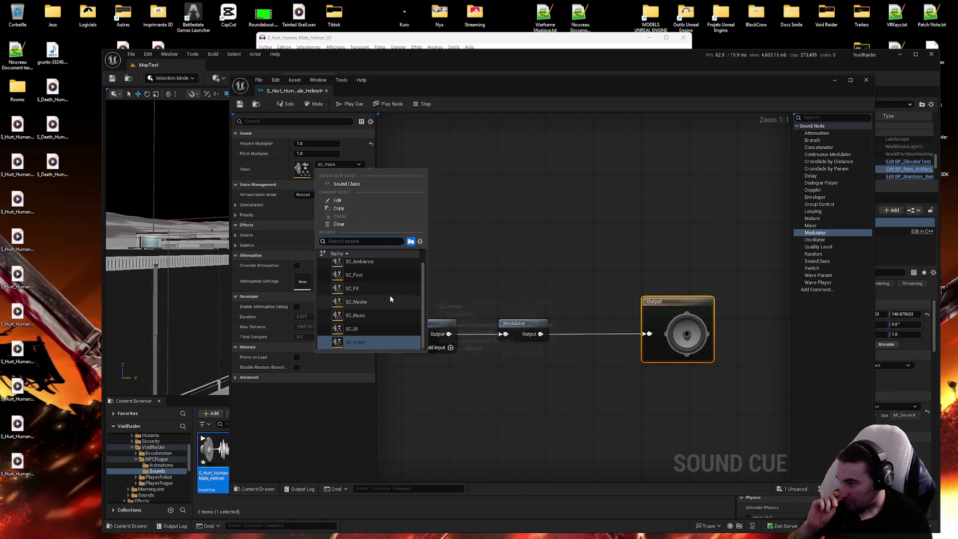
{"action": "left_click", "coordinate": [378, 262]}
Set attenuation to SA_VoiceAI, save the cue, and move the editor aside.
{"action": "left_click", "coordinate": [344, 276]}
{"action": "scroll", "coordinate": [402, 389], "scroll_direction": "down", "scroll_amount": 2}
{"action": "scroll", "coordinate": [403, 386], "scroll_direction": "down", "scroll_amount": 3}
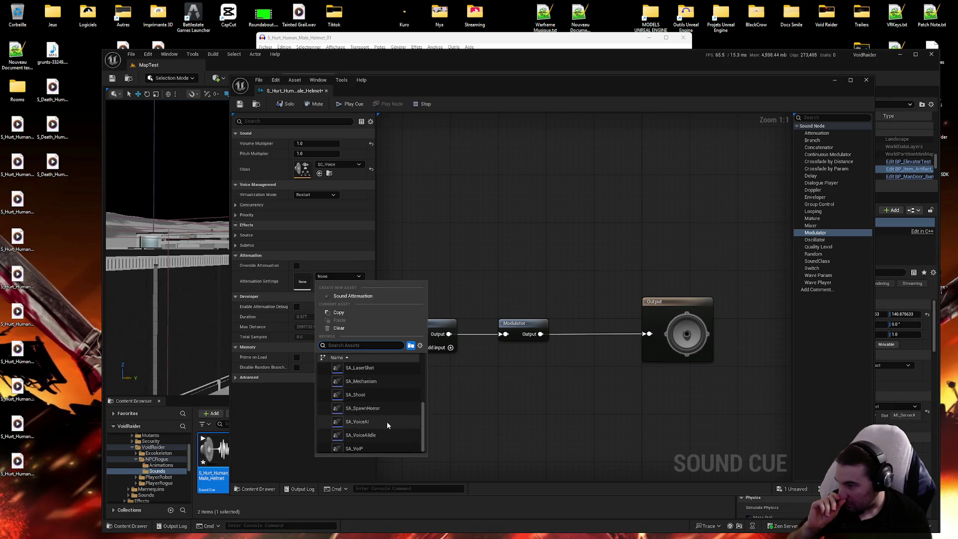
{"action": "left_click", "coordinate": [369, 422]}
{"action": "left_click", "coordinate": [240, 103]}
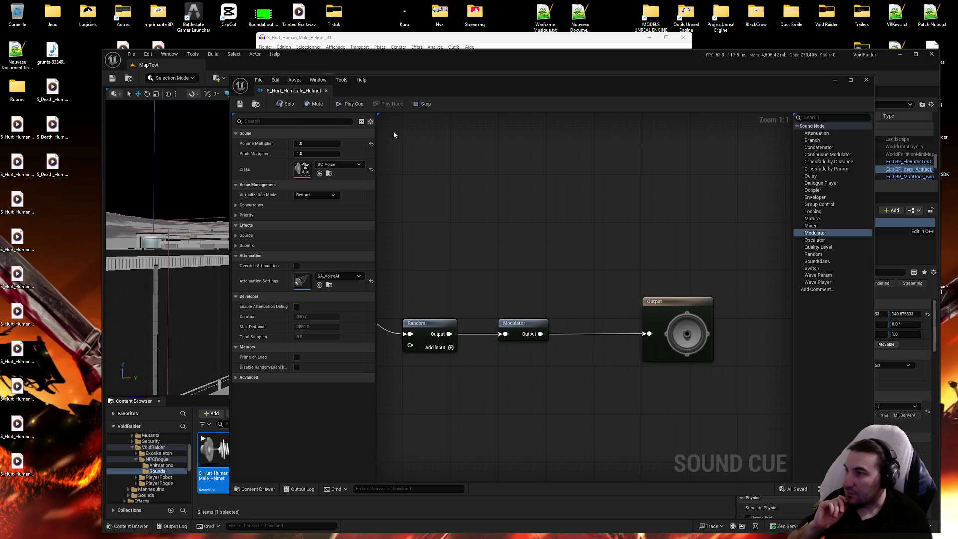
{"action": "left_click_drag", "start_coordinate": [480, 181], "coordinate": [702, 169]}
{"action": "left_click_drag", "start_coordinate": [496, 94], "coordinate": [447, 538]}
{"action": "left_click", "coordinate": [401, 33]}
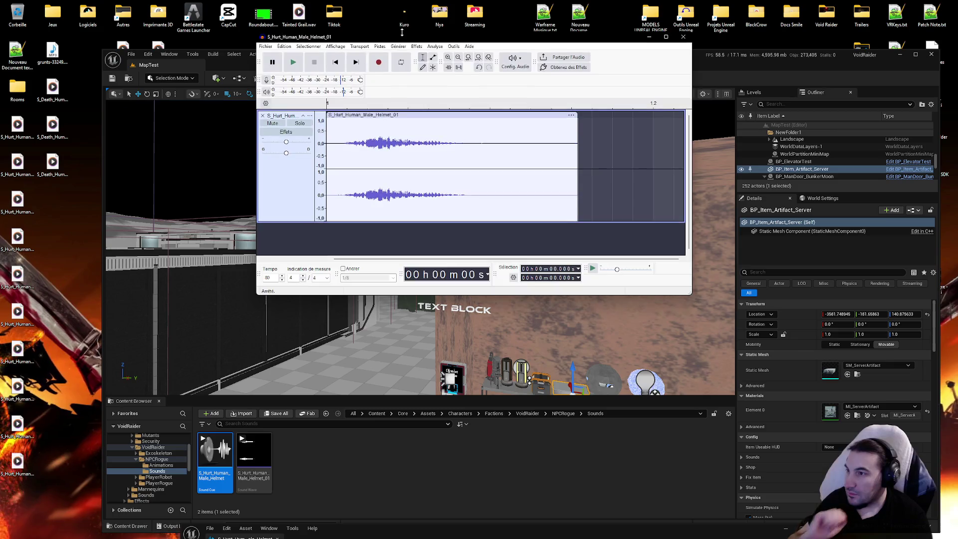
Replace Helmet_01 with Helmet_02 in Audacity and delete its leading silence.
{"action": "left_click", "coordinate": [262, 115]}
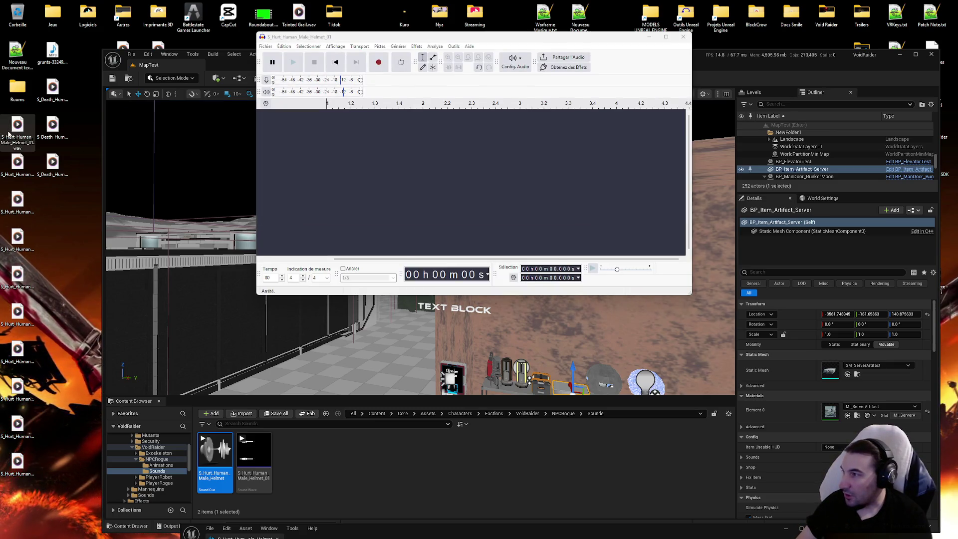
{"action": "left_click_drag", "start_coordinate": [19, 170], "coordinate": [464, 192]}
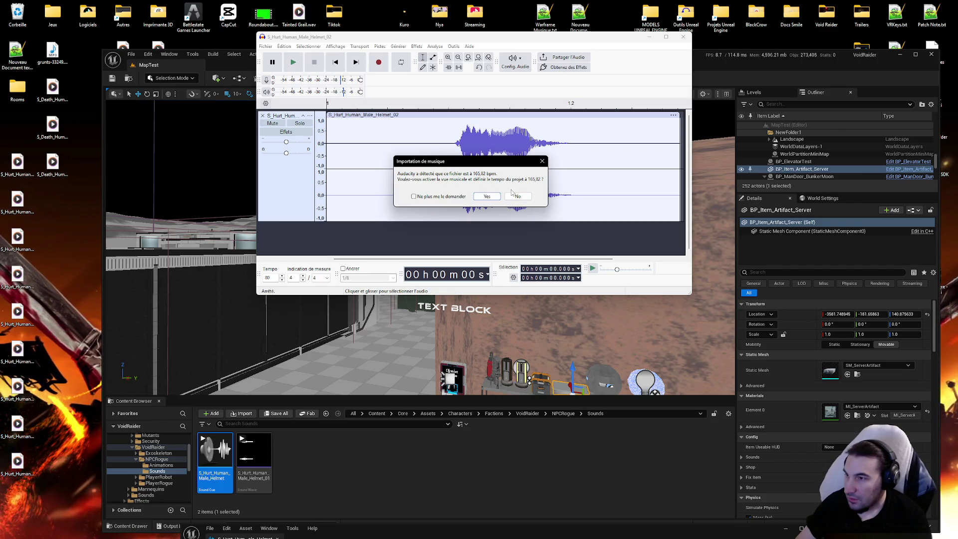
{"action": "left_click", "coordinate": [487, 196]}
{"action": "left_click", "coordinate": [468, 187]}
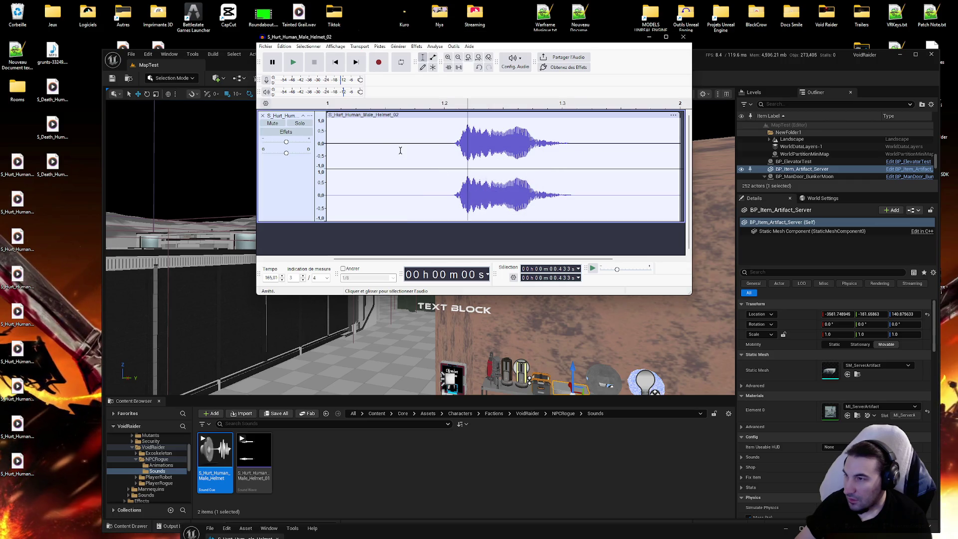
{"action": "left_click_drag", "start_coordinate": [425, 147], "coordinate": [207, 154]}
{"action": "key", "text": "Delete"}
Play back the trimmed Helmet_02 clip from the start to check it.
{"action": "left_click", "coordinate": [293, 62]}
{"action": "left_click", "coordinate": [293, 62]}
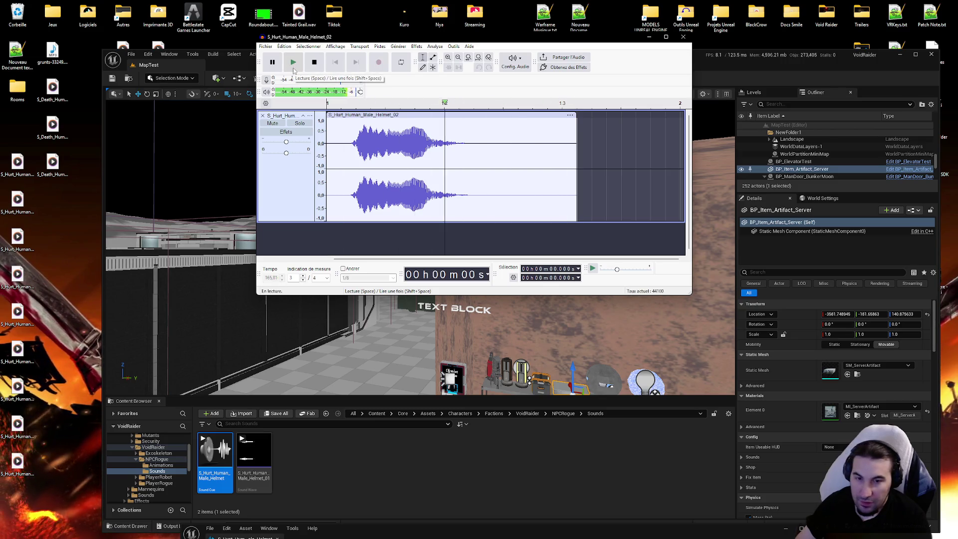
{"action": "left_click", "coordinate": [293, 69]}
{"action": "left_click", "coordinate": [294, 69]}
Export Helmet_02 as WAV over the existing file and import it into Unreal's Sounds folder.
{"action": "left_click", "coordinate": [266, 46]}
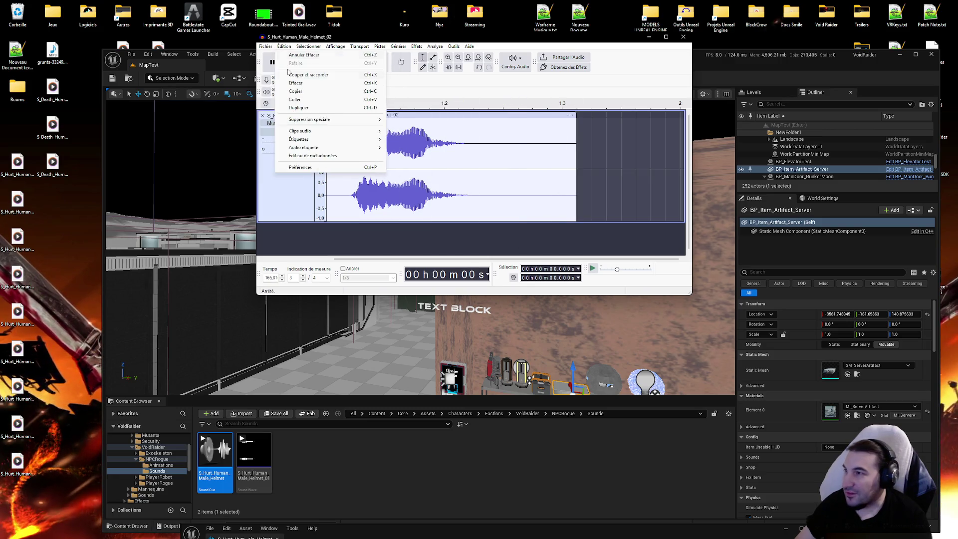
{"action": "left_click", "coordinate": [288, 119]}
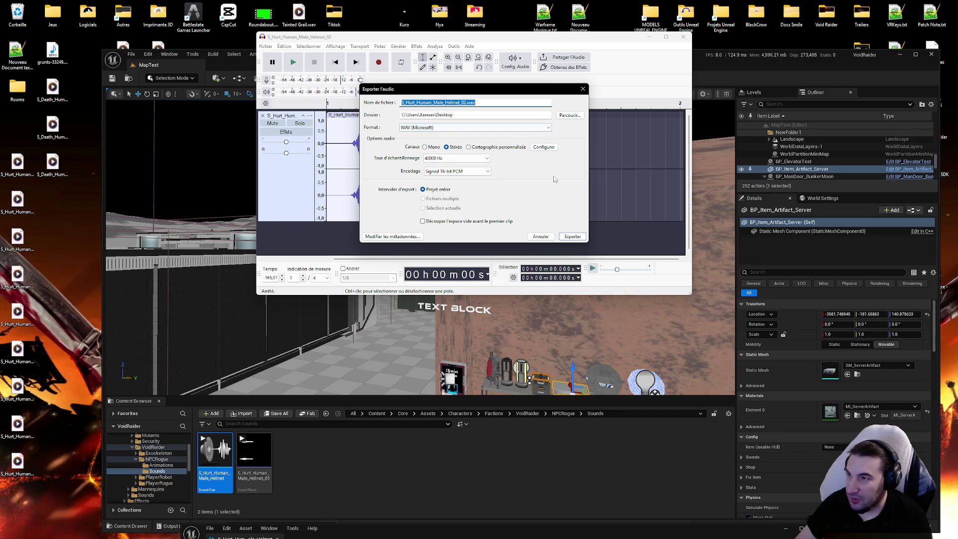
{"action": "left_click", "coordinate": [572, 236]}
{"action": "left_click", "coordinate": [534, 170]}
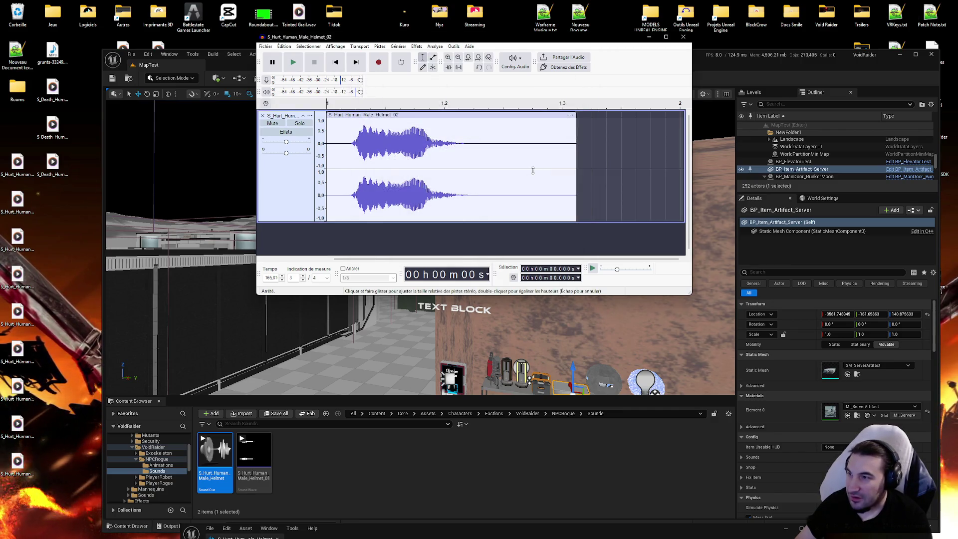
{"action": "left_click_drag", "start_coordinate": [18, 164], "coordinate": [356, 470]}
{"action": "left_click", "coordinate": [292, 451]}
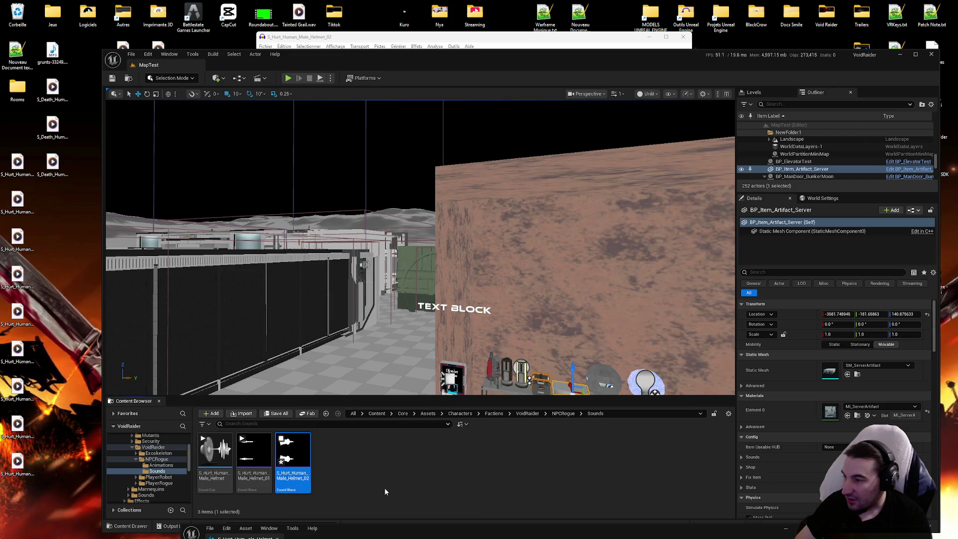
Add a Helmet_02 Wave Player to the hurt cue graph and save the Helmet_02 sound wave.
{"action": "mouse_move", "coordinate": [407, 535]}
{"action": "left_mouse_down"}
{"action": "mouse_move", "coordinate": [502, 124]}
{"action": "mouse_move", "coordinate": [546, 76]}
{"action": "left_mouse_up"}
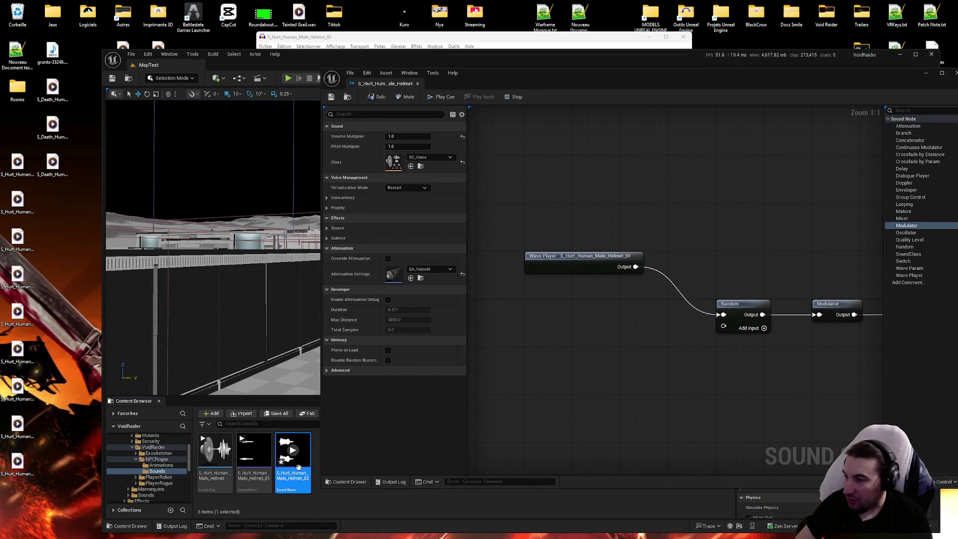
{"action": "mouse_move", "coordinate": [538, 321]}
{"action": "left_mouse_down"}
{"action": "mouse_move", "coordinate": [601, 290]}
{"action": "mouse_move", "coordinate": [726, 325]}
{"action": "left_mouse_up"}
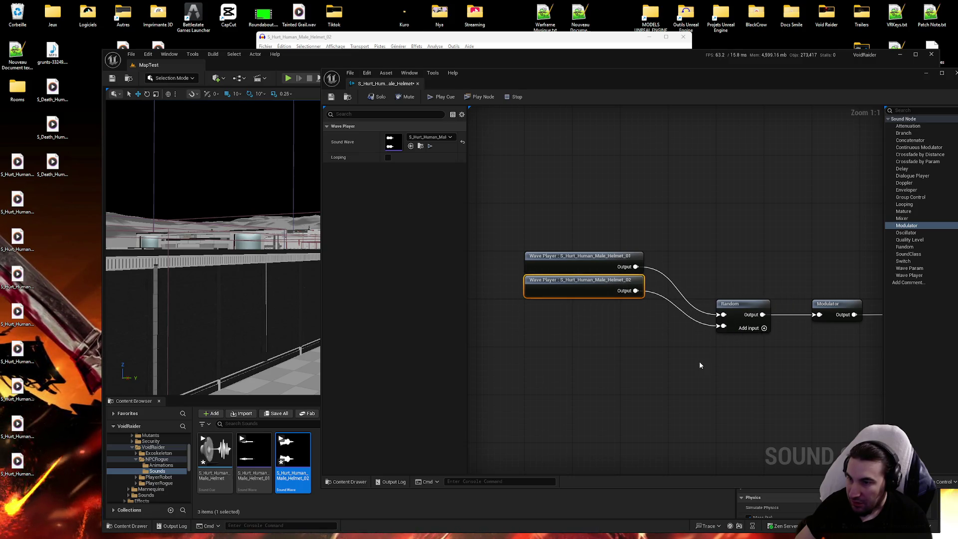
{"action": "left_click", "coordinate": [652, 368]}
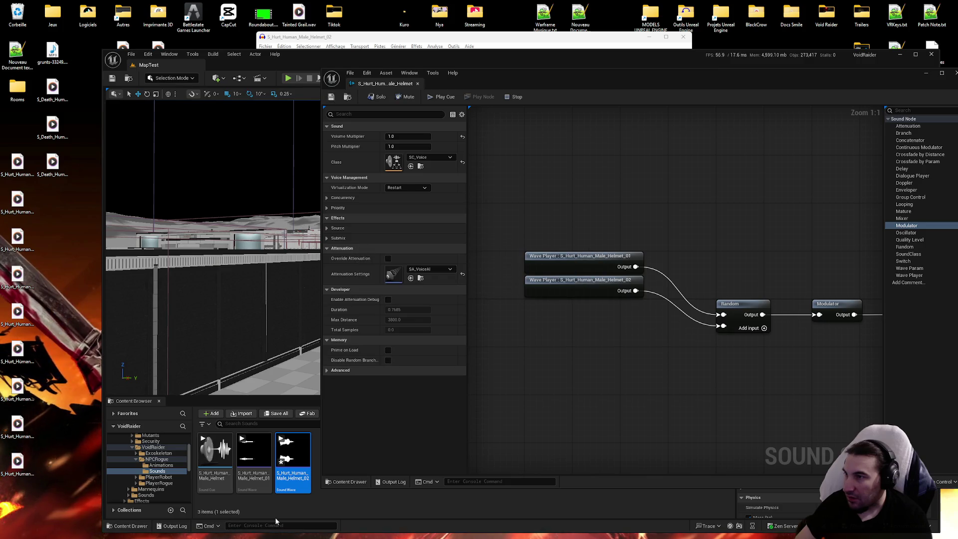
{"action": "left_click", "coordinate": [276, 413]}
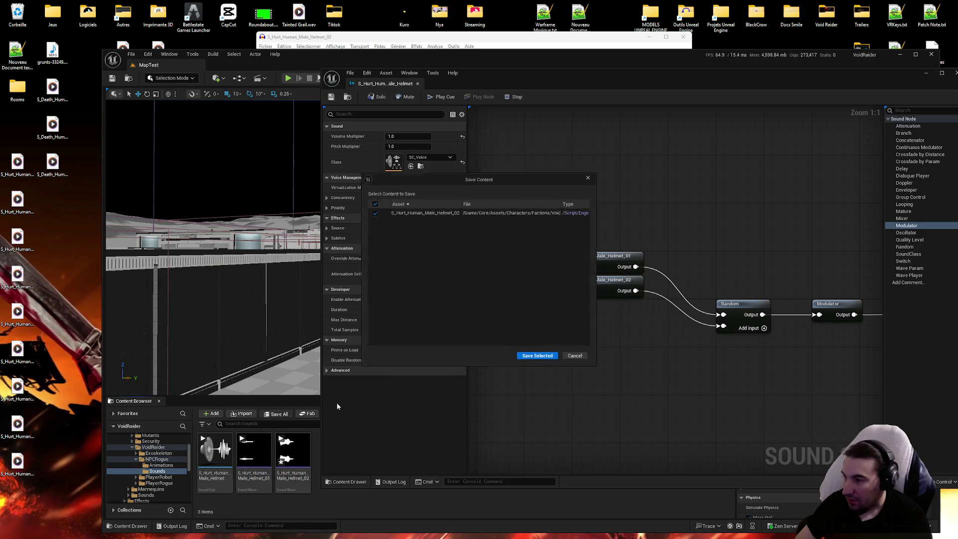
{"action": "left_click", "coordinate": [537, 356]}
{"action": "left_click", "coordinate": [451, 38]}
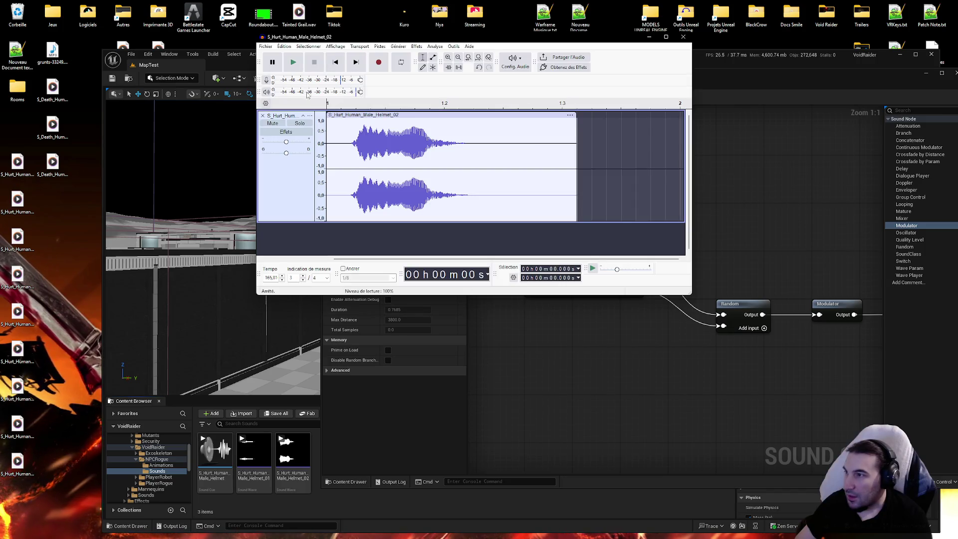
Swap the Helmet_02 track for Helmet_03 in Audacity and listen to it twice.
{"action": "left_click", "coordinate": [260, 112]}
{"action": "mouse_move", "coordinate": [17, 163]}
{"action": "left_mouse_down"}
{"action": "mouse_move", "coordinate": [355, 161]}
{"action": "mouse_move", "coordinate": [203, 148]}
{"action": "left_mouse_up"}
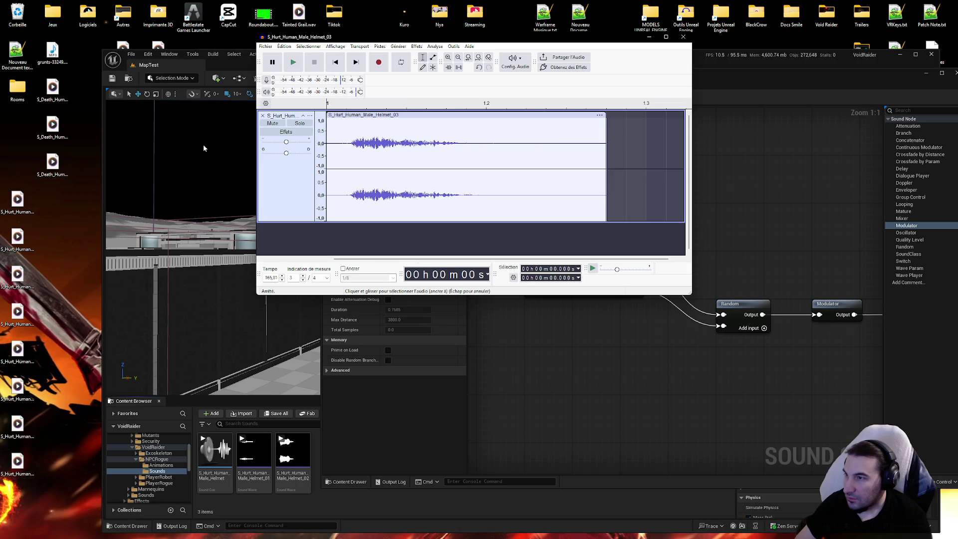
{"action": "left_click", "coordinate": [292, 63]}
{"action": "left_click", "coordinate": [293, 63]}
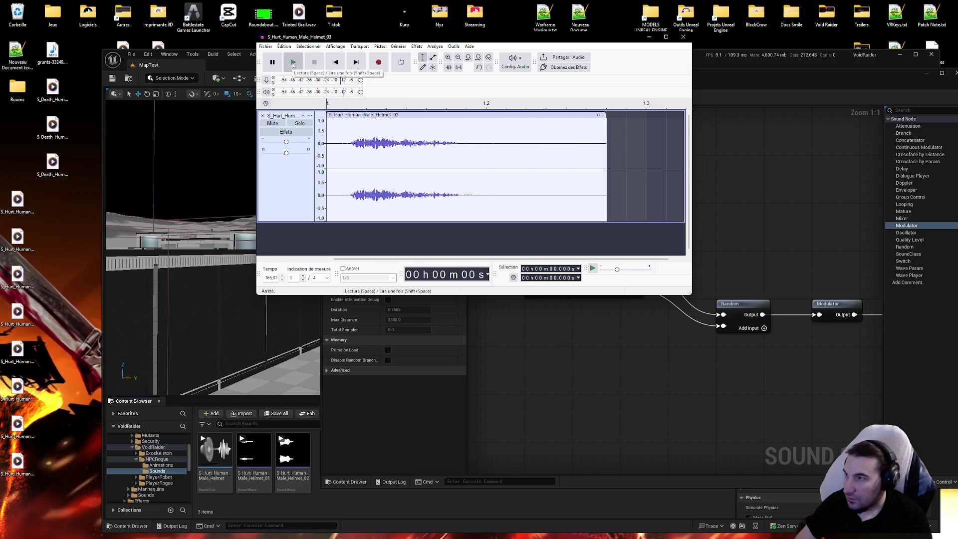
Export Helmet_03 as WAV over the desktop file, close the track, and bring the WAV into Unreal.
{"action": "left_click", "coordinate": [265, 46]}
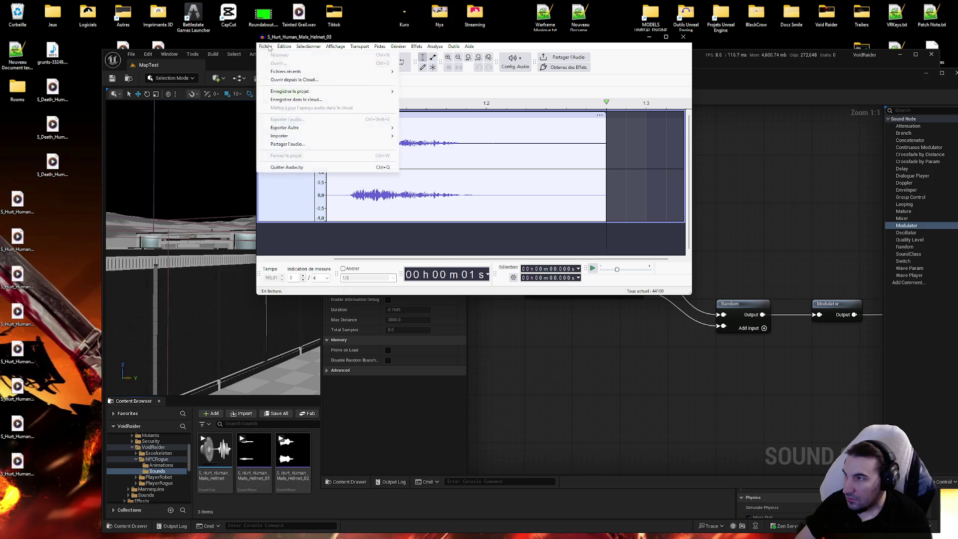
{"action": "left_click", "coordinate": [303, 119]}
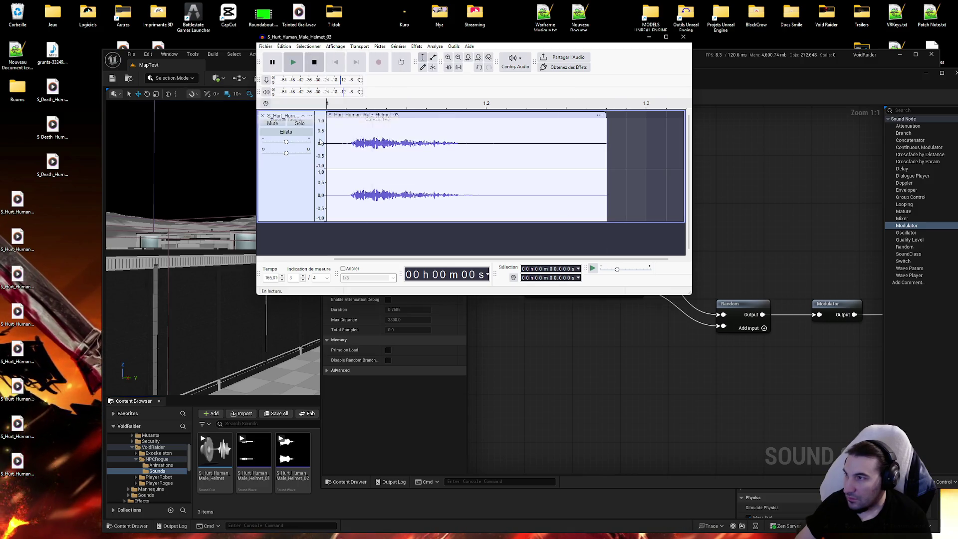
{"action": "left_click", "coordinate": [567, 237]}
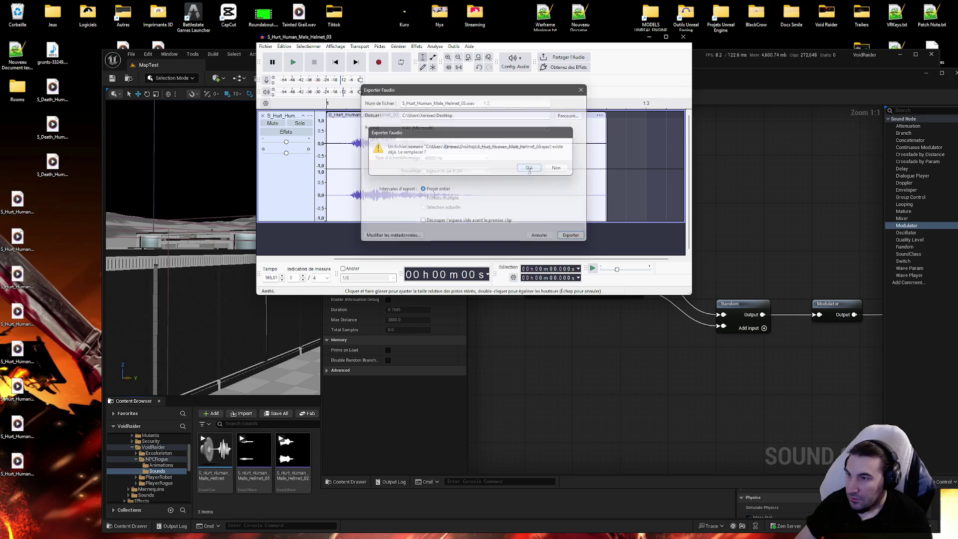
{"action": "left_click", "coordinate": [529, 165]}
{"action": "left_click", "coordinate": [263, 117]}
{"action": "left_click", "coordinate": [13, 208]}
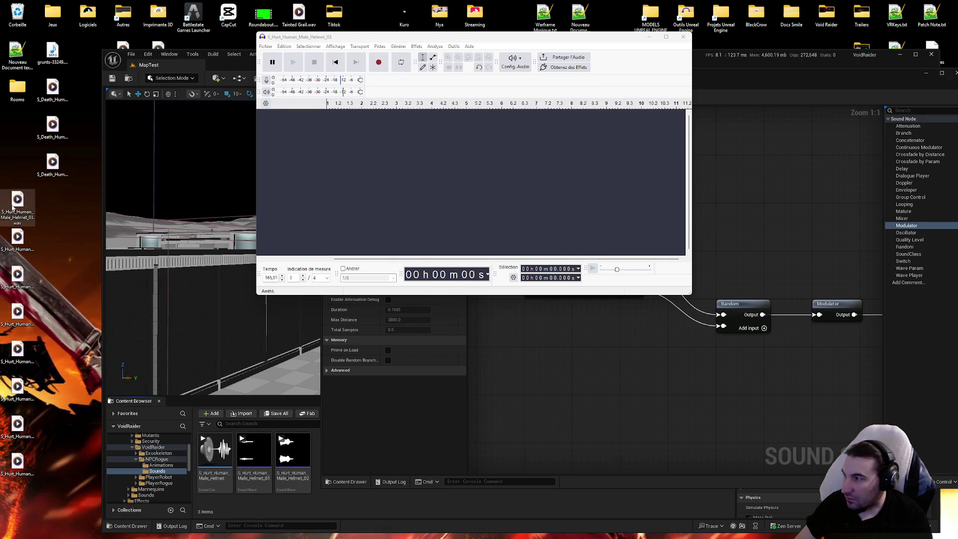
{"action": "left_click_drag", "start_coordinate": [17, 205], "coordinate": [153, 335]}
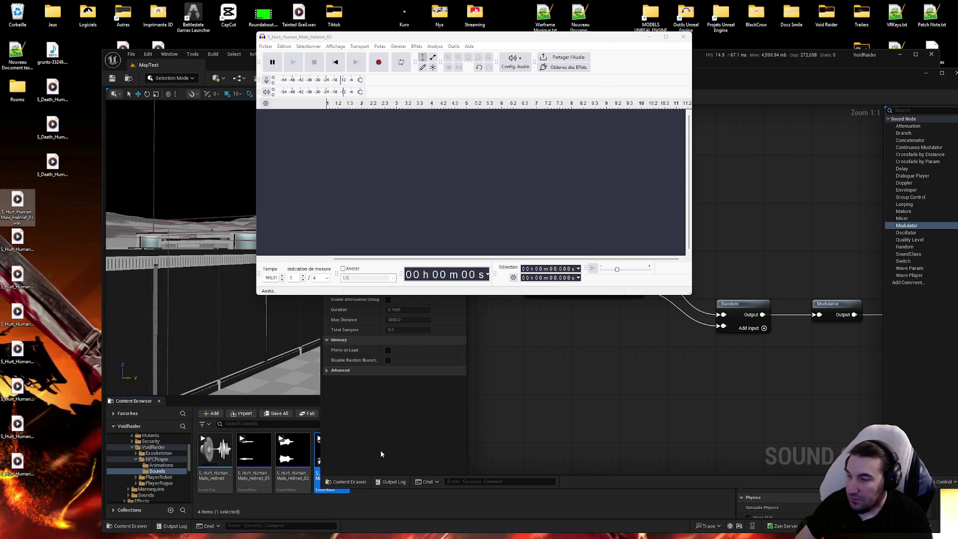
Save the newly imported Helmet_03 sound wave asset in Unreal.
{"action": "left_click", "coordinate": [800, 62]}
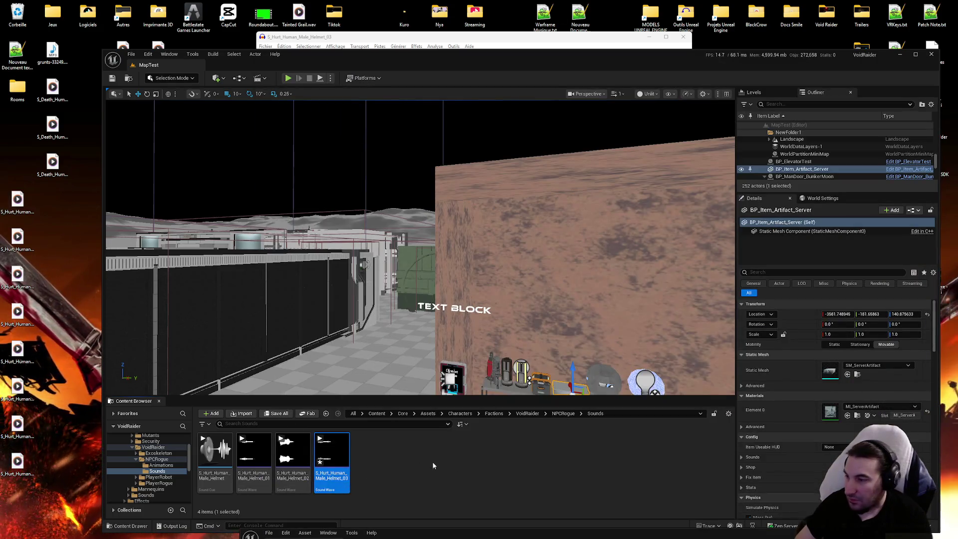
{"action": "left_click", "coordinate": [276, 413]}
{"action": "key", "text": "Return"}
{"action": "mouse_move", "coordinate": [332, 452]}
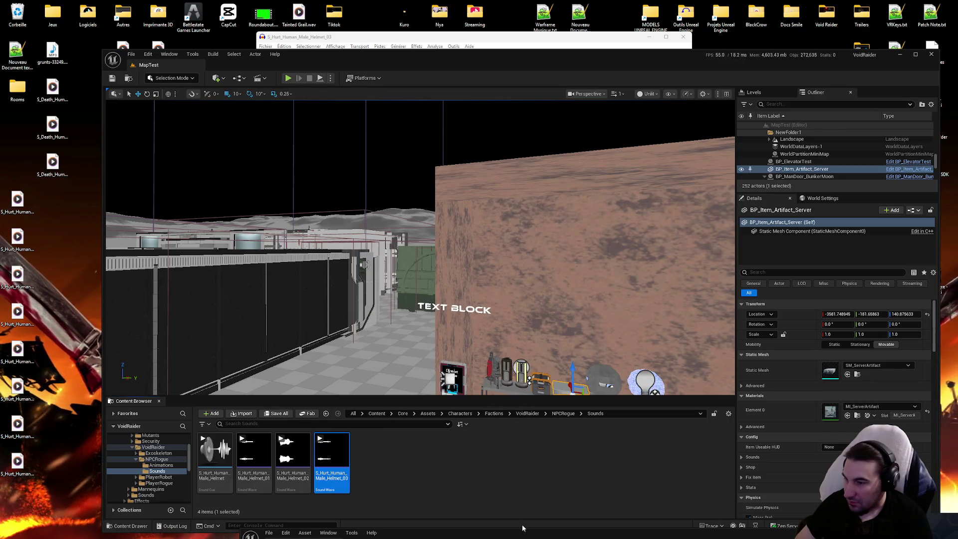
Wire a Helmet_03 Wave Player into Random's third input, save the cue, and import Helmet_04.
{"action": "left_click_drag", "start_coordinate": [514, 533], "coordinate": [618, 38]}
{"action": "mouse_move", "coordinate": [332, 454]}
{"action": "left_mouse_down"}
{"action": "mouse_move", "coordinate": [630, 293]}
{"action": "mouse_move", "coordinate": [491, 307]}
{"action": "mouse_move", "coordinate": [639, 272]}
{"action": "mouse_move", "coordinate": [746, 303]}
{"action": "left_mouse_up"}
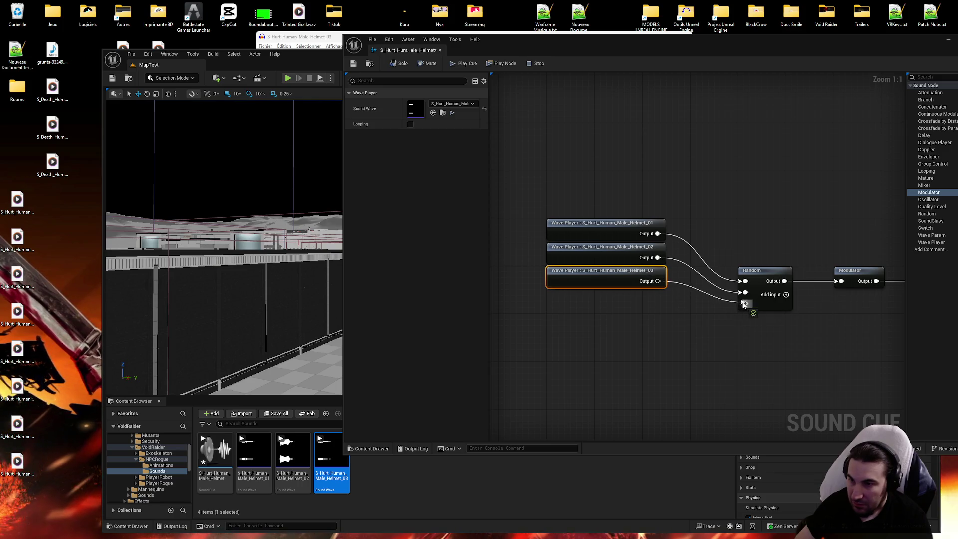
{"action": "left_click", "coordinate": [606, 264]}
{"action": "left_click", "coordinate": [353, 63]}
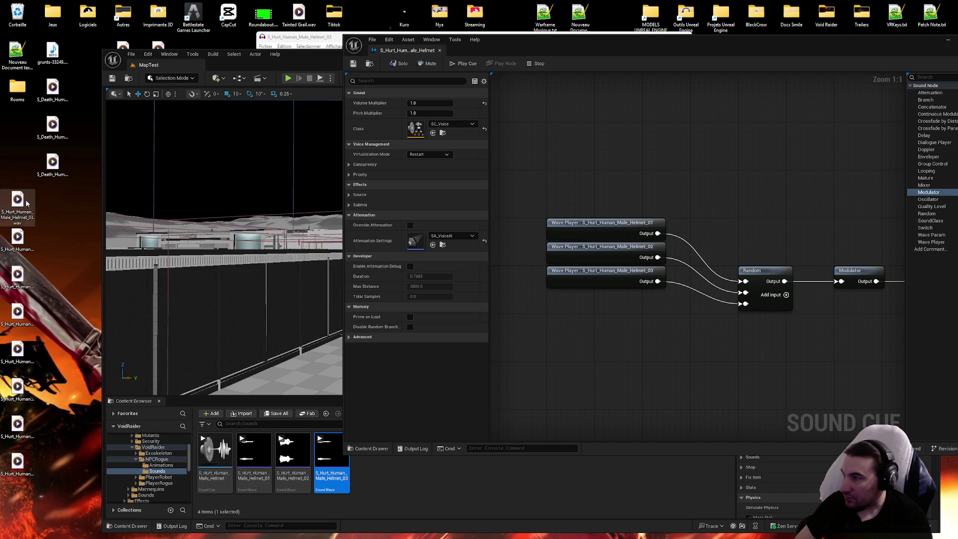
{"action": "left_click_drag", "start_coordinate": [327, 472], "coordinate": [511, 294]}
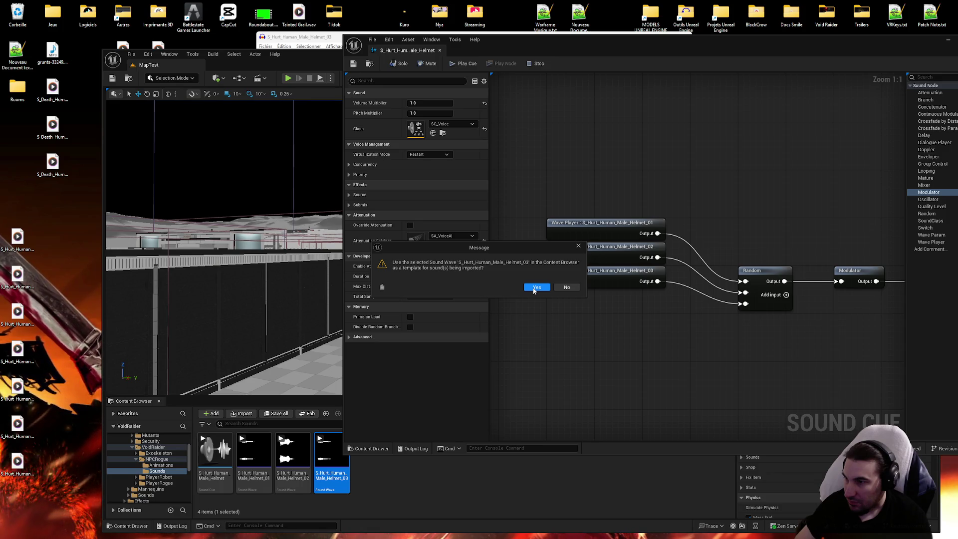
Accept the import template prompt, then delete the new Helmet_04 asset from the Sounds folder.
{"action": "left_click", "coordinate": [535, 288]}
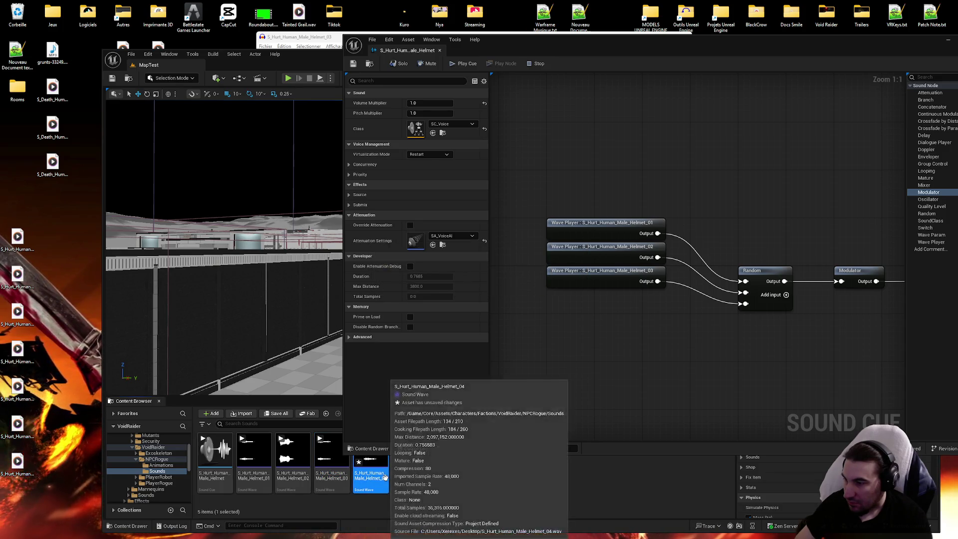
{"action": "left_click", "coordinate": [386, 478]}
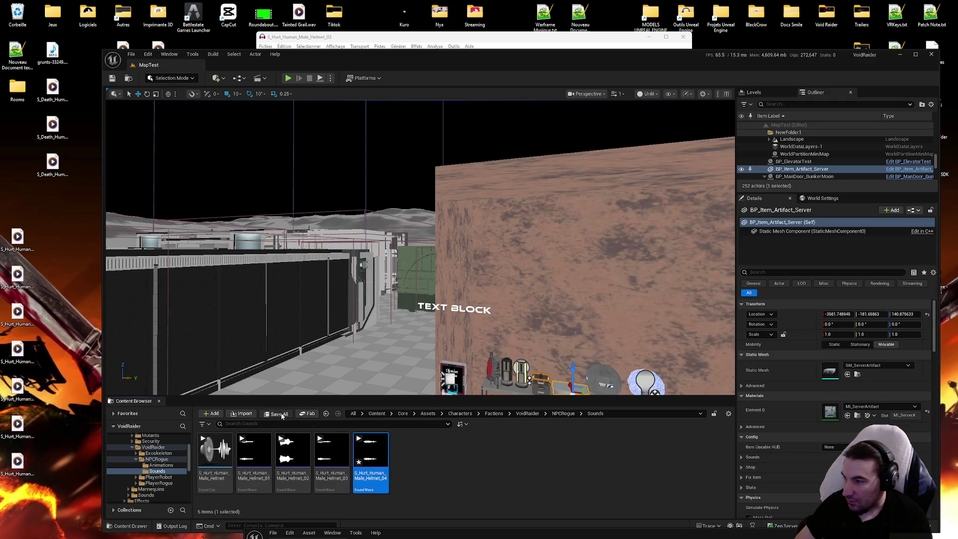
{"action": "mouse_move", "coordinate": [371, 452]}
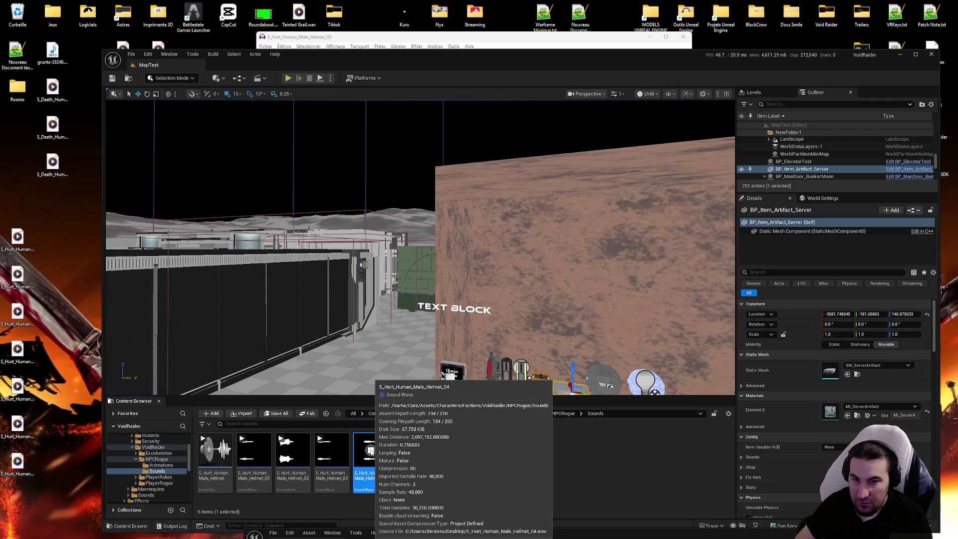
{"action": "key", "text": "Delete"}
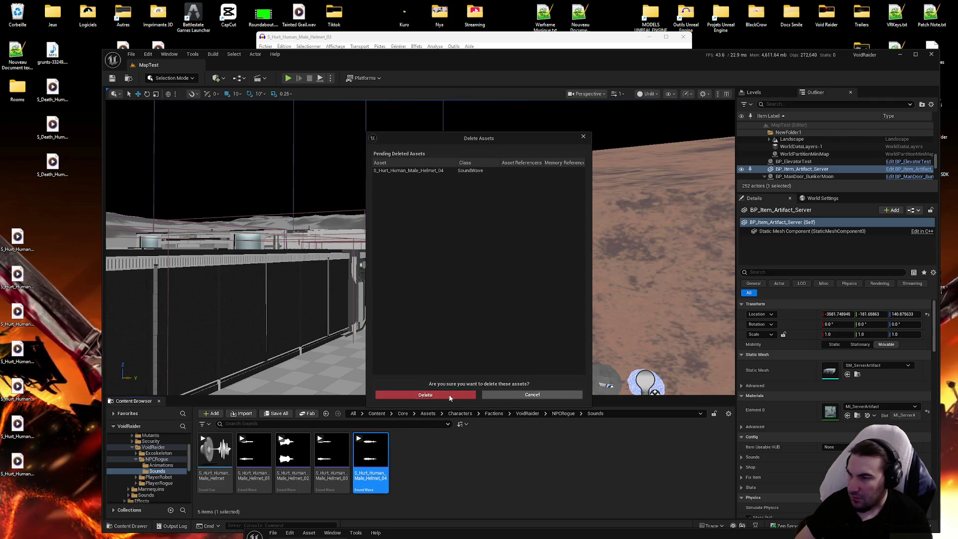
{"action": "left_click", "coordinate": [425, 394]}
Load Helmet_04 into Audacity and shift the clip so the sound starts immediately.
{"action": "left_click", "coordinate": [366, 48]}
{"action": "mouse_move", "coordinate": [2, 233]}
{"action": "left_mouse_down"}
{"action": "mouse_move", "coordinate": [401, 150]}
{"action": "mouse_move", "coordinate": [413, 184]}
{"action": "left_mouse_up"}
{"action": "left_click_drag", "start_coordinate": [402, 149], "coordinate": [190, 153]}
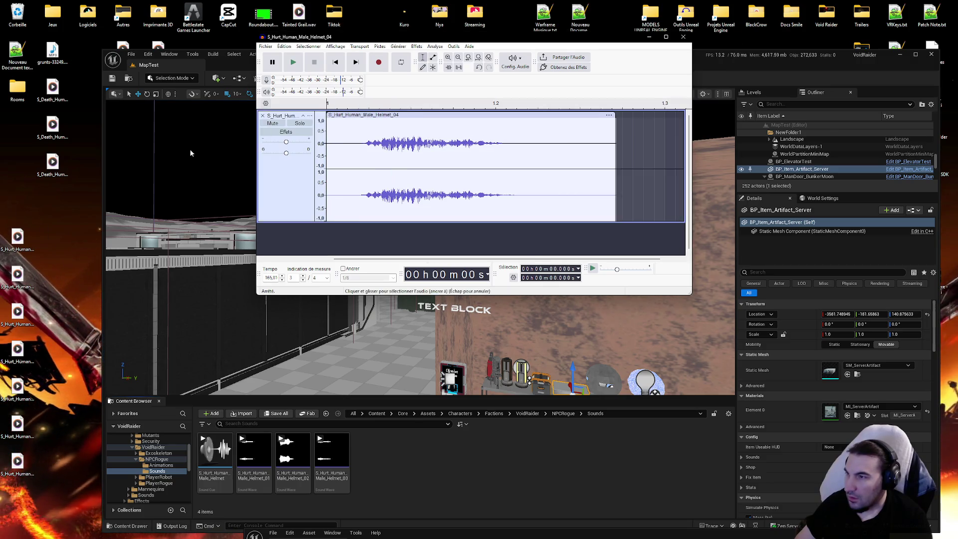
Play the trimmed Helmet_04 clip, export it as WAV over the desktop copy, and close the track.
{"action": "left_click", "coordinate": [293, 60]}
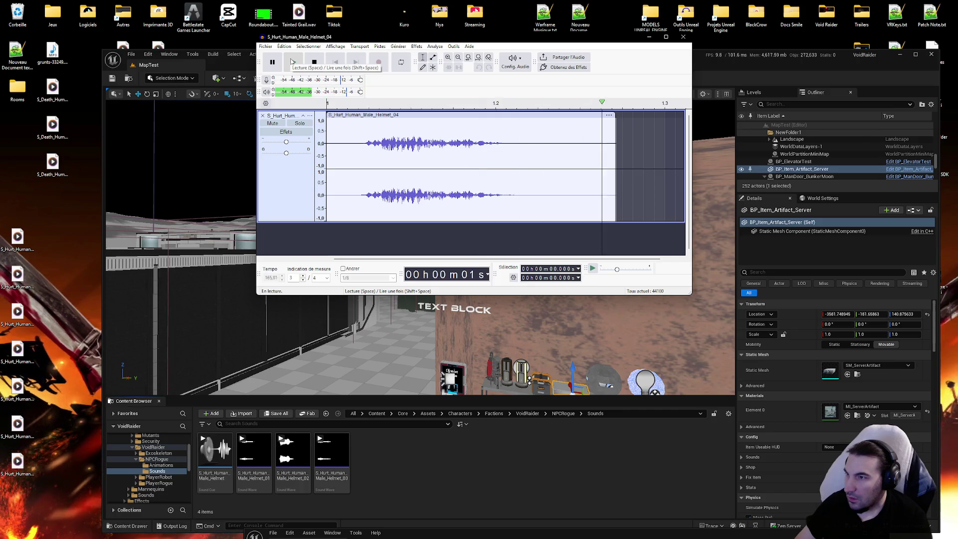
{"action": "left_click", "coordinate": [266, 46]}
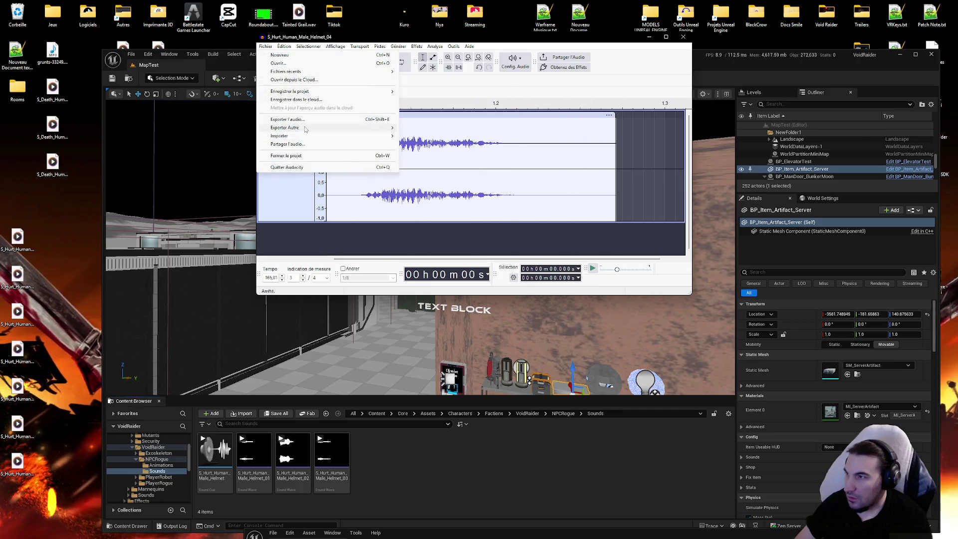
{"action": "left_click", "coordinate": [289, 119]}
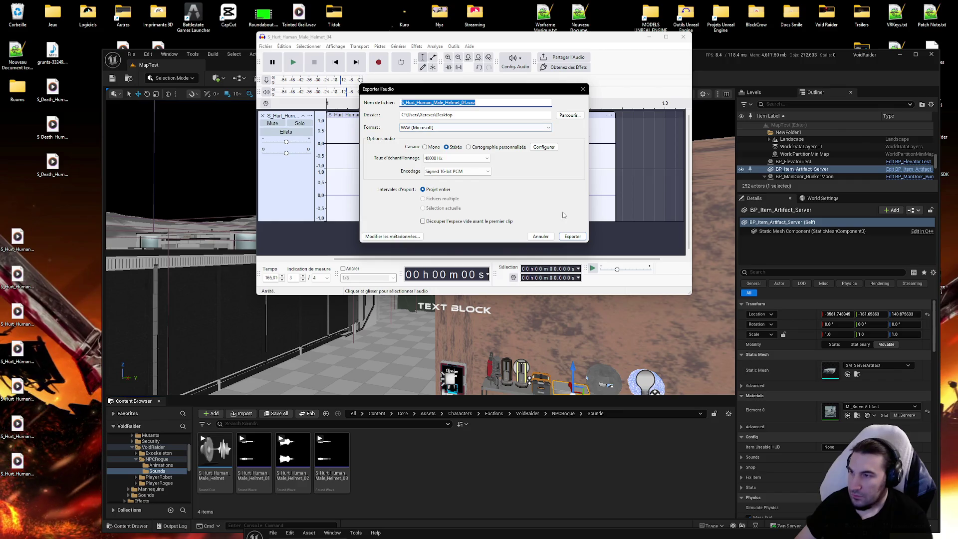
{"action": "left_click", "coordinate": [572, 238]}
{"action": "left_click", "coordinate": [532, 169]}
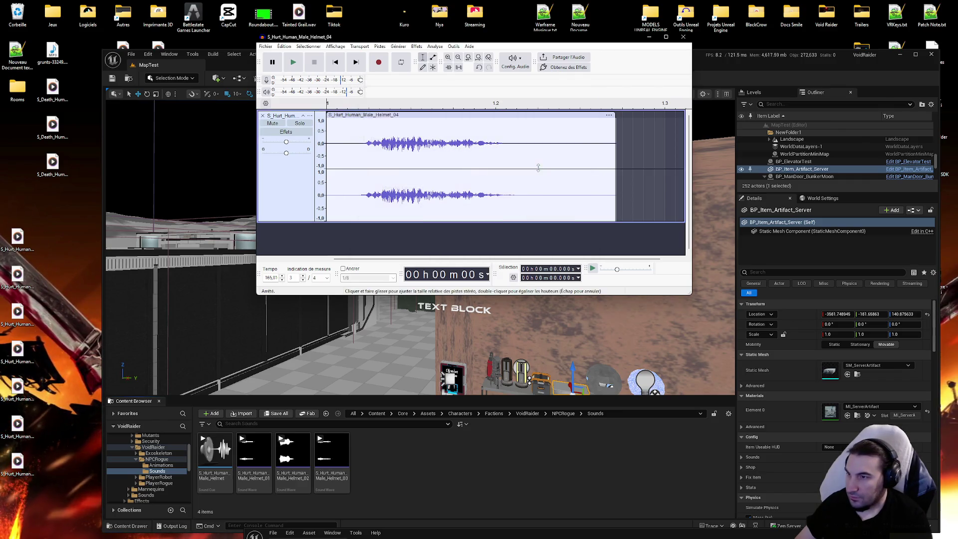
{"action": "left_click", "coordinate": [263, 116]}
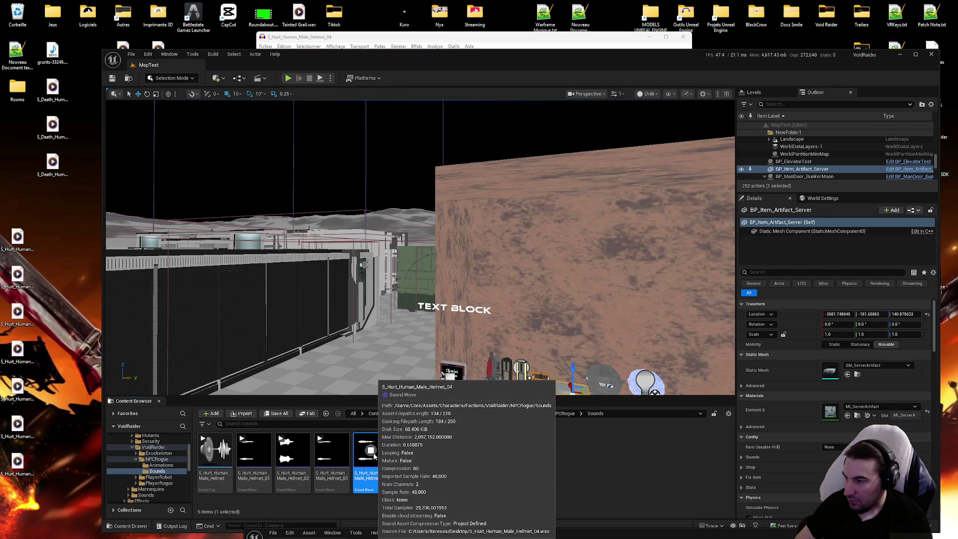
Add a Helmet_04 Wave Player to the hurt cue graph as the Random node's fourth input.
{"action": "mouse_move", "coordinate": [467, 535]}
{"action": "left_mouse_down"}
{"action": "mouse_move", "coordinate": [636, 214]}
{"action": "mouse_move", "coordinate": [632, 168]}
{"action": "left_mouse_up"}
{"action": "left_click_drag", "start_coordinate": [372, 461], "coordinate": [648, 461]}
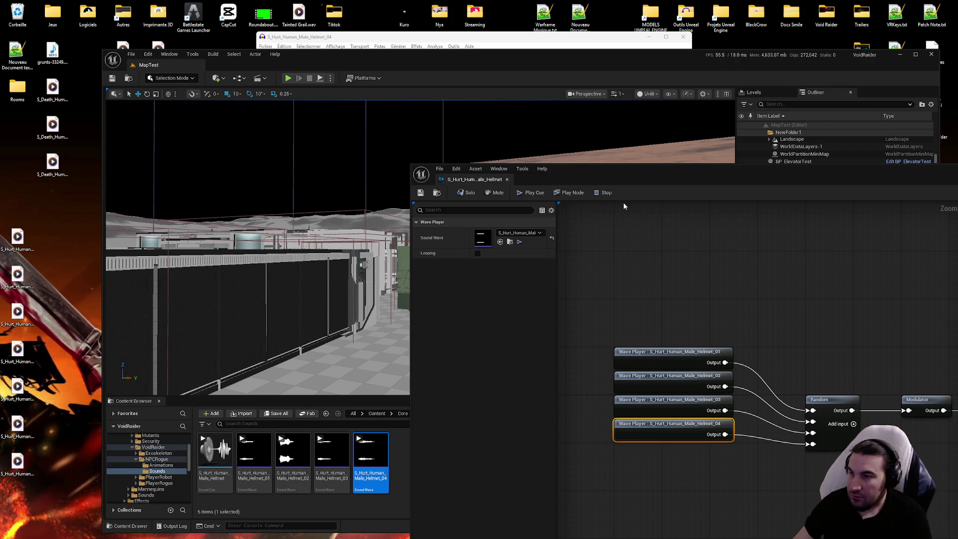
{"action": "mouse_move", "coordinate": [630, 185]}
{"action": "left_mouse_down"}
{"action": "mouse_move", "coordinate": [656, 182]}
{"action": "mouse_move", "coordinate": [636, 92]}
{"action": "mouse_move", "coordinate": [617, 97]}
{"action": "left_mouse_up"}
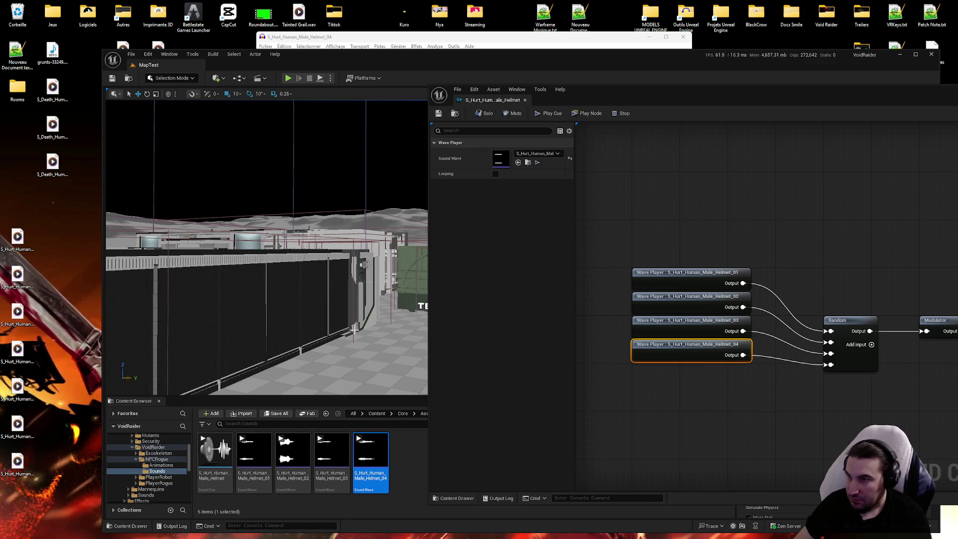
{"action": "double_click", "coordinate": [28, 241]}
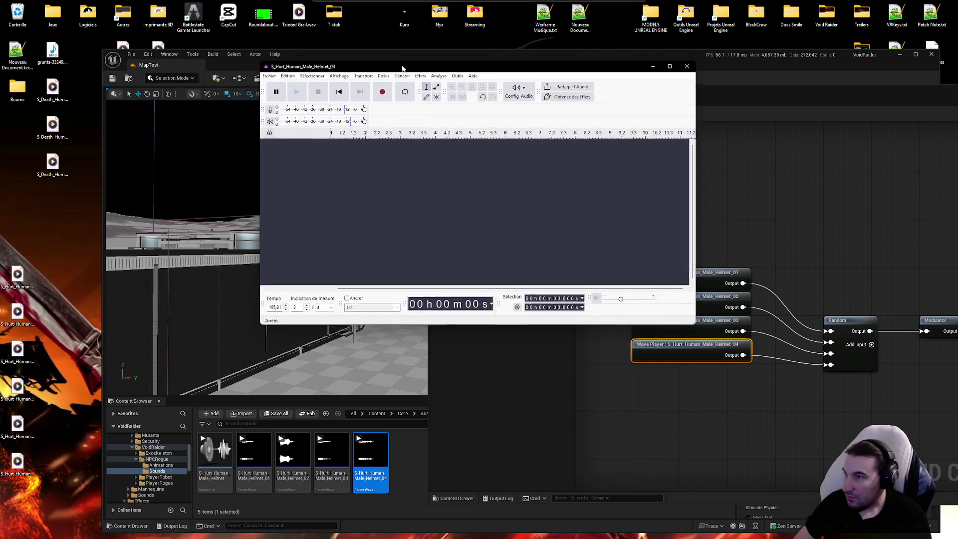
Load Helmet_05 into Audacity, delete its opening silence, and play the result.
{"action": "left_click_drag", "start_coordinate": [398, 216], "coordinate": [400, 226]}
{"action": "left_click_drag", "start_coordinate": [385, 171], "coordinate": [329, 171]}
{"action": "key", "text": "Delete"}
{"action": "left_click", "coordinate": [295, 94]}
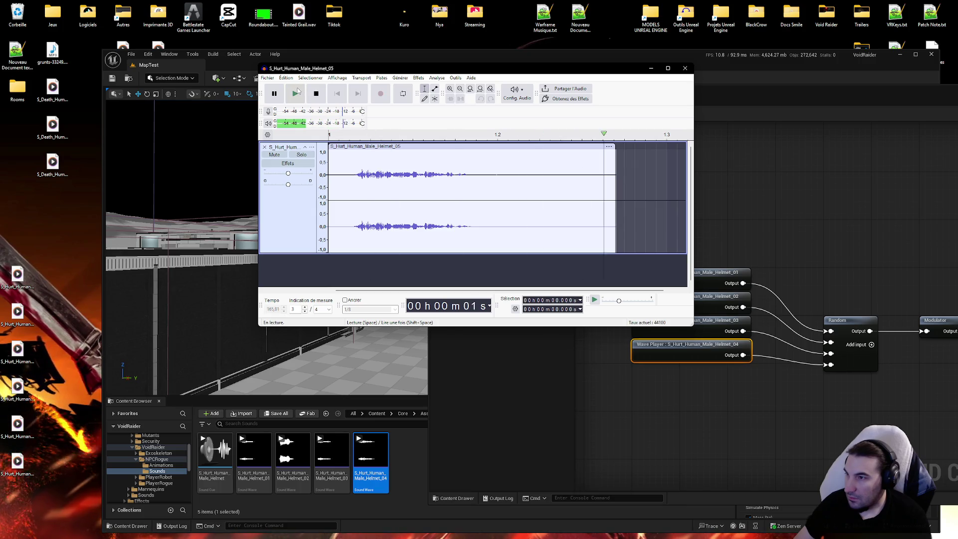
Export Helmet_05 as WAV over the desktop file, close the track, and import it into Sounds.
{"action": "left_click", "coordinate": [268, 78]}
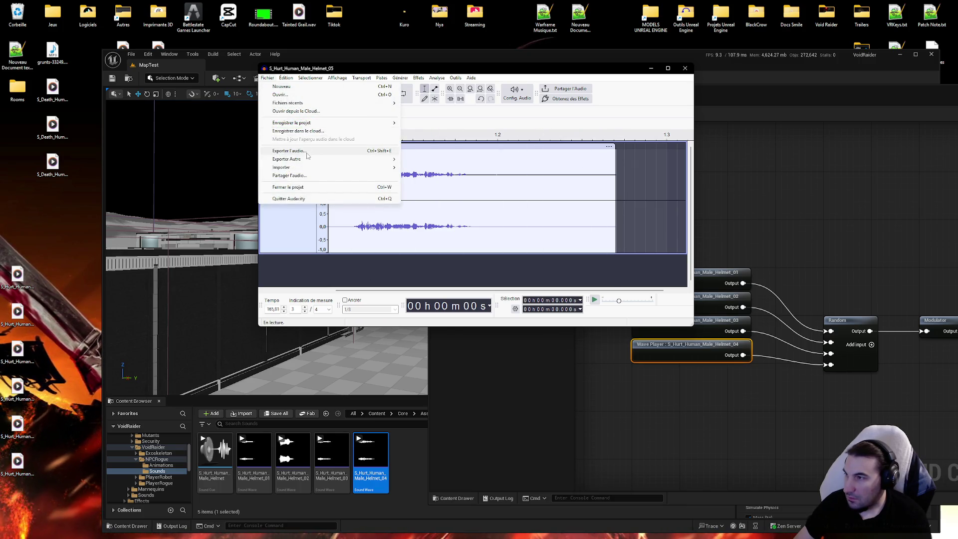
{"action": "left_click", "coordinate": [290, 150]}
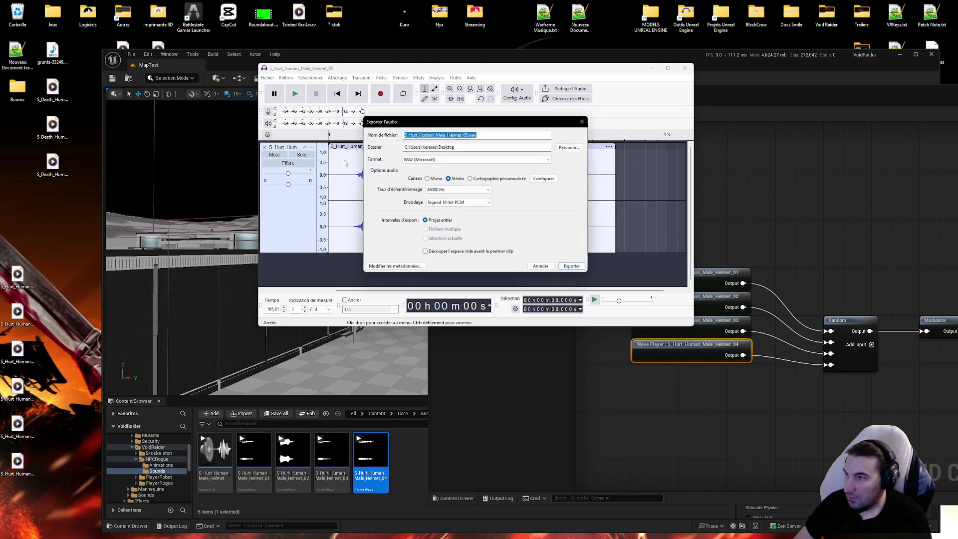
{"action": "left_click", "coordinate": [574, 268]}
{"action": "left_click", "coordinate": [528, 199]}
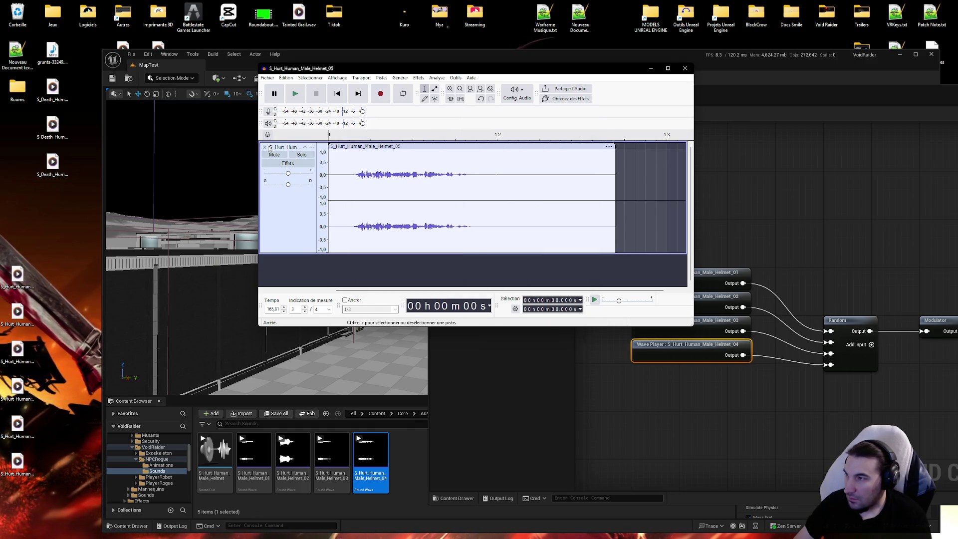
{"action": "left_click", "coordinate": [265, 147]}
{"action": "left_click_drag", "start_coordinate": [13, 285], "coordinate": [290, 428]}
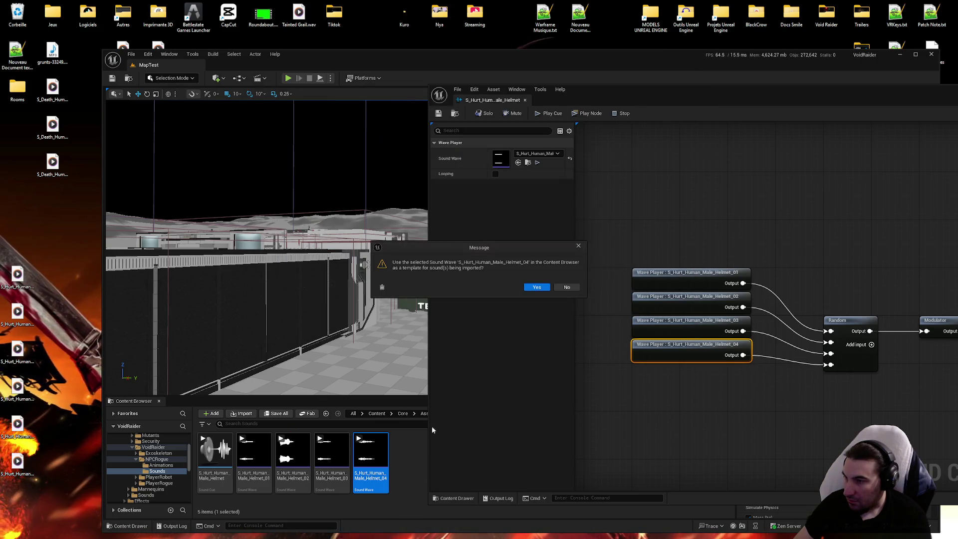
Accept the Helmet_04 import template and save the new Helmet_05 asset.
{"action": "left_click", "coordinate": [566, 287]}
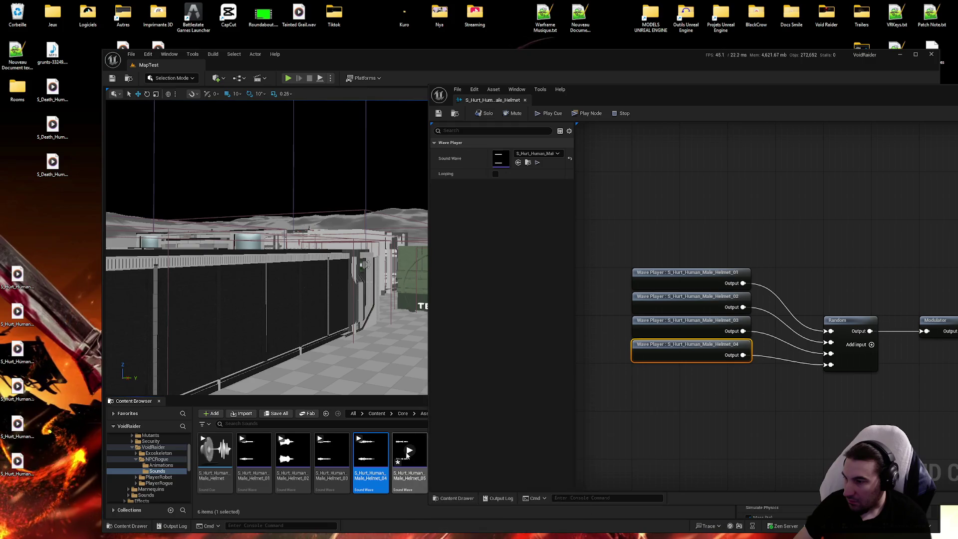
{"action": "mouse_move", "coordinate": [408, 453]}
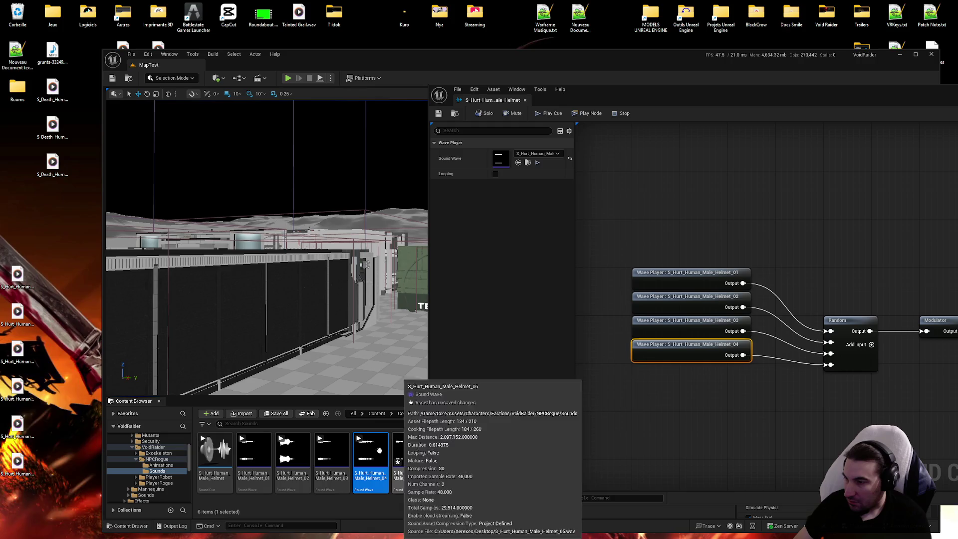
{"action": "left_click", "coordinate": [278, 414]}
{"action": "left_click", "coordinate": [538, 356]}
Add a fifth Random input, wire a Helmet_05 Wave Player into it, and save the cue.
{"action": "mouse_move", "coordinate": [409, 454]}
{"action": "left_mouse_down"}
{"action": "mouse_move", "coordinate": [664, 434]}
{"action": "mouse_move", "coordinate": [636, 416]}
{"action": "mouse_move", "coordinate": [737, 399]}
{"action": "mouse_move", "coordinate": [701, 374]}
{"action": "left_mouse_up"}
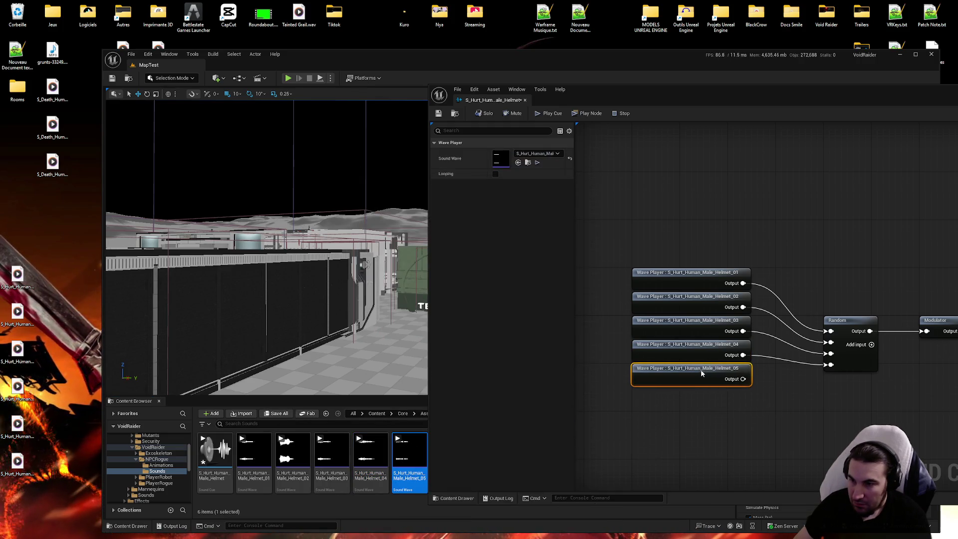
{"action": "left_click", "coordinate": [871, 345]}
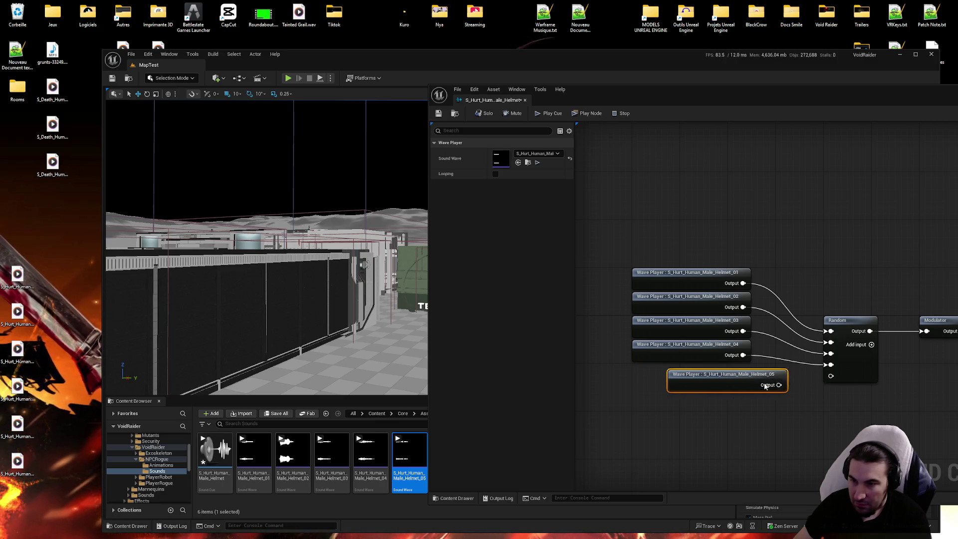
{"action": "left_click_drag", "start_coordinate": [744, 379], "coordinate": [831, 376]}
{"action": "left_click", "coordinate": [680, 225]}
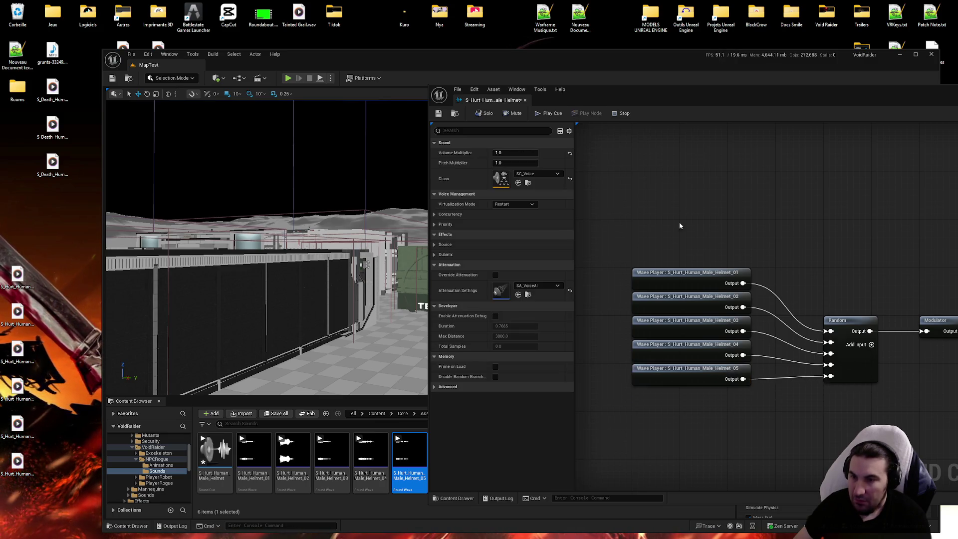
{"action": "left_click", "coordinate": [438, 114]}
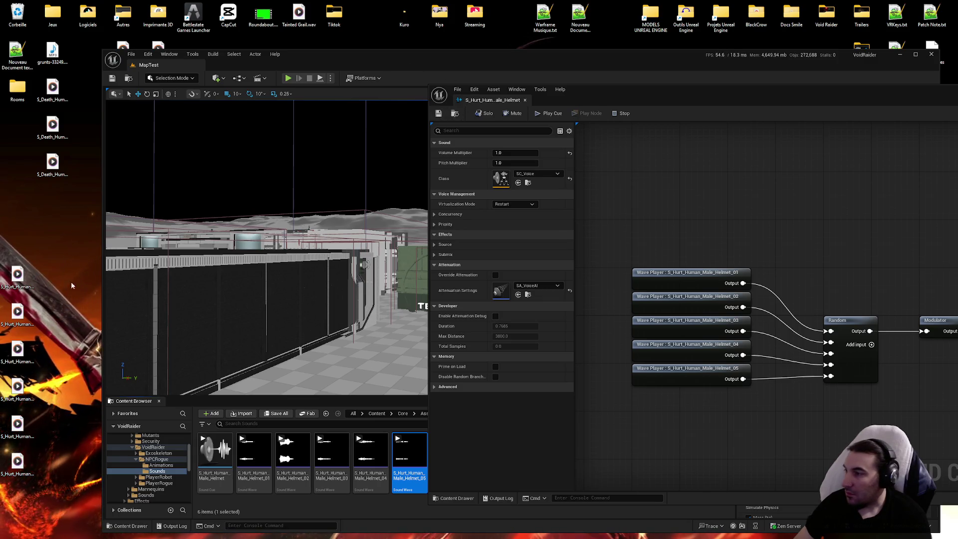
{"action": "mouse_move", "coordinate": [570, 530]}
{"action": "left_click", "coordinate": [569, 487]}
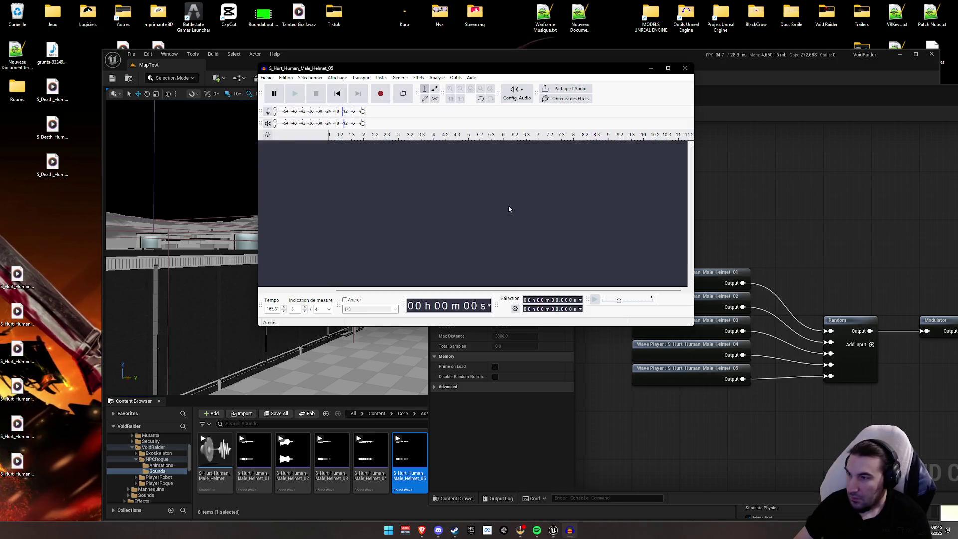
Load Helmet_06 into Audacity, delete the silence before the sound, and play it.
{"action": "mouse_move", "coordinate": [17, 273]}
{"action": "left_mouse_down"}
{"action": "mouse_move", "coordinate": [300, 225]}
{"action": "mouse_move", "coordinate": [474, 214]}
{"action": "left_mouse_up"}
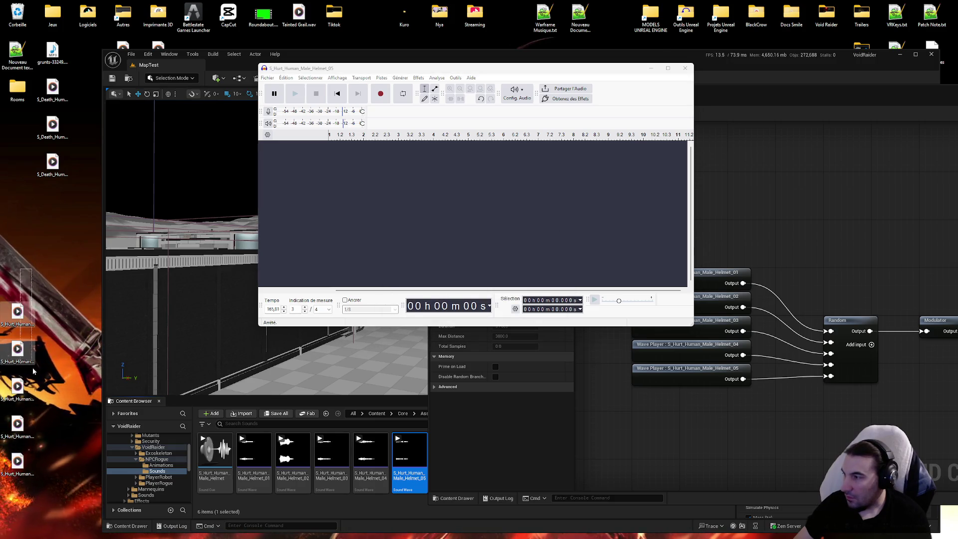
{"action": "mouse_move", "coordinate": [28, 220]}
{"action": "left_mouse_down"}
{"action": "mouse_move", "coordinate": [381, 177]}
{"action": "mouse_move", "coordinate": [282, 141]}
{"action": "left_mouse_up"}
{"action": "key", "text": "Delete"}
{"action": "left_click", "coordinate": [296, 94]}
Export Helmet_06 as WAV over the desktop file, close the track, and return to Unreal.
{"action": "left_click", "coordinate": [268, 78]}
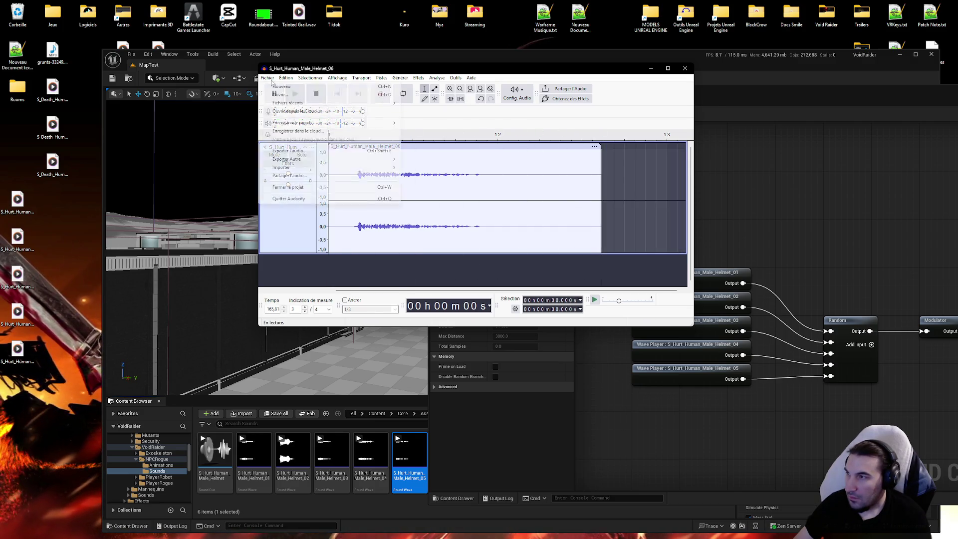
{"action": "left_click", "coordinate": [288, 150]}
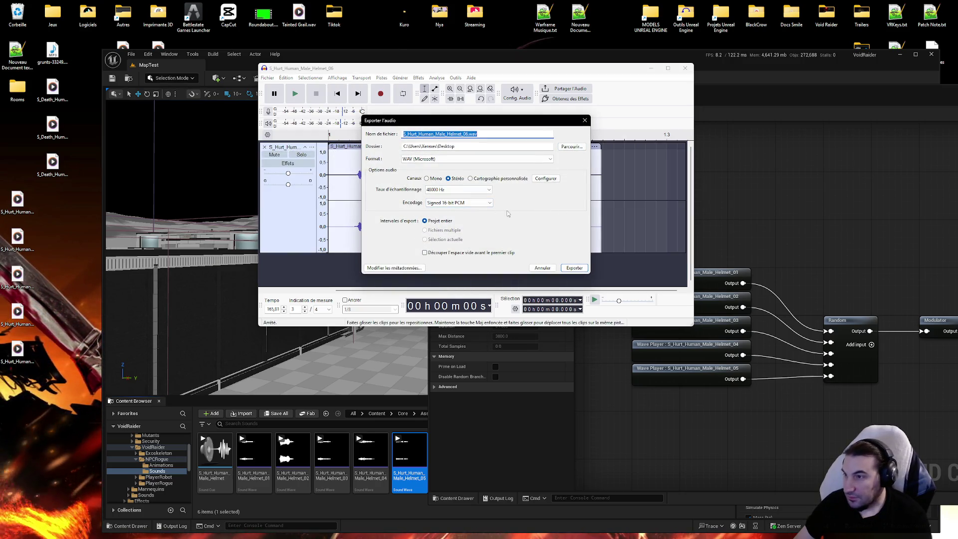
{"action": "left_click", "coordinate": [571, 268]}
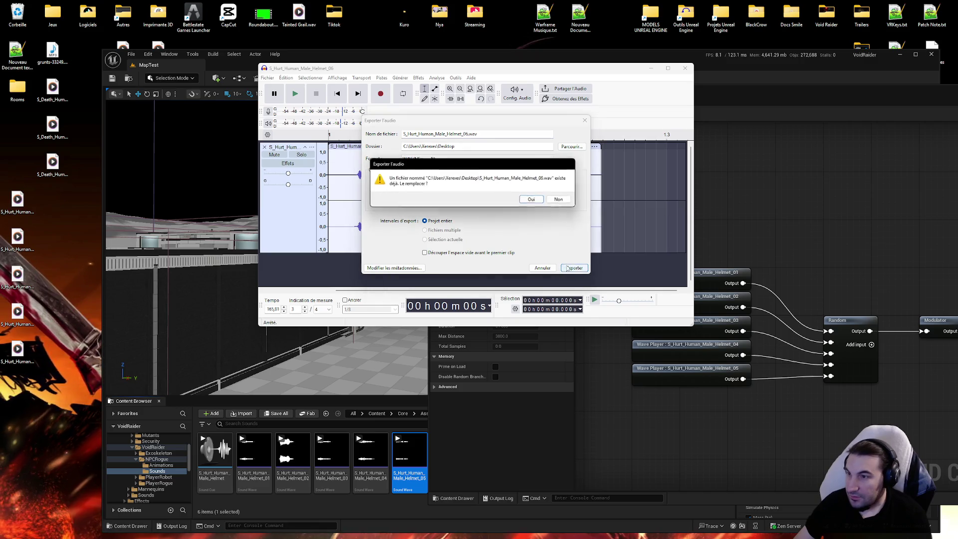
{"action": "left_click", "coordinate": [530, 197]}
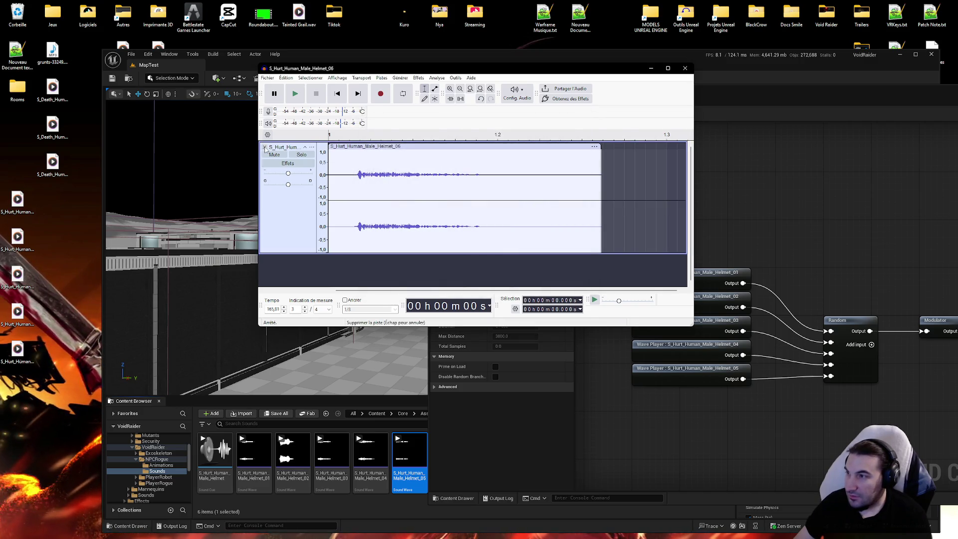
{"action": "left_click", "coordinate": [265, 147]}
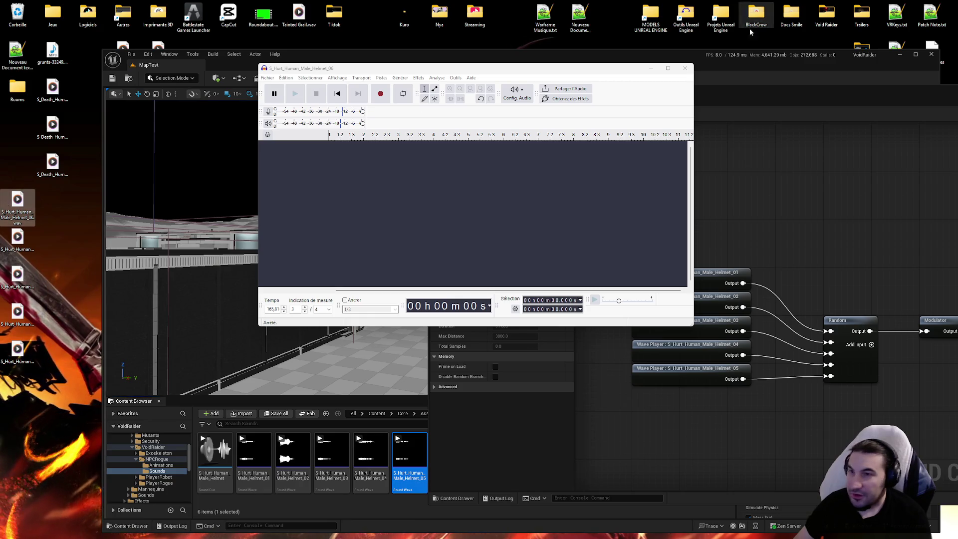
{"action": "key", "text": "alt+Tab"}
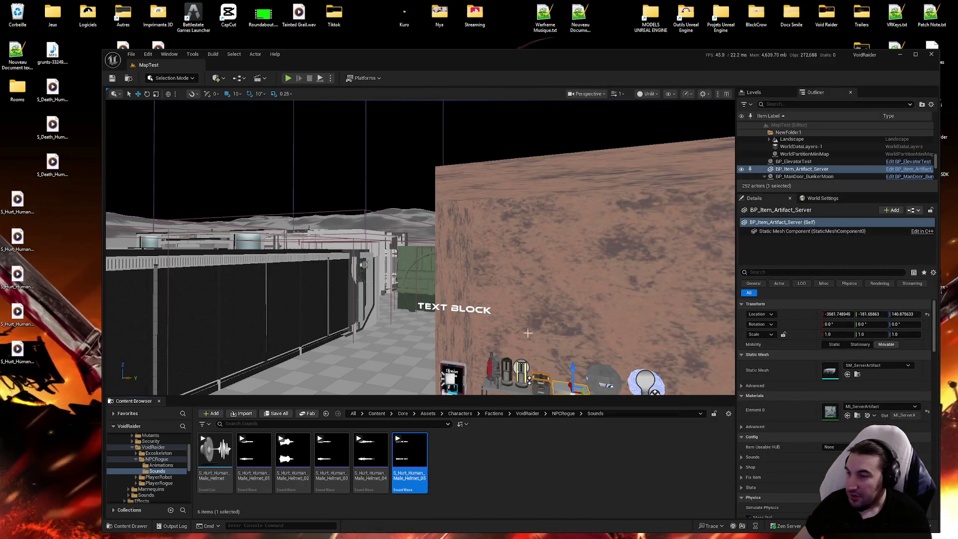
Import S_Hurt_Human_Male_Helmet_06.wav into the Sounds folder and play it several times.
{"action": "mouse_move", "coordinate": [24, 199]}
{"action": "left_mouse_down"}
{"action": "mouse_move", "coordinate": [522, 477]}
{"action": "mouse_move", "coordinate": [496, 475]}
{"action": "left_mouse_up"}
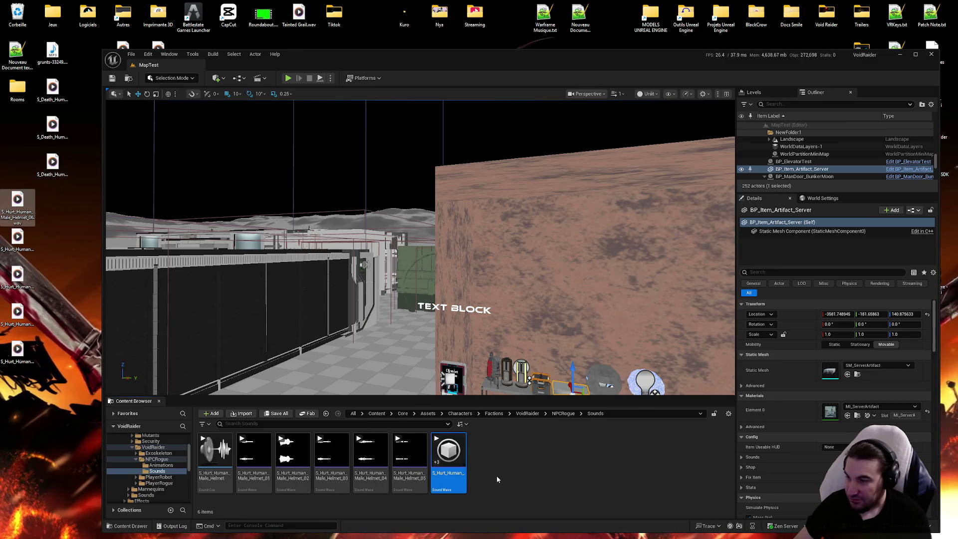
{"action": "mouse_move", "coordinate": [427, 452]}
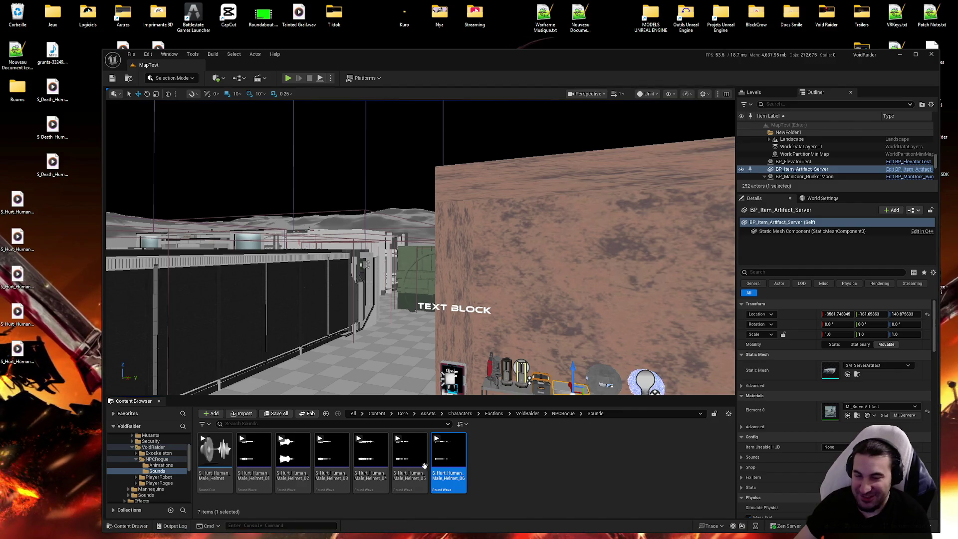
{"action": "left_click", "coordinate": [564, 493]}
{"action": "left_click", "coordinate": [449, 451]}
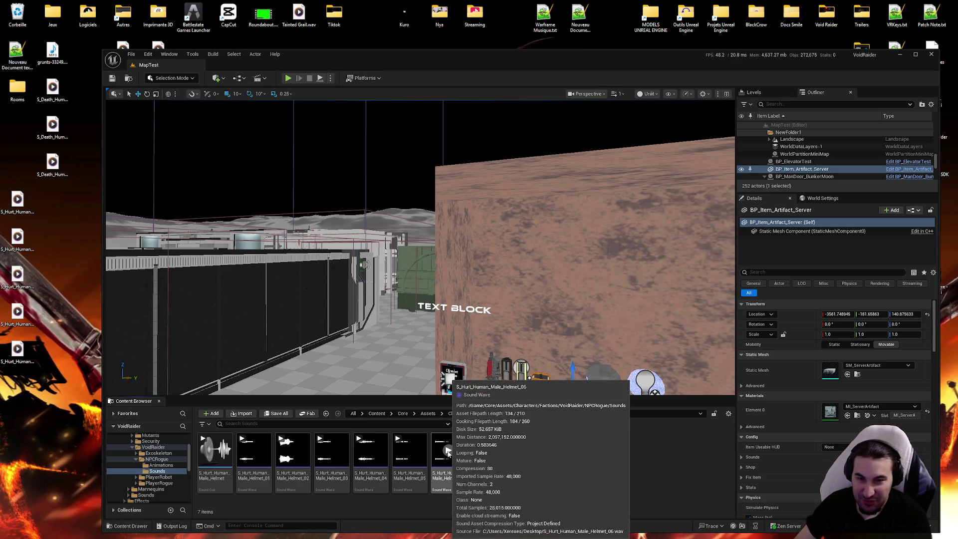
{"action": "left_click", "coordinate": [448, 452]}
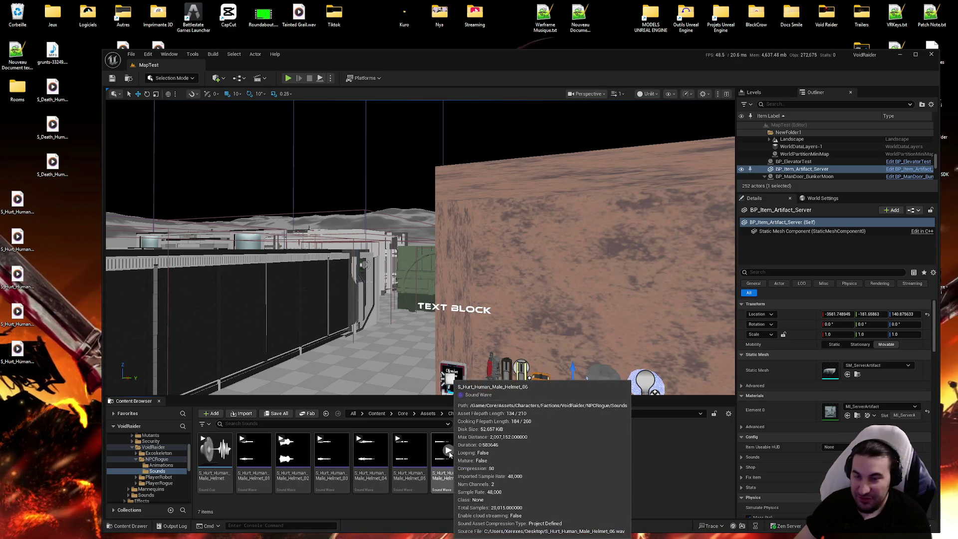
{"action": "left_click", "coordinate": [449, 453]}
{"action": "left_click", "coordinate": [449, 453]}
{"action": "left_click", "coordinate": [450, 452]}
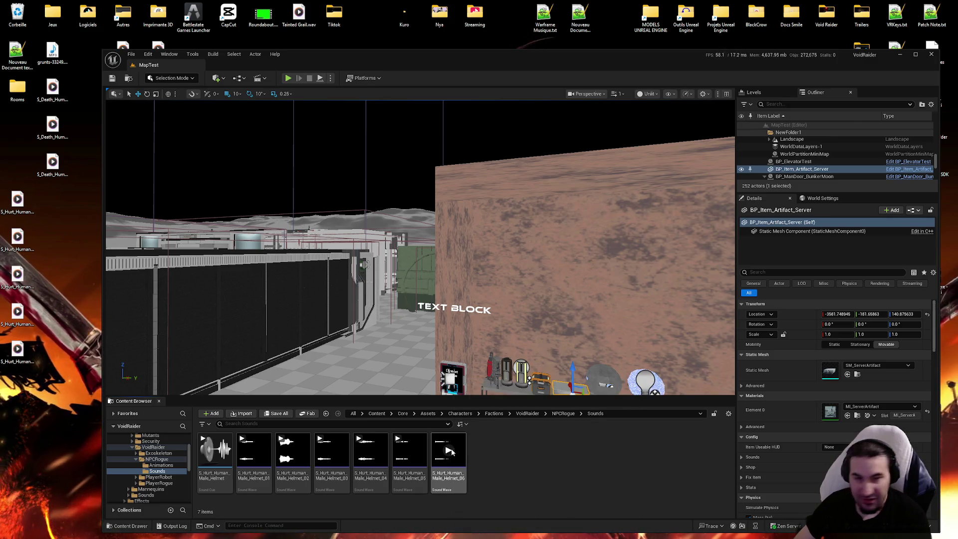
Delete the exported Helmet_06 WAV from the desktop and return to Helmet_07 in Audacity.
{"action": "left_click", "coordinate": [449, 459]}
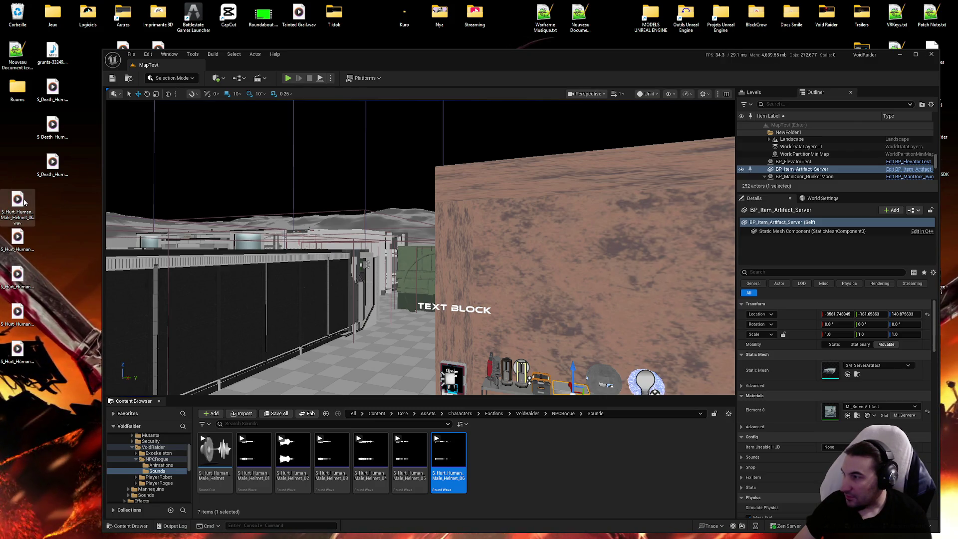
{"action": "key", "text": "Delete"}
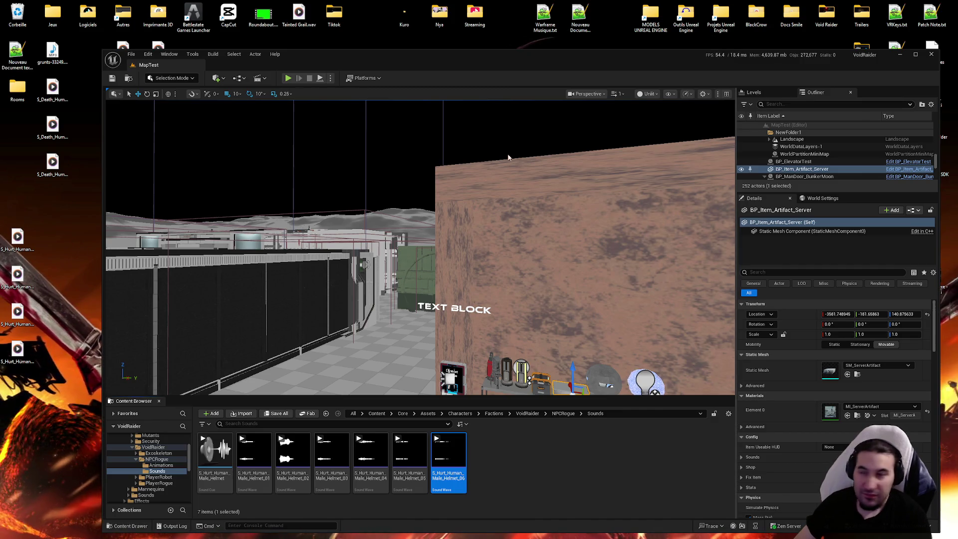
{"action": "mouse_move", "coordinate": [289, 538]}
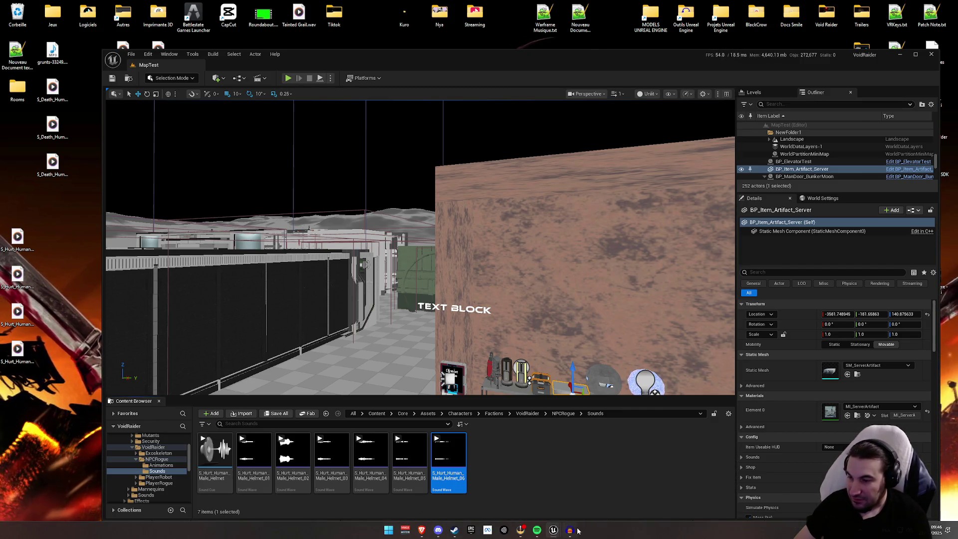
{"action": "left_click", "coordinate": [571, 530]}
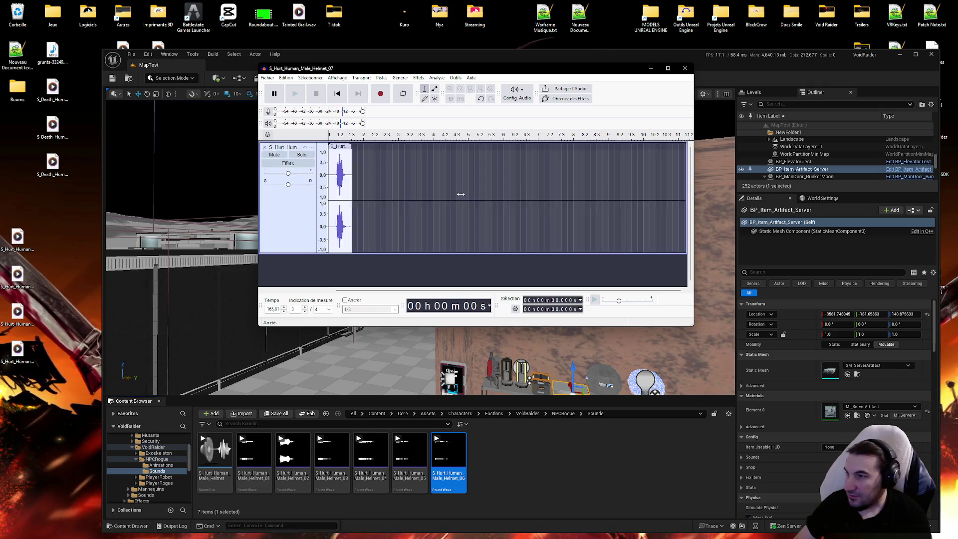
Trim the quiet first 0.201 s from Helmet_07 and export it over the desktop WAV.
{"action": "left_click_drag", "start_coordinate": [426, 189], "coordinate": [330, 190]}
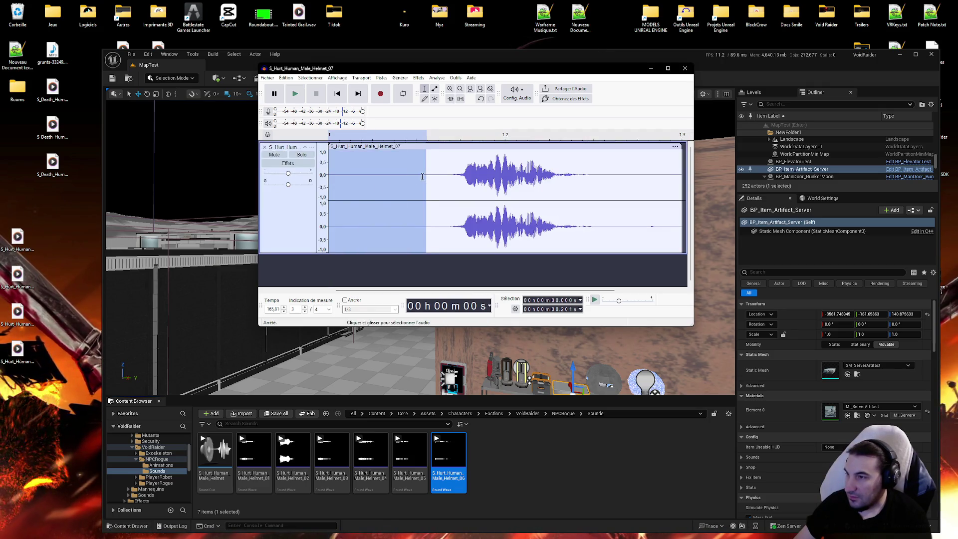
{"action": "key", "text": "Delete"}
{"action": "left_click", "coordinate": [296, 94]}
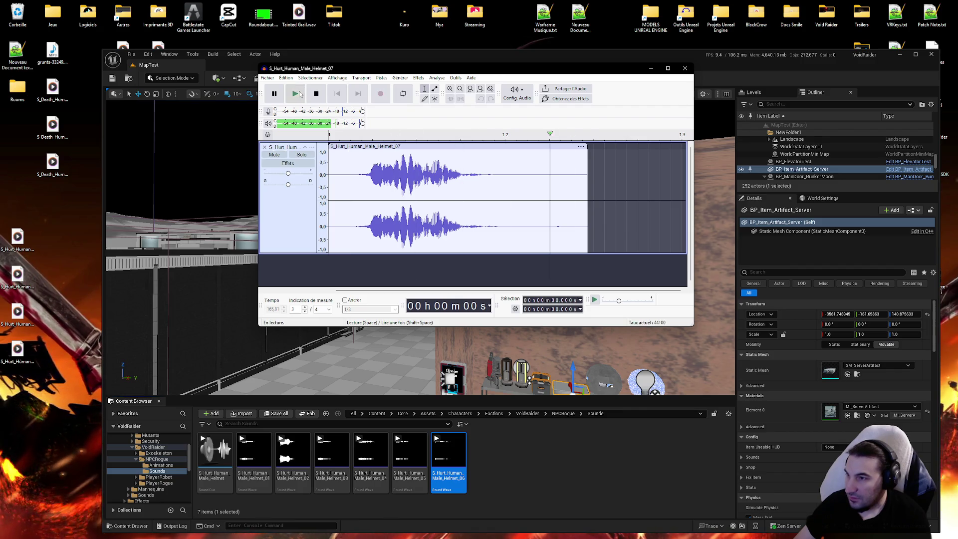
{"action": "left_click", "coordinate": [286, 78]}
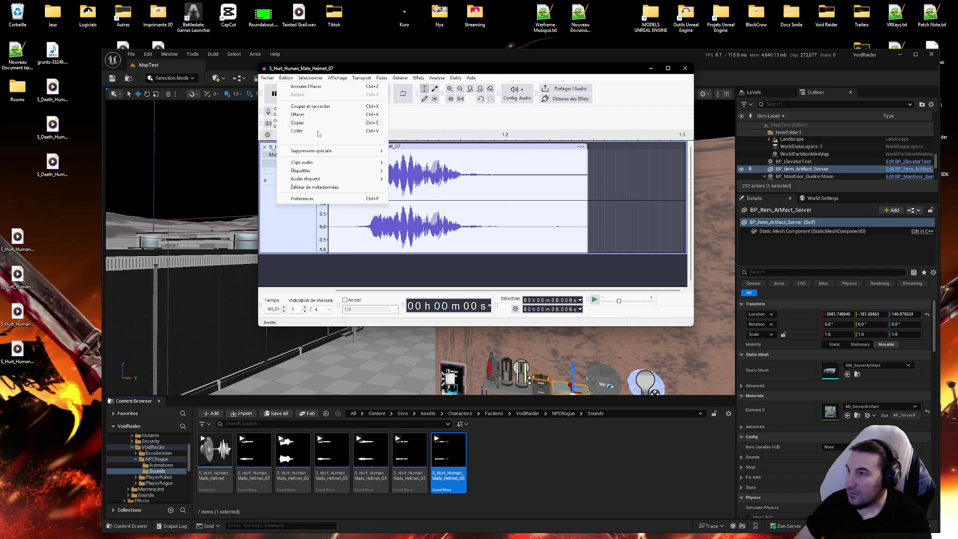
{"action": "left_click", "coordinate": [309, 150]}
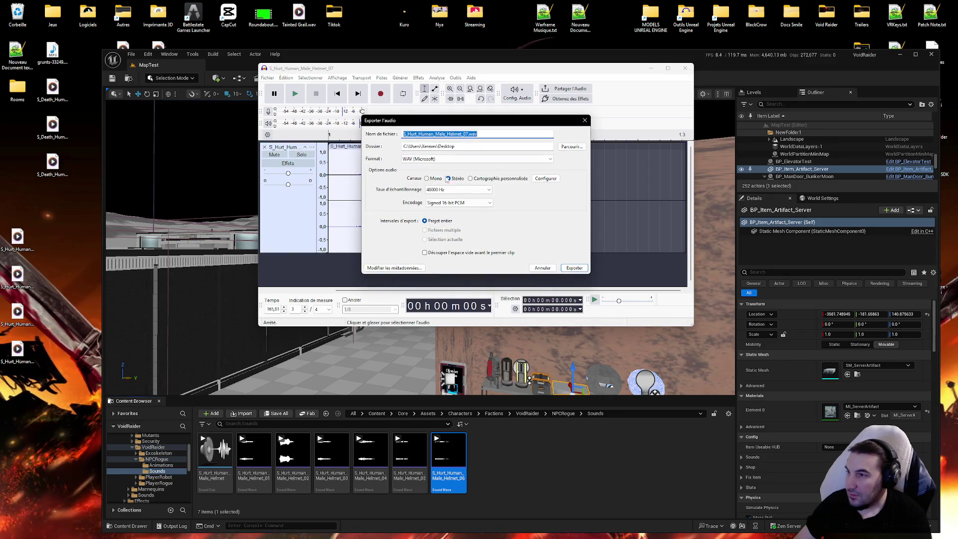
{"action": "left_click", "coordinate": [574, 268]}
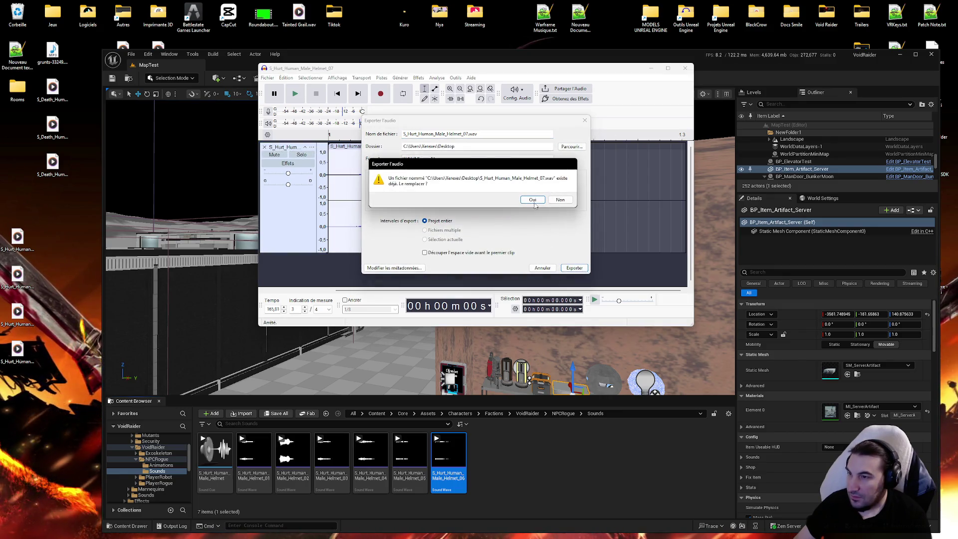
{"action": "left_click", "coordinate": [536, 204]}
{"action": "left_click", "coordinate": [265, 147]}
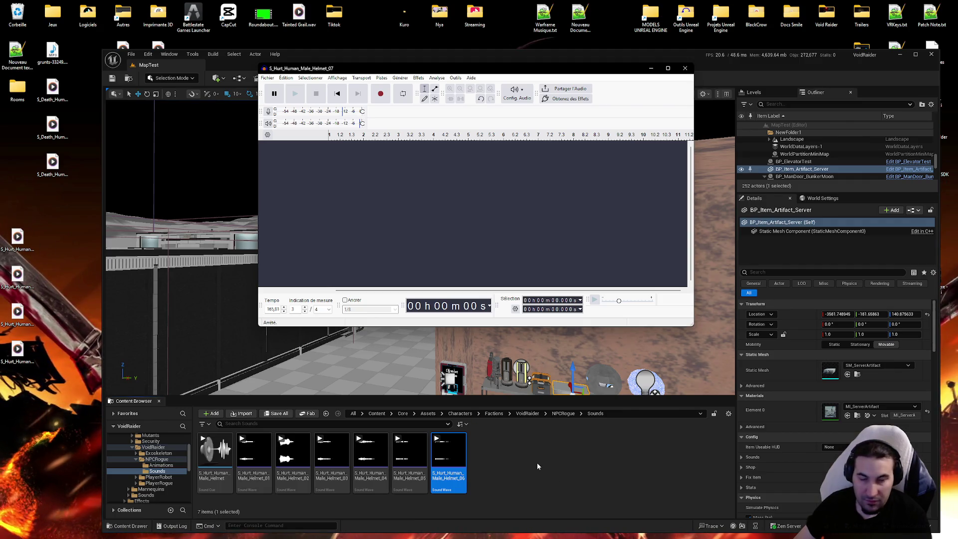
Import the Helmet_07 WAV into the Sounds folder as a new asset and save all.
{"action": "left_click", "coordinate": [519, 460]}
{"action": "left_click", "coordinate": [538, 286]}
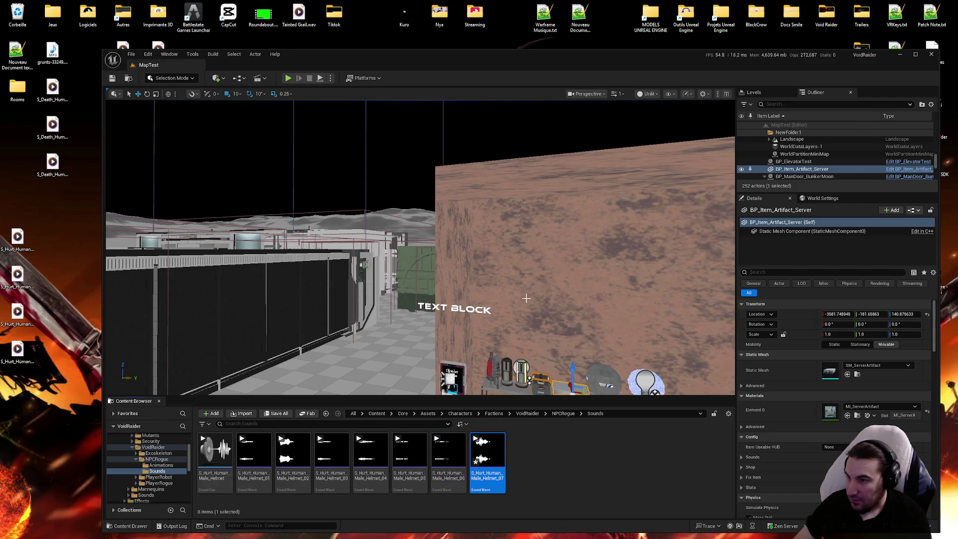
{"action": "left_click", "coordinate": [488, 452]}
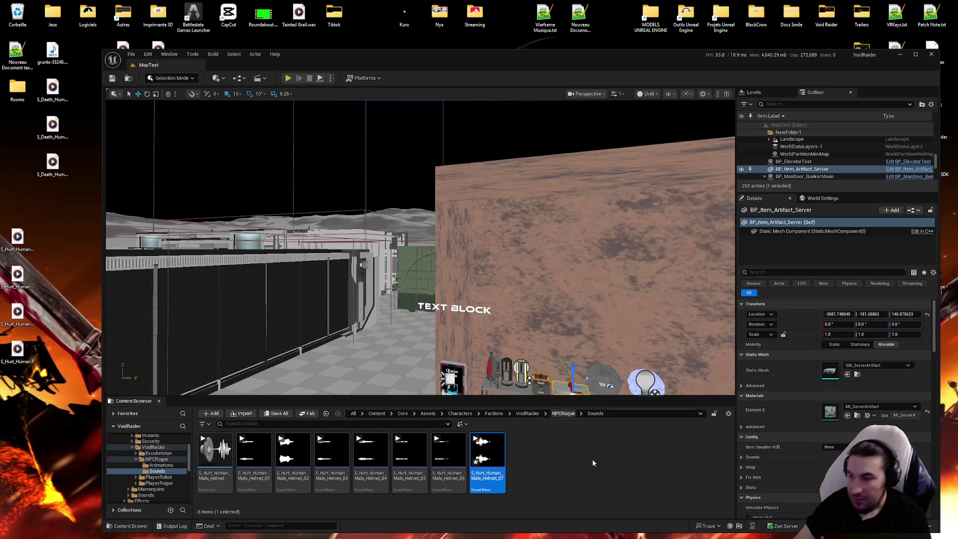
{"action": "left_click", "coordinate": [279, 414]}
{"action": "key", "text": "Return"}
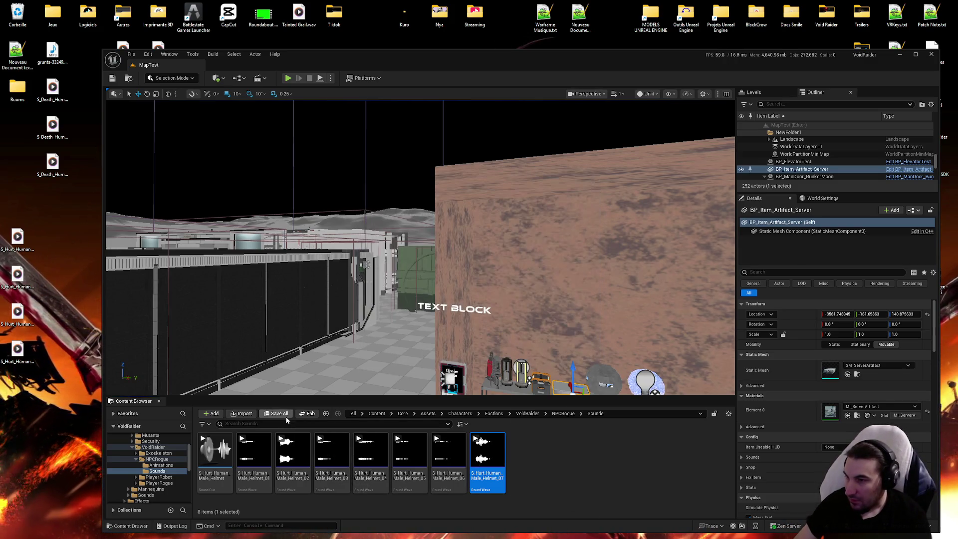
Delete the Helmet_07 WAV from the desktop and bring up Helmet_08 in Audacity.
{"action": "left_click", "coordinate": [17, 237]}
{"action": "key", "text": "Delete"}
{"action": "key", "text": "Return"}
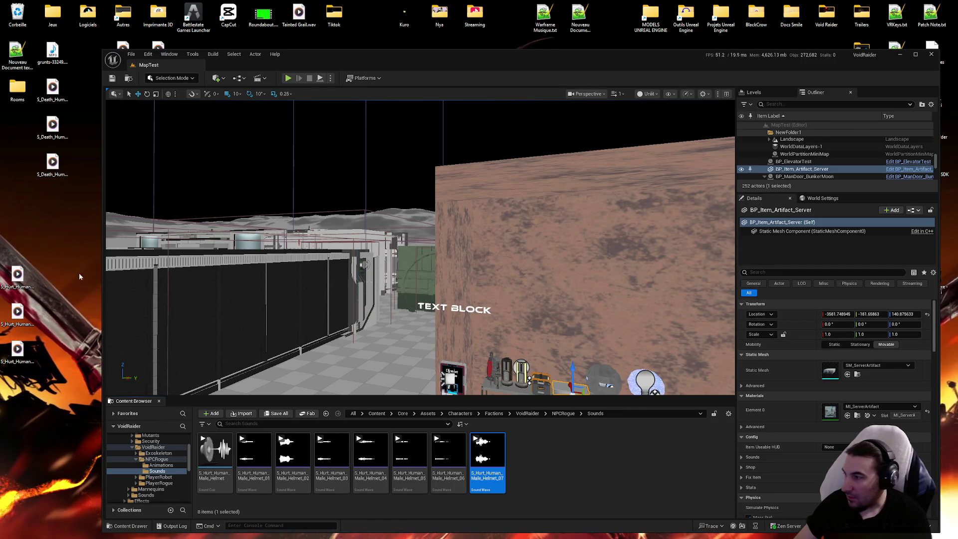
{"action": "left_click_drag", "start_coordinate": [35, 264], "coordinate": [16, 363]}
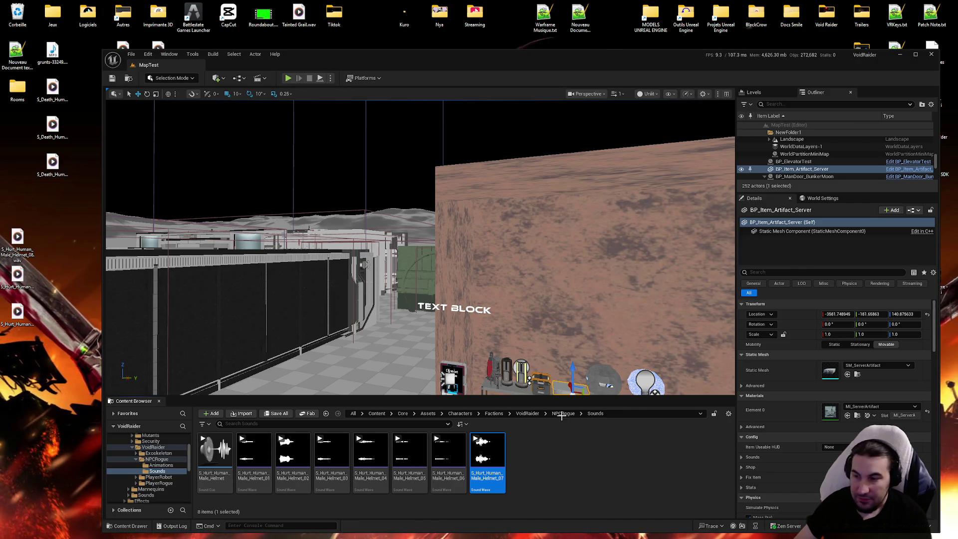
{"action": "left_click", "coordinate": [587, 460]}
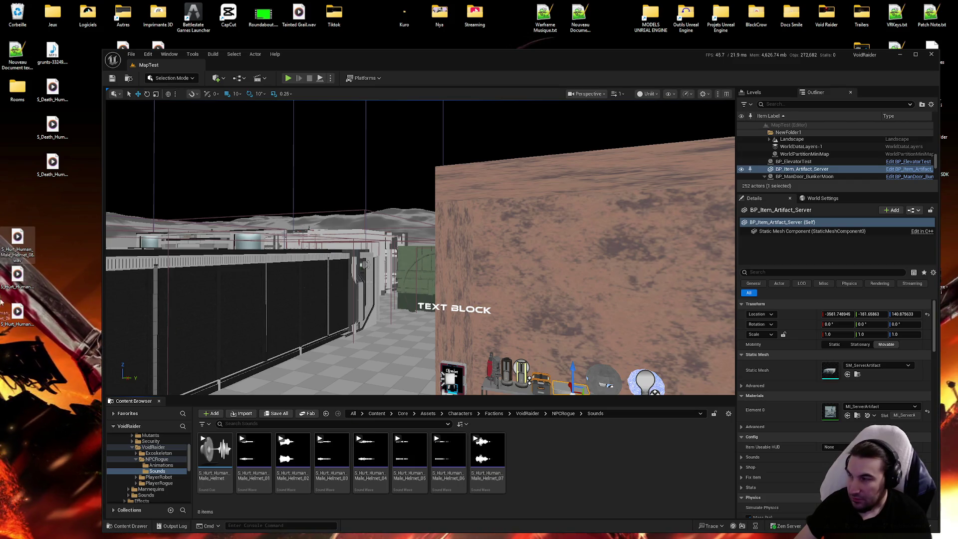
{"action": "left_click", "coordinate": [572, 532]}
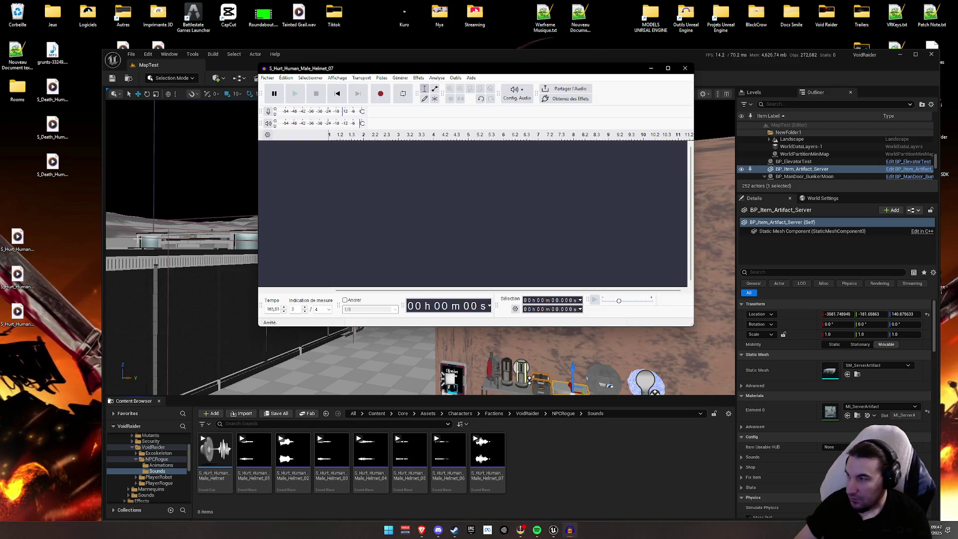
Shift the Helmet_08 clip to the track start and re-export it over the desktop WAV.
{"action": "left_click_drag", "start_coordinate": [388, 180], "coordinate": [197, 175]}
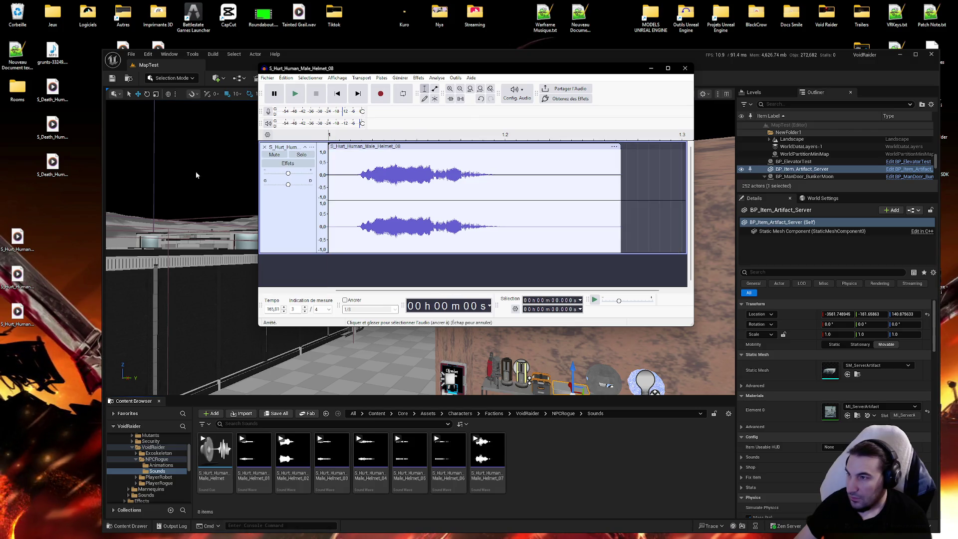
{"action": "left_click", "coordinate": [289, 93]}
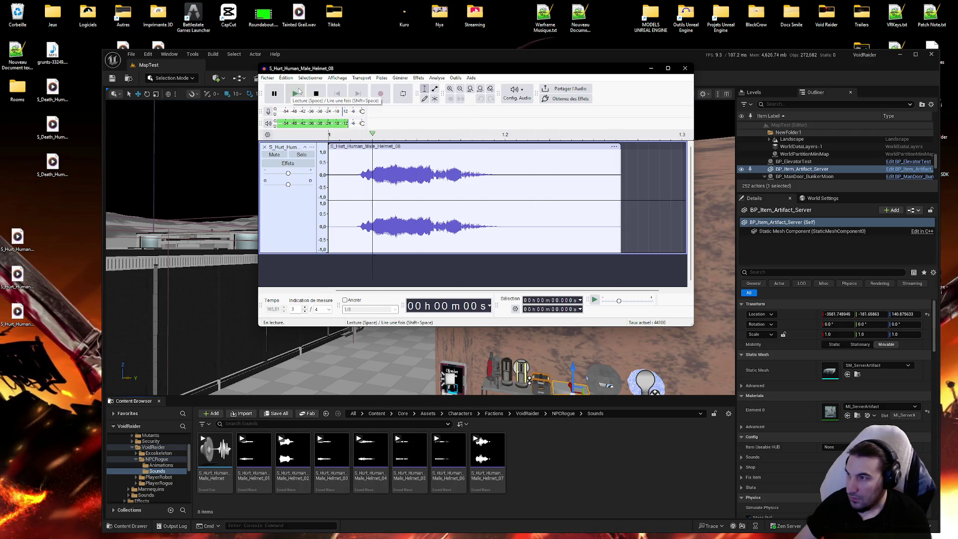
{"action": "left_click", "coordinate": [267, 77]}
{"action": "left_click", "coordinate": [290, 170]}
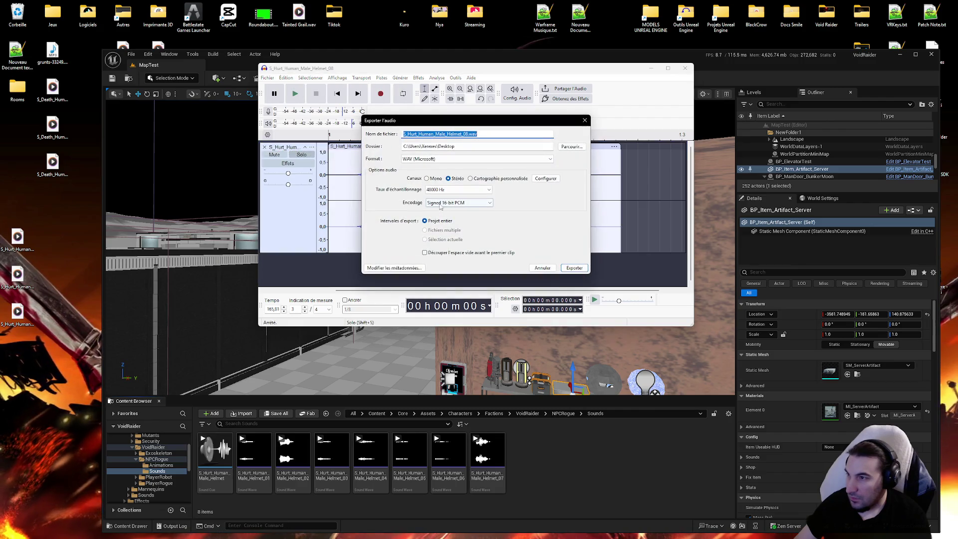
{"action": "left_click", "coordinate": [575, 268]}
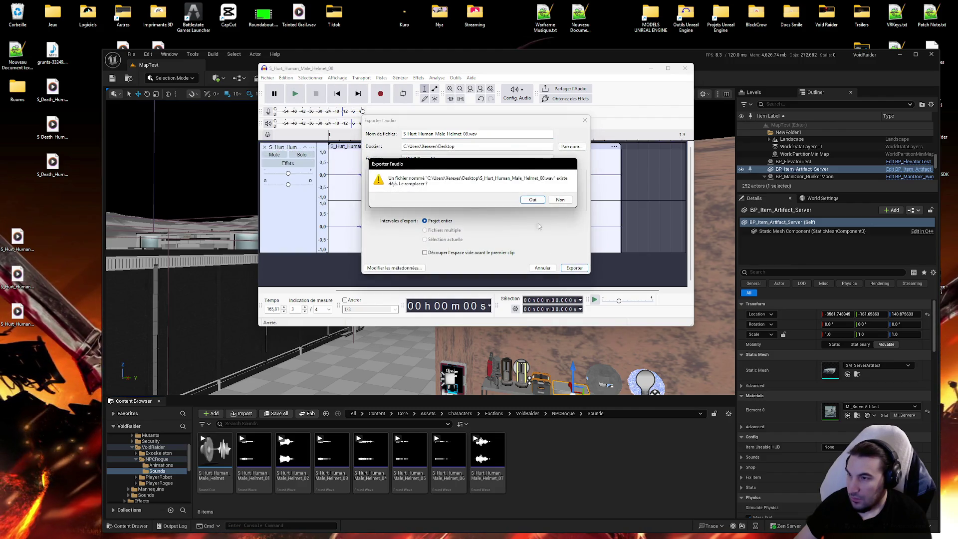
{"action": "left_click", "coordinate": [537, 200]}
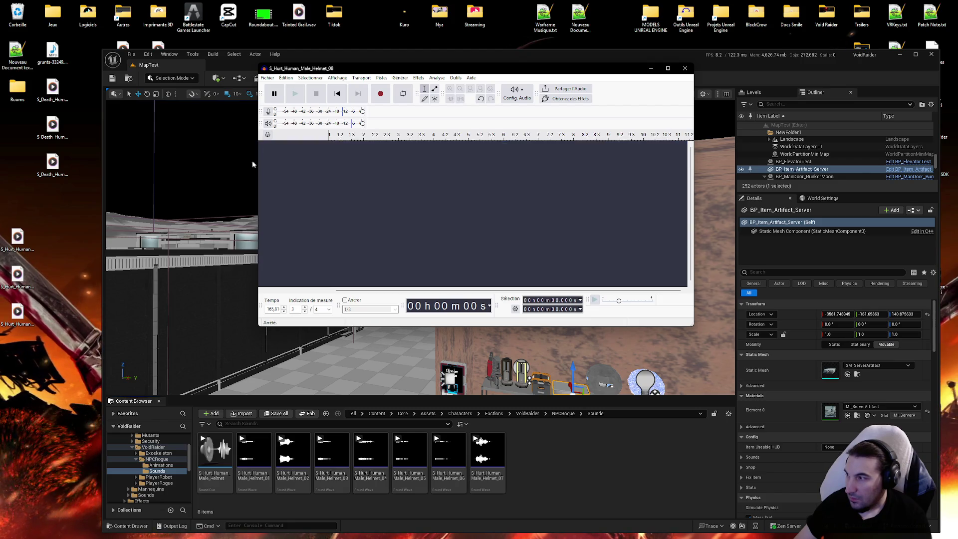
{"action": "left_click", "coordinate": [264, 148]}
Import the Helmet_08 WAV into Sounds, bin the desktop copy, and save all assets.
{"action": "left_click", "coordinate": [17, 236]}
{"action": "left_click_drag", "start_coordinate": [595, 474], "coordinate": [589, 465]}
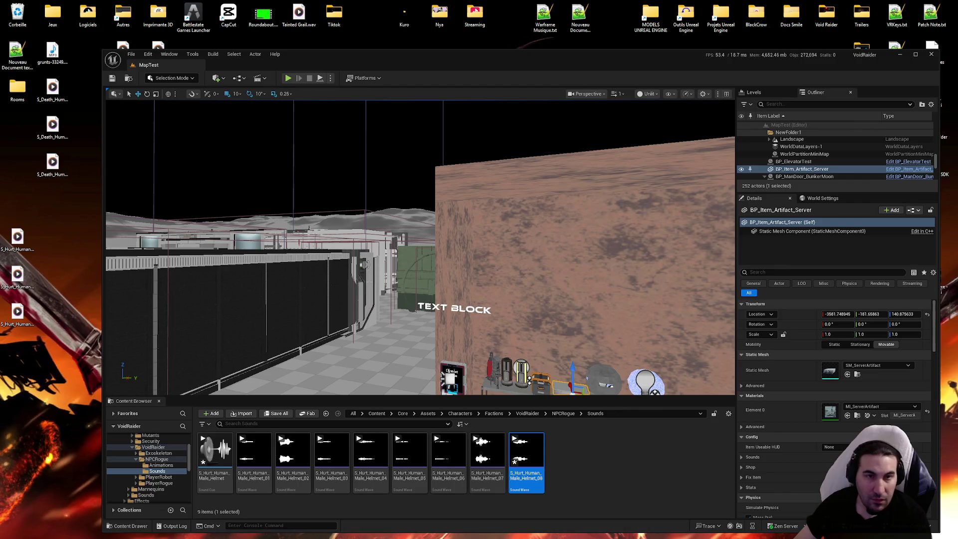
{"action": "key", "text": "Delete"}
{"action": "key", "text": "Return"}
{"action": "left_click", "coordinate": [564, 499]}
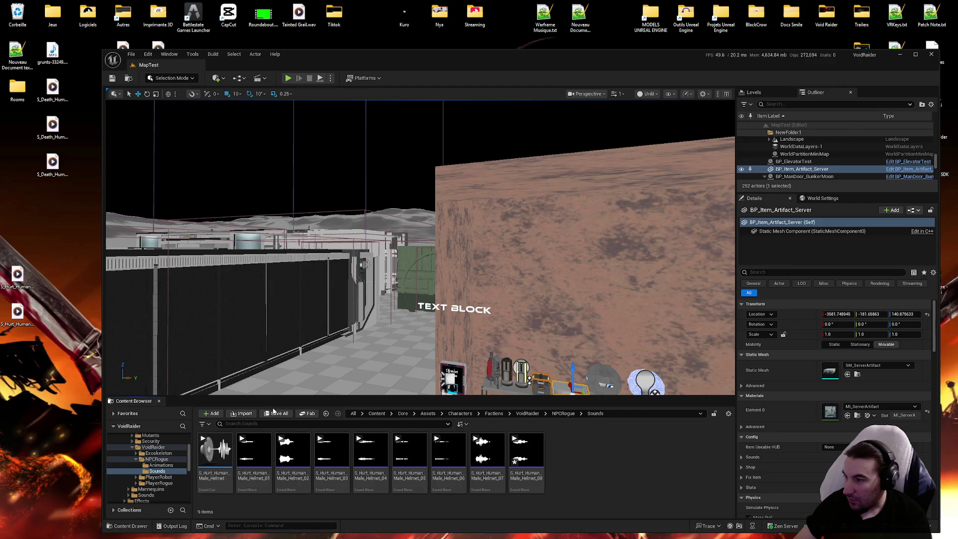
{"action": "left_click", "coordinate": [273, 410]}
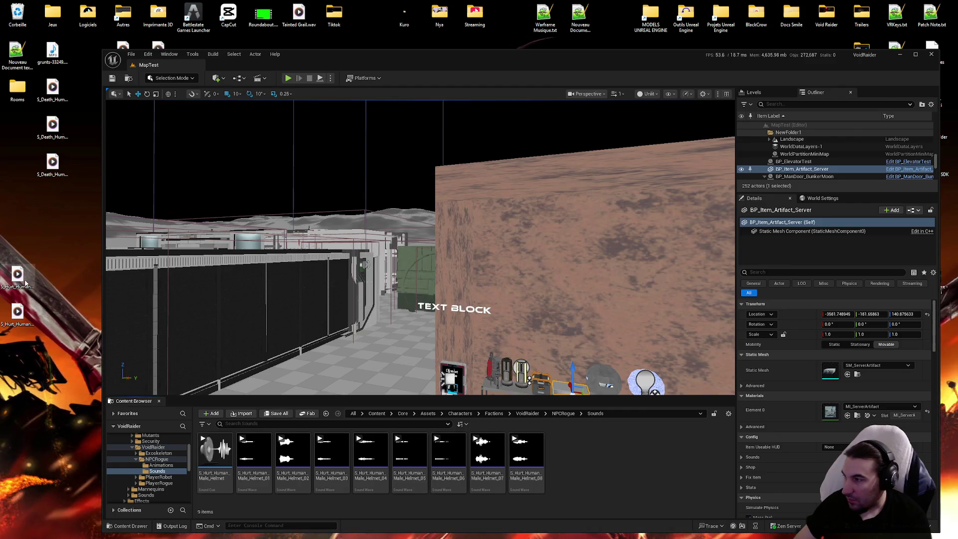
{"action": "mouse_move", "coordinate": [538, 536]}
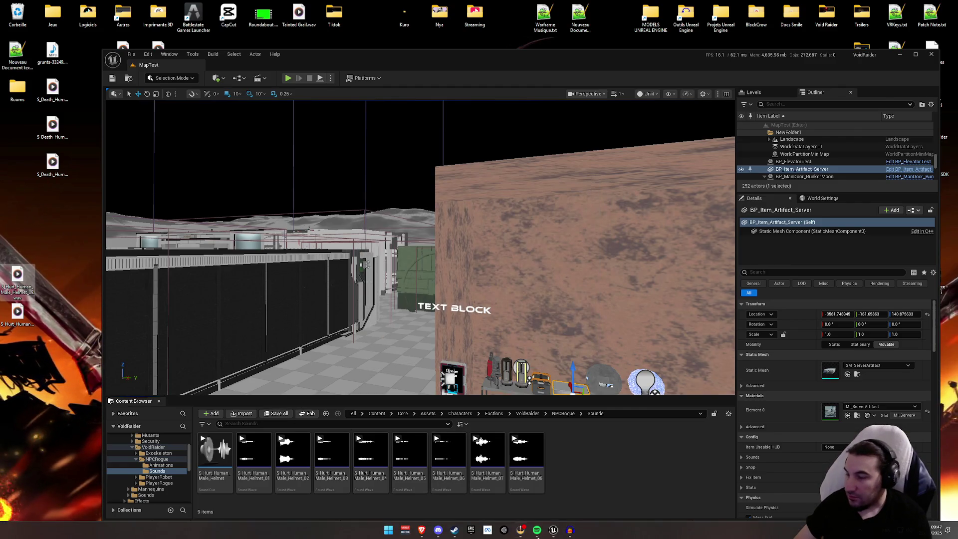
{"action": "left_click", "coordinate": [569, 530]}
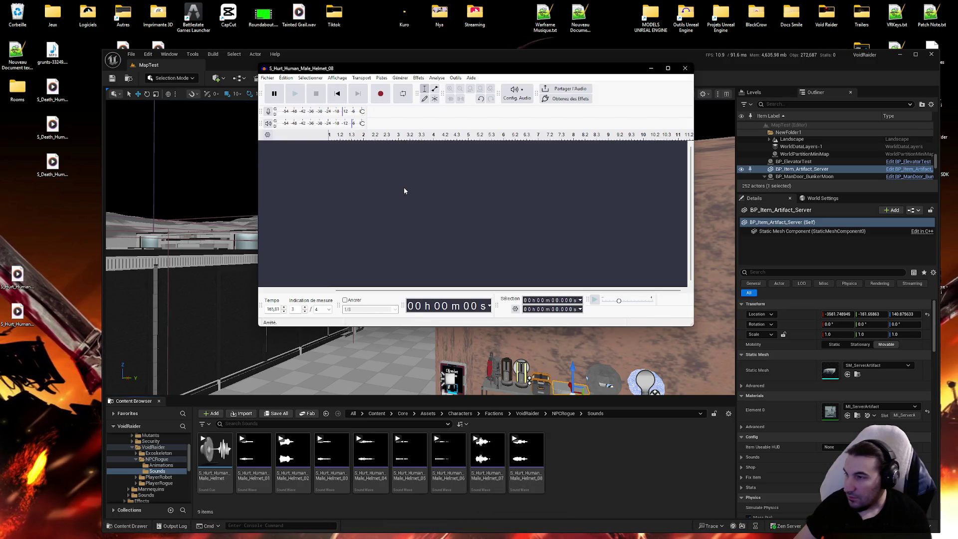
Play Helmet_09 and export it as WAV over the existing desktop file.
{"action": "left_click", "coordinate": [296, 94]}
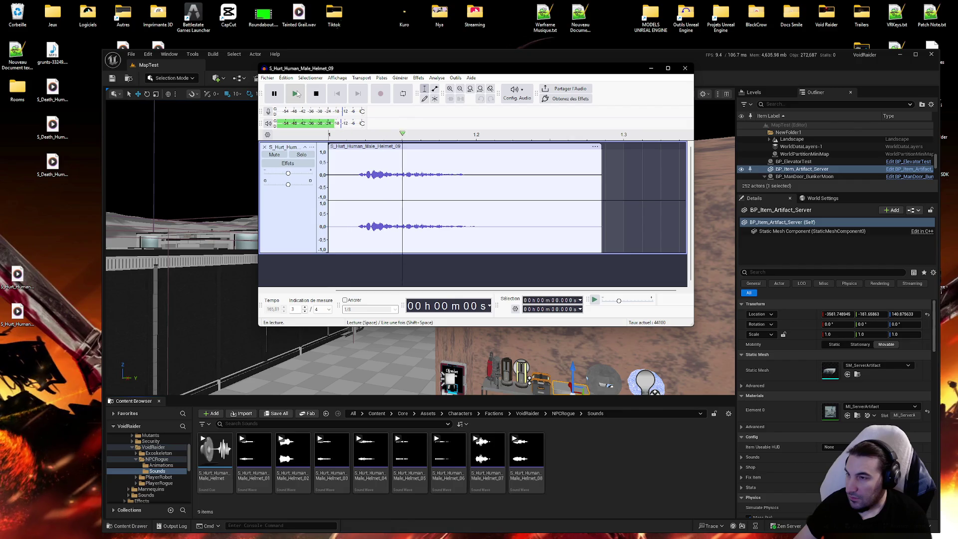
{"action": "left_click", "coordinate": [267, 78]}
{"action": "left_click", "coordinate": [309, 150]}
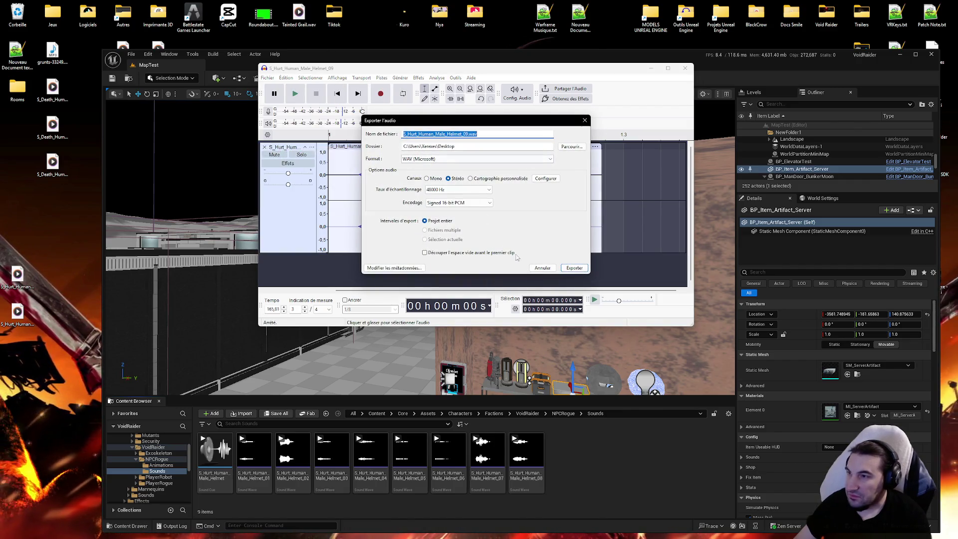
{"action": "left_click", "coordinate": [574, 268]}
{"action": "left_click", "coordinate": [532, 196]}
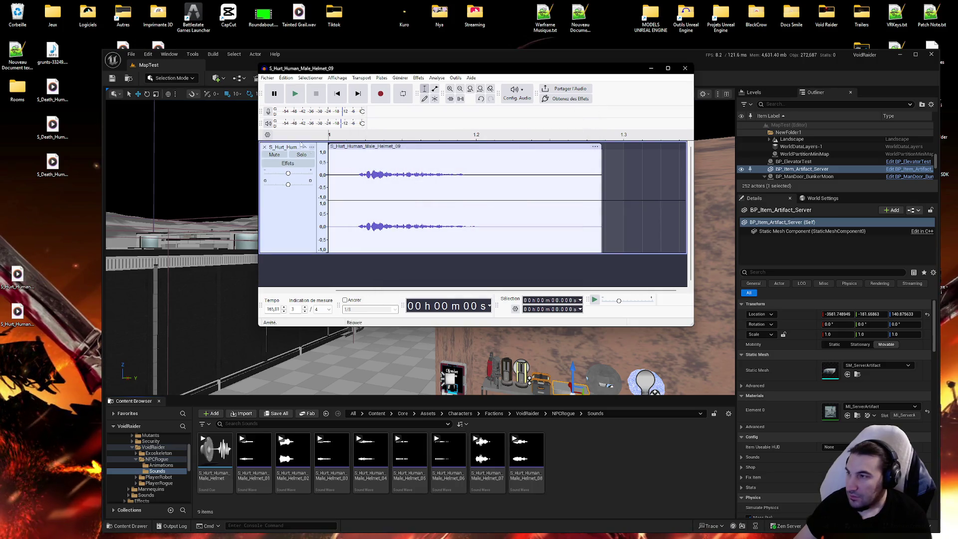
{"action": "left_click", "coordinate": [264, 147]}
Import the Helmet_09 WAV into the Sounds folder and save the new asset.
{"action": "left_click", "coordinate": [15, 284]}
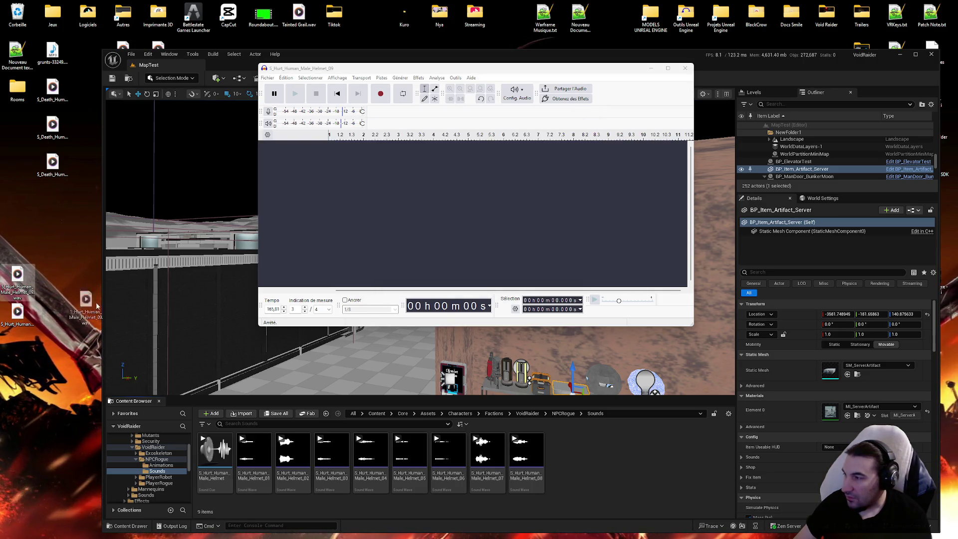
{"action": "mouse_move", "coordinate": [554, 459]}
{"action": "left_mouse_down"}
{"action": "mouse_move", "coordinate": [615, 483]}
{"action": "mouse_move", "coordinate": [613, 466]}
{"action": "left_mouse_up"}
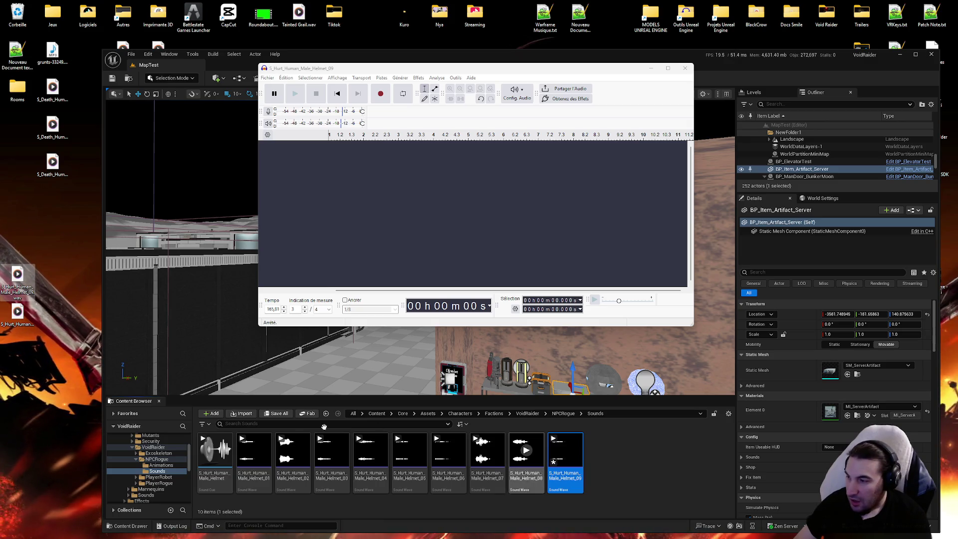
{"action": "left_click", "coordinate": [285, 417]}
{"action": "left_click", "coordinate": [535, 357]}
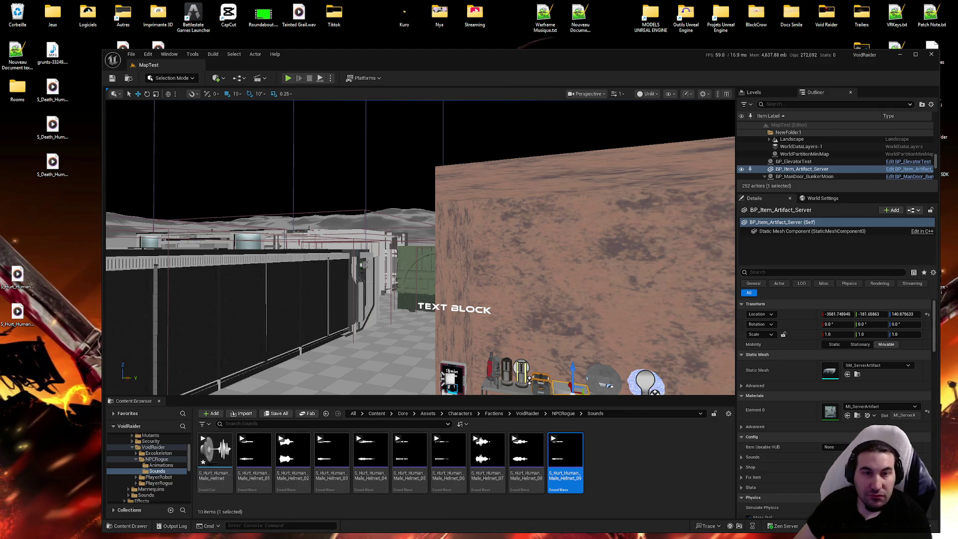
Move the desktop Helmet_09 WAV to the Recycle Bin and return to Audacity.
{"action": "left_click", "coordinate": [4, 277]}
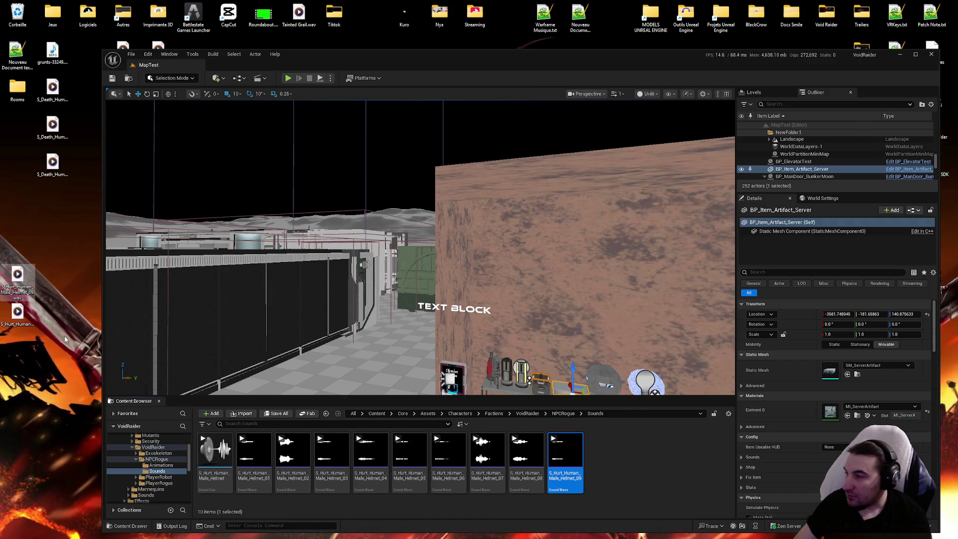
{"action": "key", "text": "Delete"}
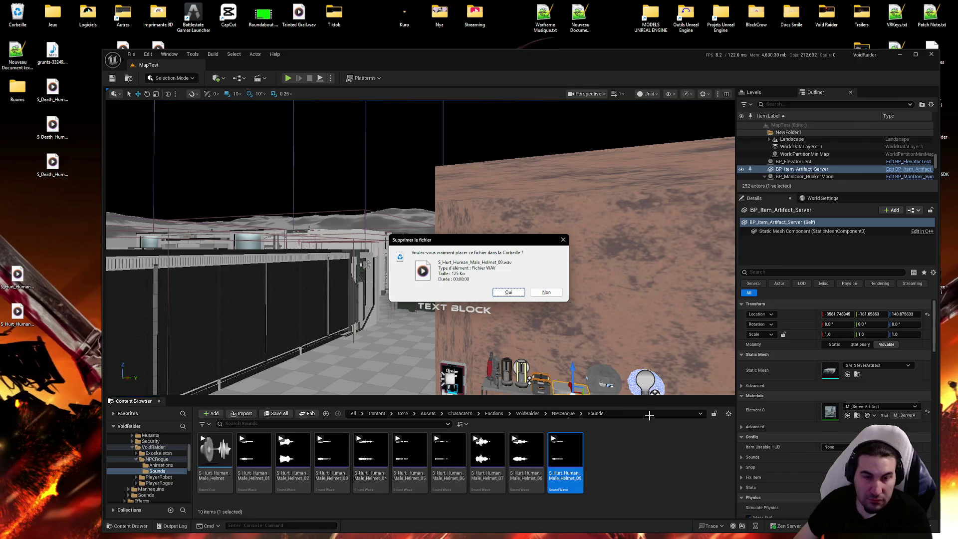
{"action": "key", "text": "Return"}
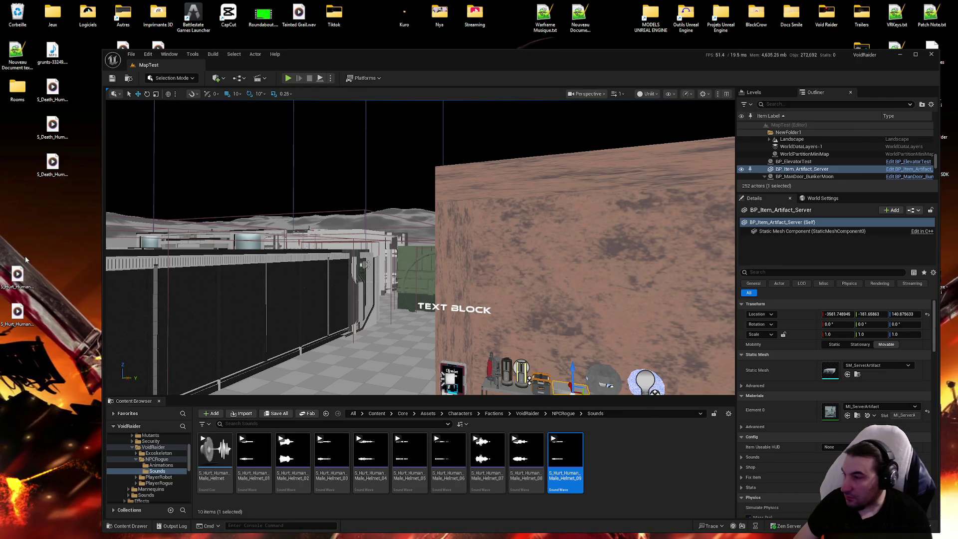
{"action": "key", "text": "Delete"}
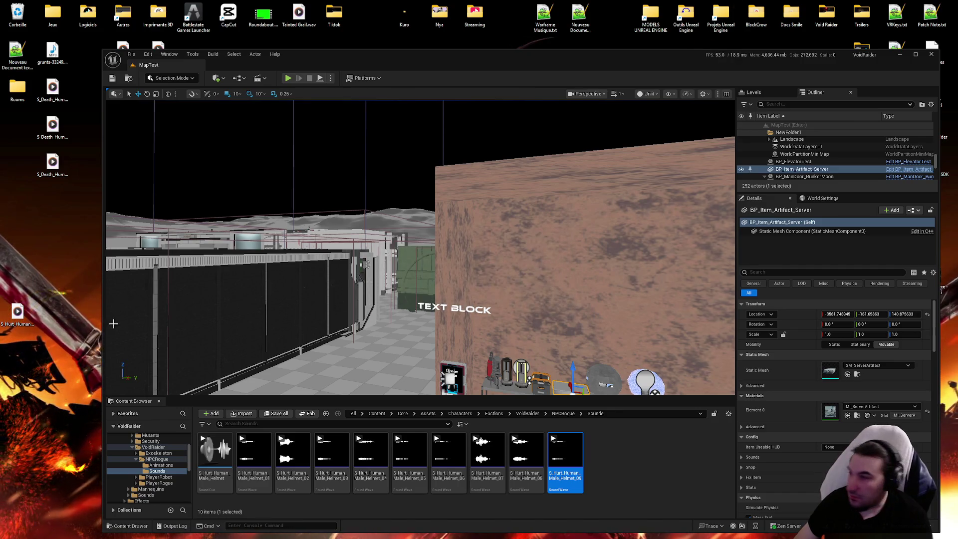
{"action": "left_click", "coordinate": [545, 530]}
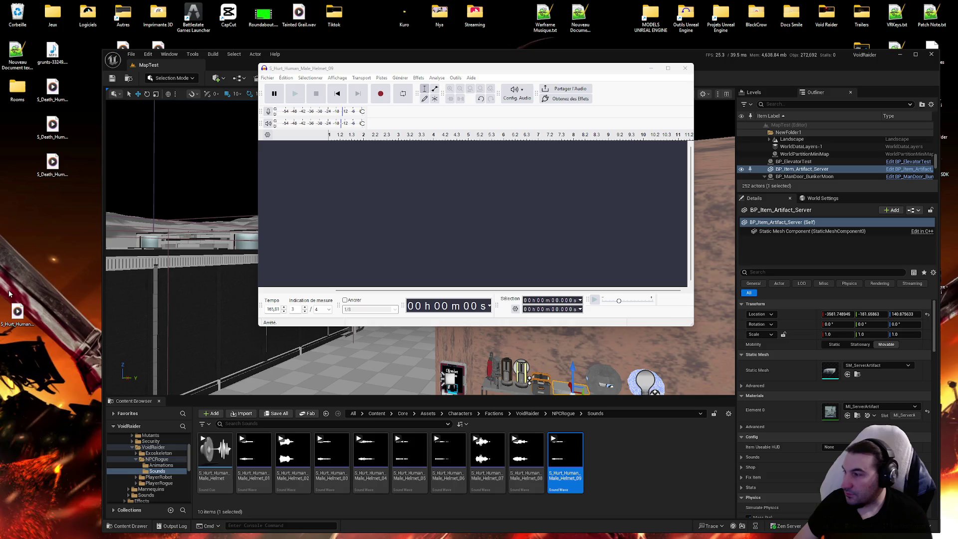
Load Helmet_10.wav into Audacity, play it, and export it over the desktop WAV.
{"action": "left_click_drag", "start_coordinate": [118, 282], "coordinate": [522, 223]}
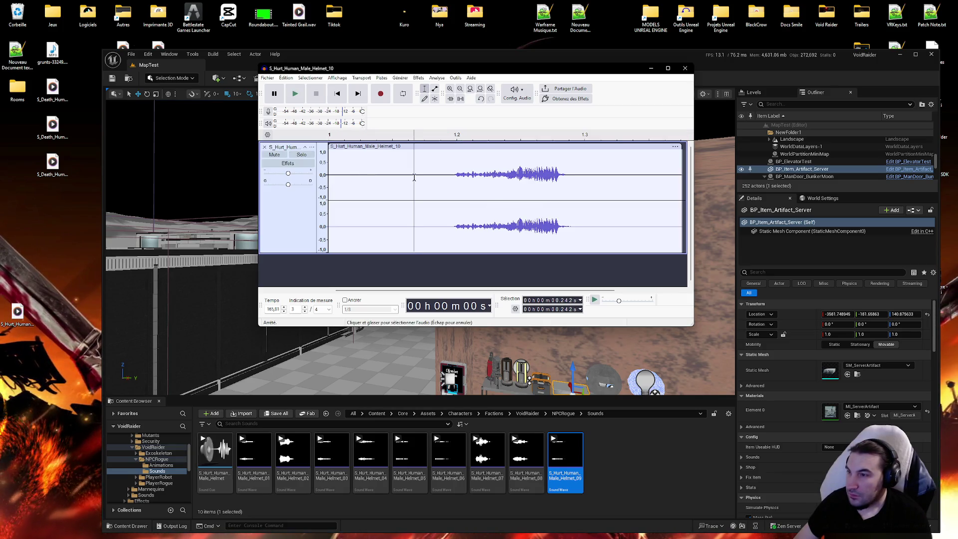
{"action": "left_click", "coordinate": [295, 93]}
{"action": "left_click", "coordinate": [267, 78]}
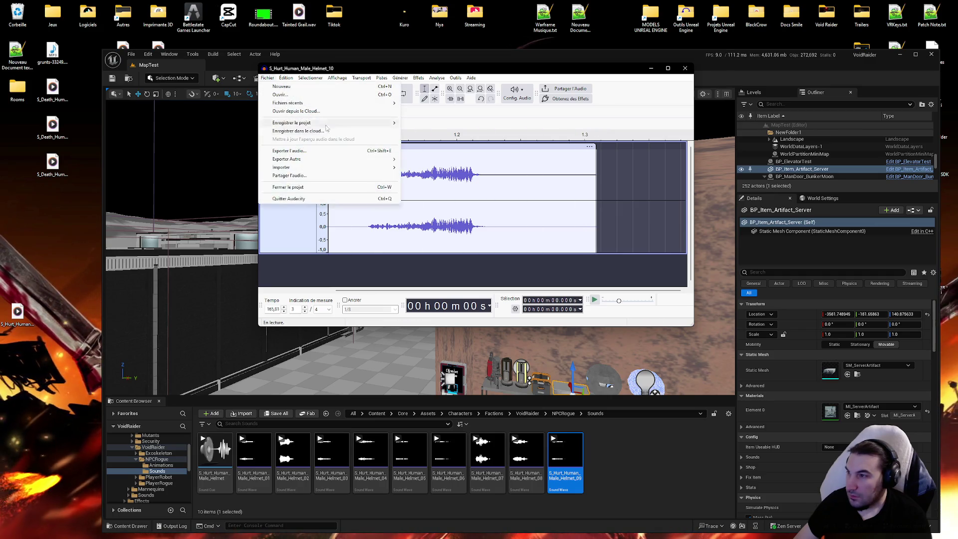
{"action": "left_click", "coordinate": [289, 151]}
{"action": "left_click", "coordinate": [575, 267]}
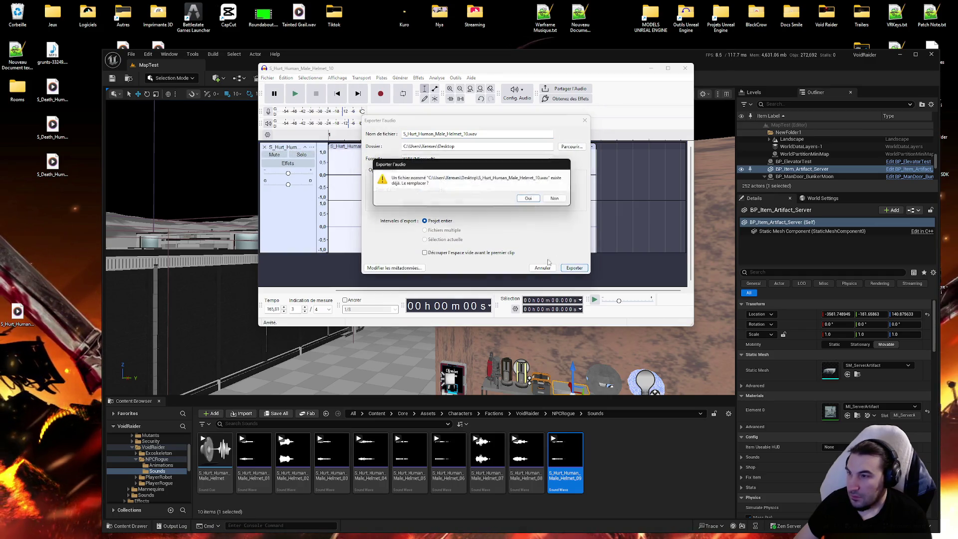
{"action": "left_click", "coordinate": [544, 200]}
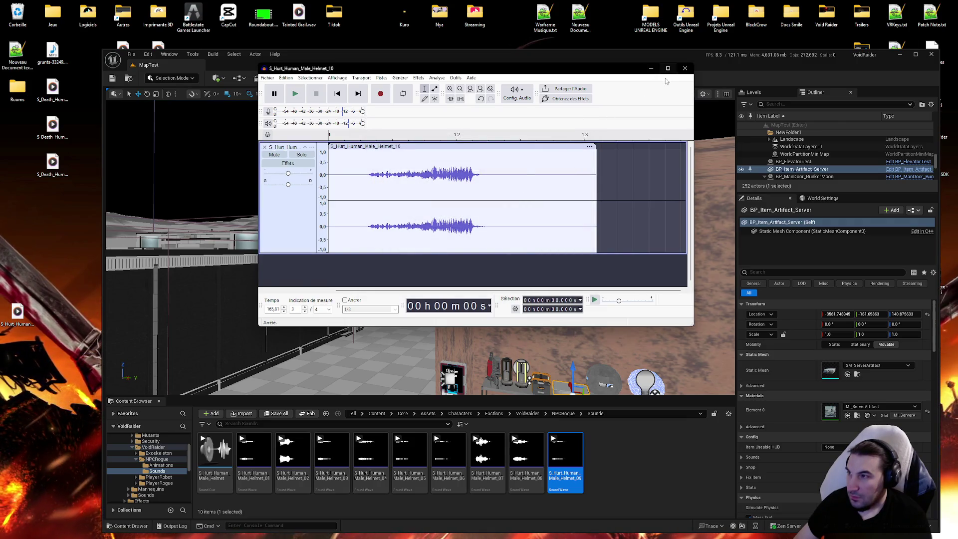
{"action": "left_click", "coordinate": [681, 484]}
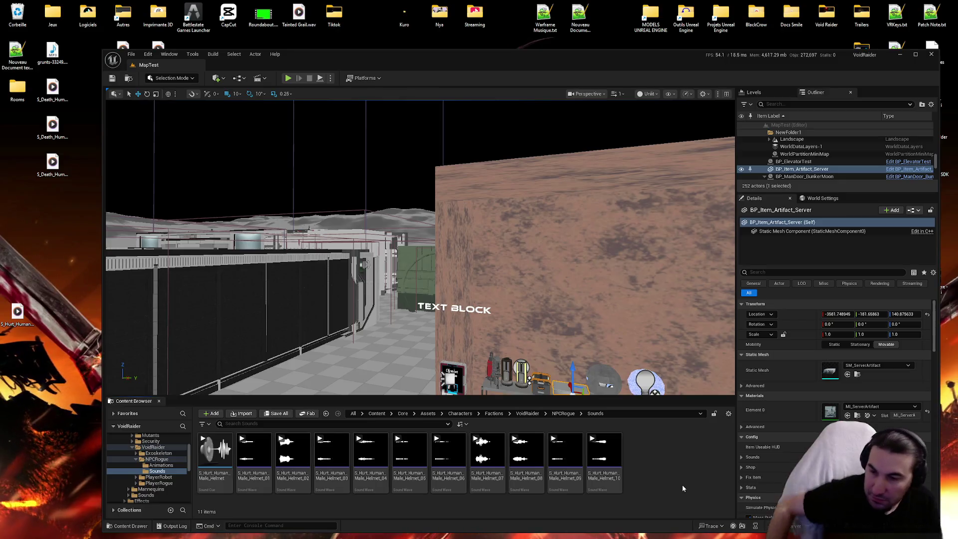
{"action": "right_click", "coordinate": [687, 484]}
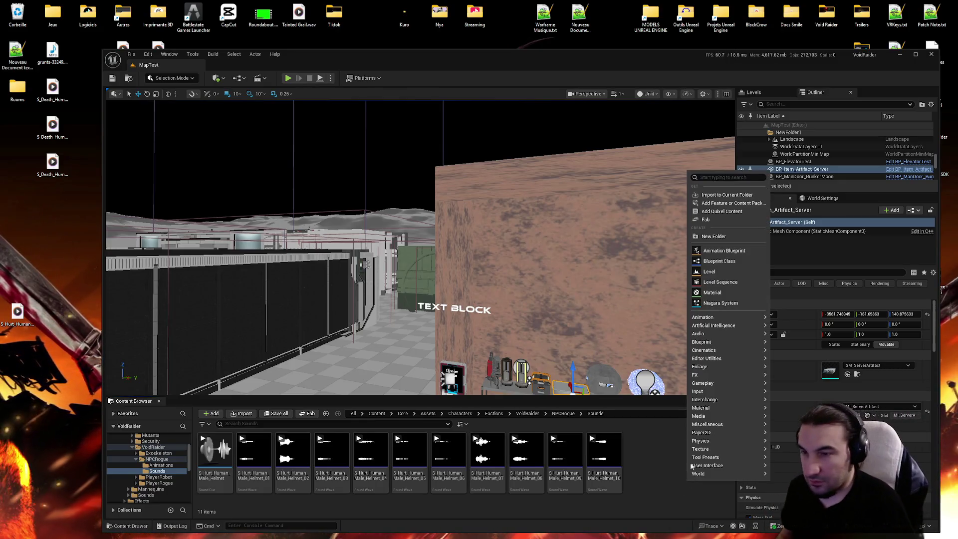
Add a Hurts subfolder under Sounds and move the eleven selected helmet sounds into it.
{"action": "left_click", "coordinate": [702, 236]}
{"action": "type", "text": "Hurts"}
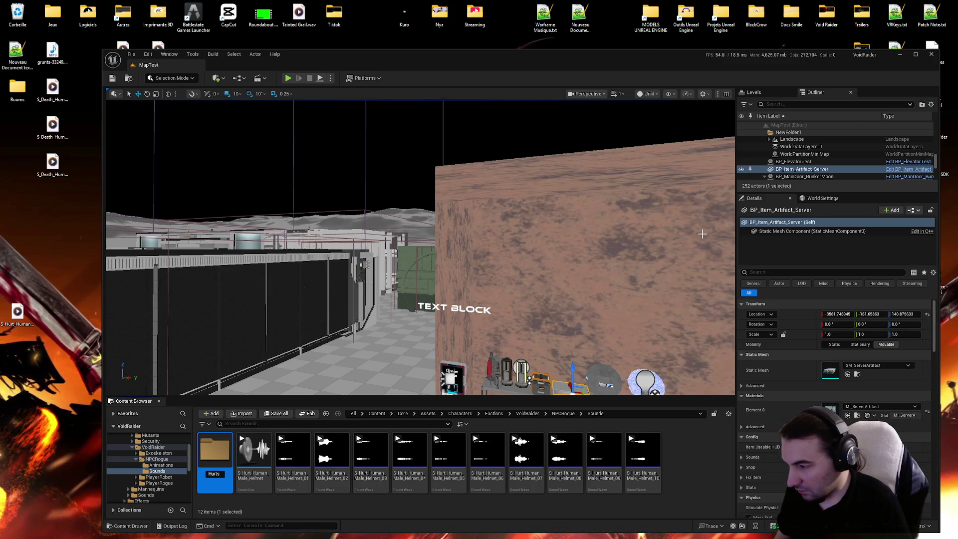
{"action": "left_click", "coordinate": [254, 454]}
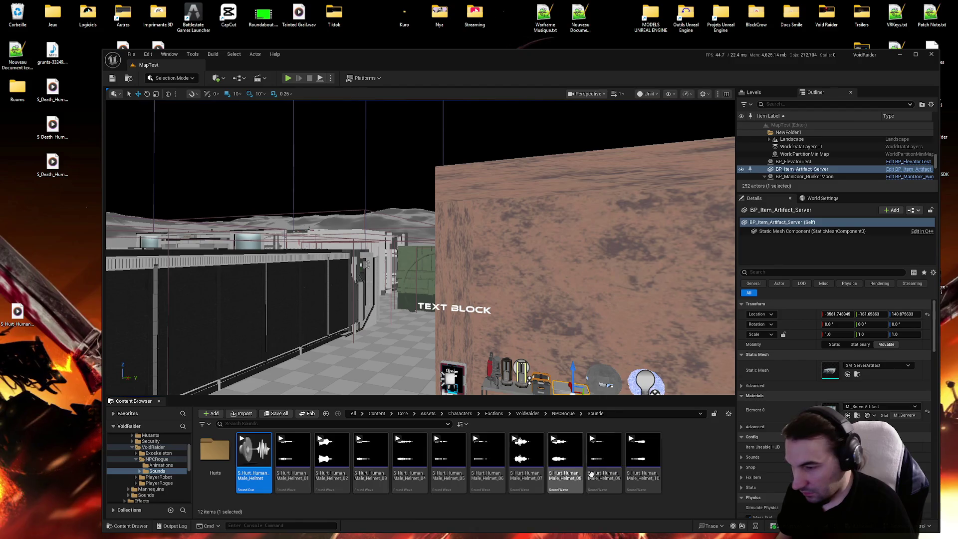
{"action": "left_click", "coordinate": [644, 456], "text": "shift"}
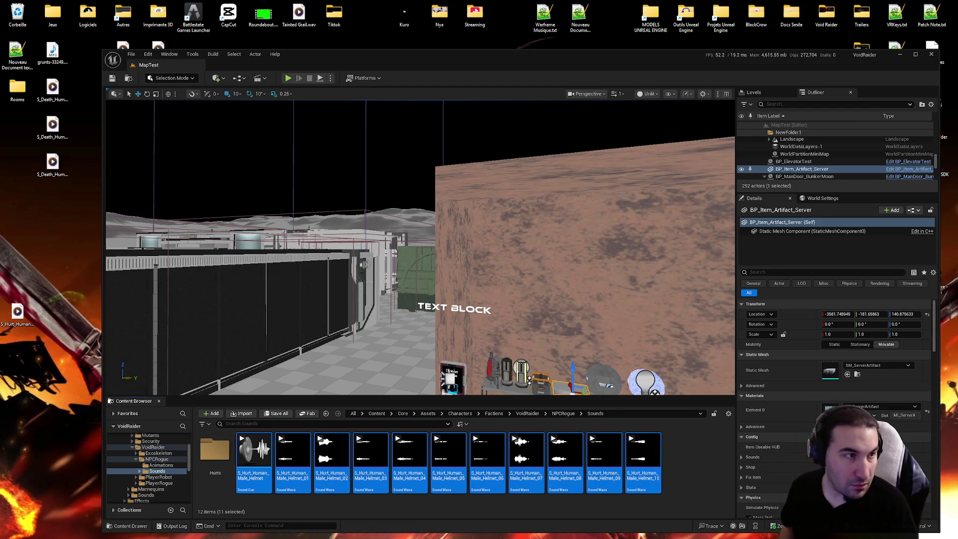
{"action": "left_click_drag", "start_coordinate": [211, 459], "coordinate": [212, 460]}
{"action": "left_click", "coordinate": [235, 474]}
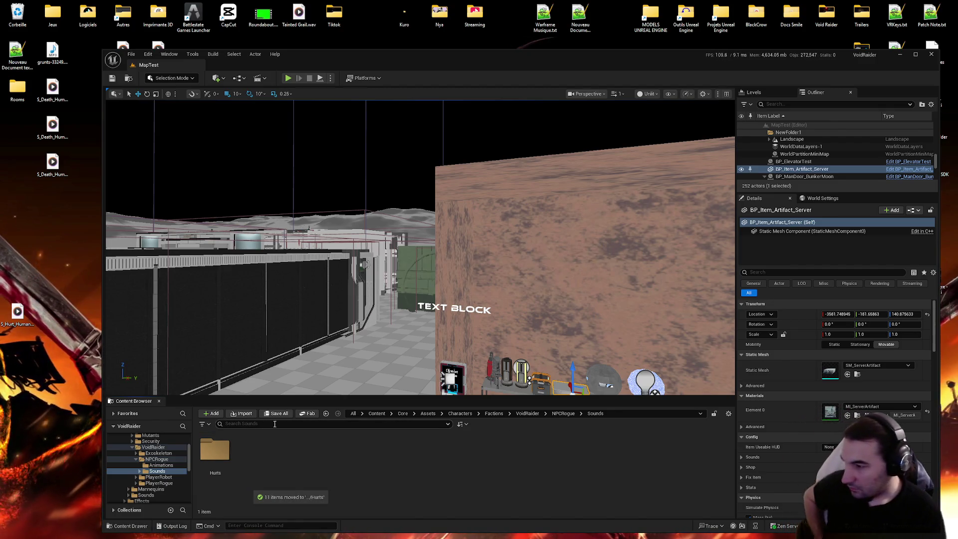
{"action": "scroll", "coordinate": [152, 487], "scroll_direction": "down", "scroll_amount": 2}
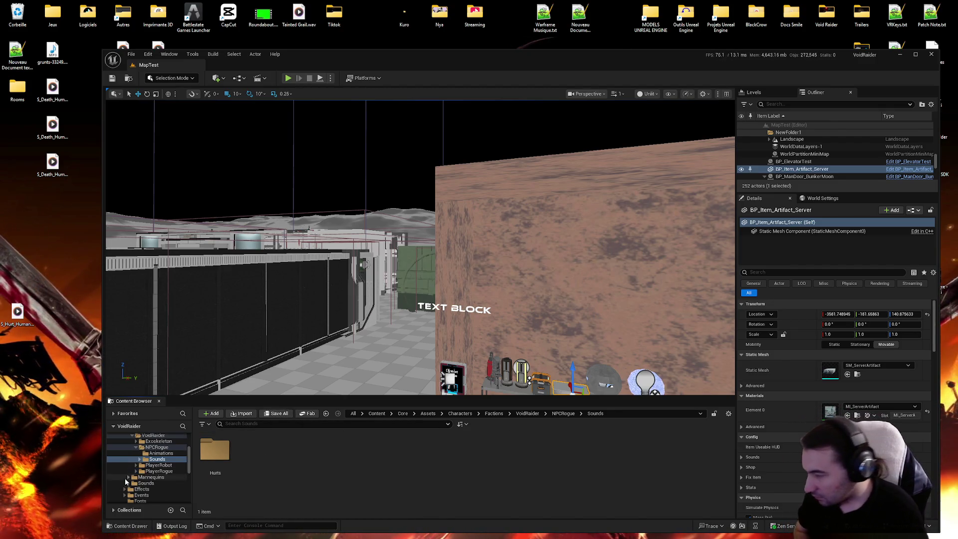
{"action": "scroll", "coordinate": [152, 487], "scroll_direction": "up", "scroll_amount": 4}
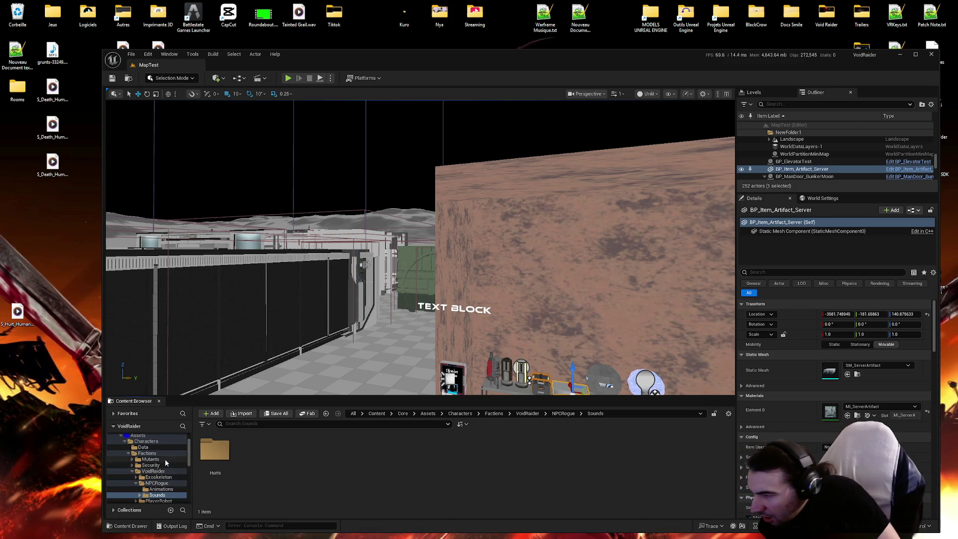
Copy SC_Mutant_Corpsebrood from Mutants/Corpsebrood/Sounds into VoidRaider/NPCRogue/Sounds.
{"action": "left_click", "coordinate": [151, 459]}
{"action": "double_click", "coordinate": [215, 451]}
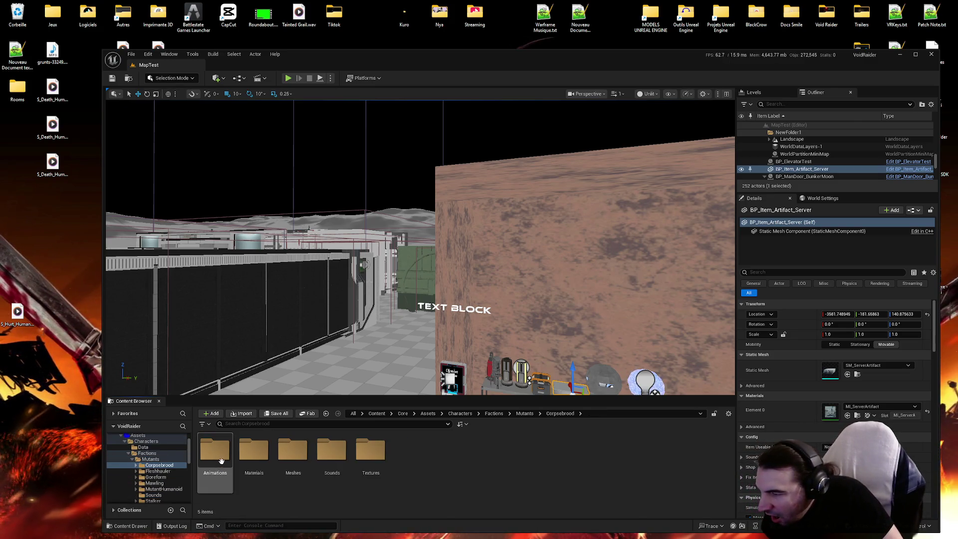
{"action": "double_click", "coordinate": [338, 488]}
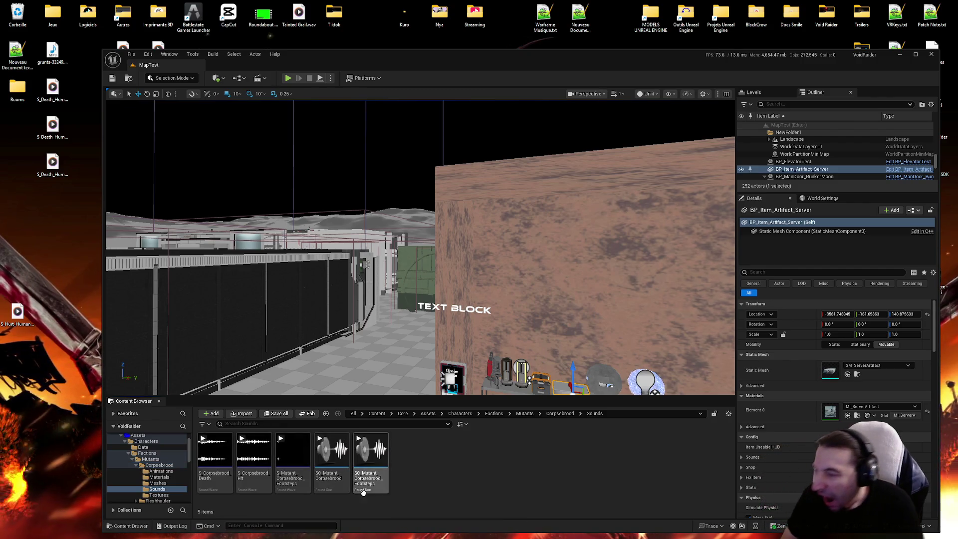
{"action": "left_click", "coordinate": [331, 459]}
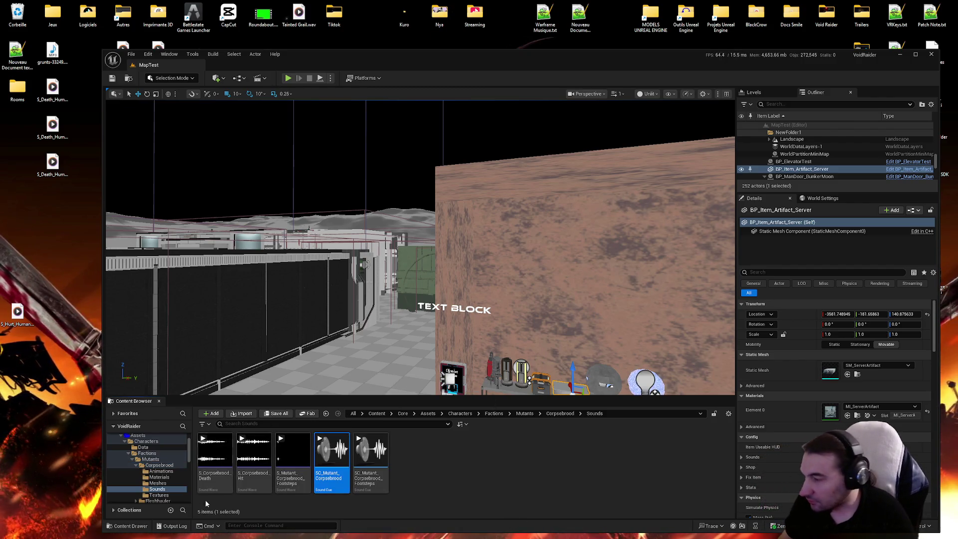
{"action": "left_click", "coordinate": [137, 460]}
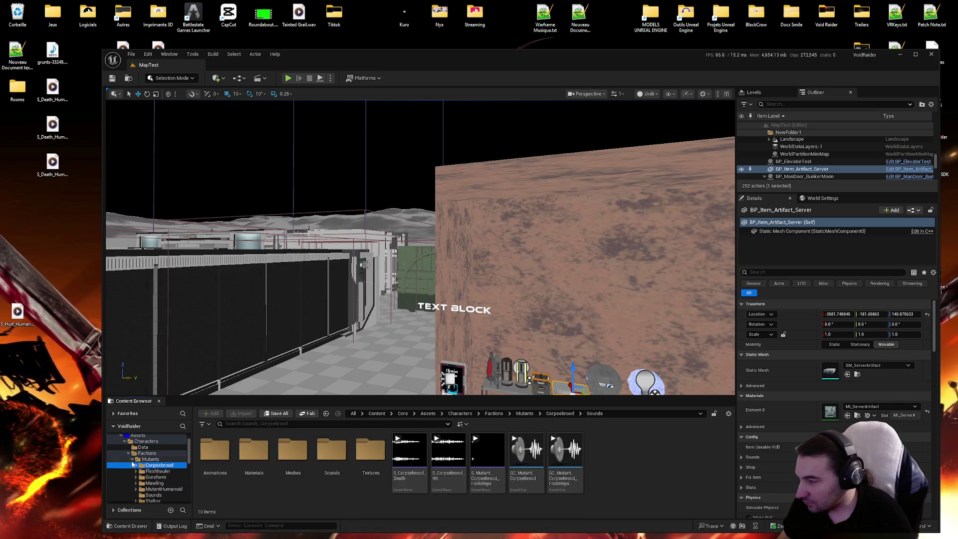
{"action": "left_click", "coordinate": [169, 485]}
{"action": "key", "text": "ctrl+v"}
Rename the pasted cue to SC_VoidRaider_Human, trimming off the Corpsebrood suffix.
{"action": "left_click", "coordinate": [269, 474]}
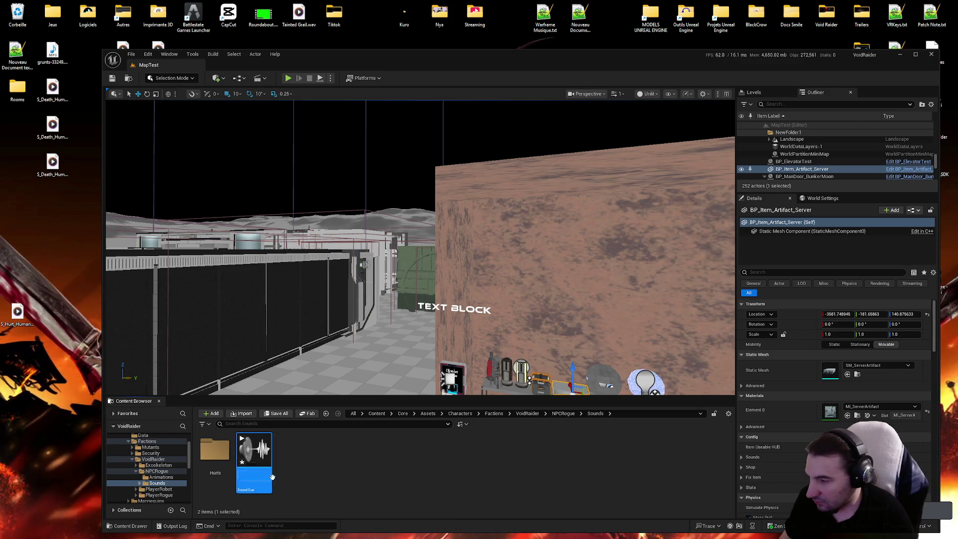
{"action": "left_click", "coordinate": [358, 468]}
{"action": "left_click", "coordinate": [262, 474]}
{"action": "left_click", "coordinate": [262, 474]}
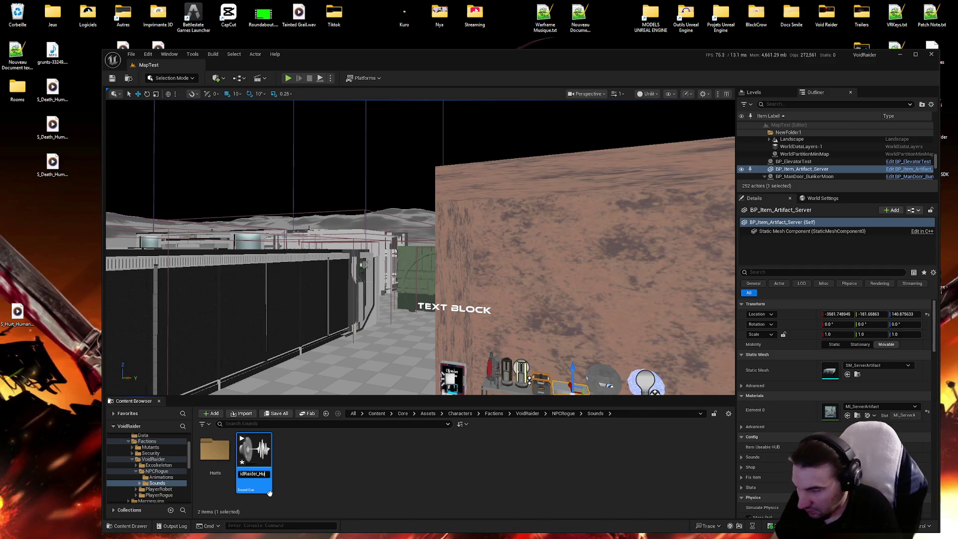
{"action": "key", "text": "Return"}
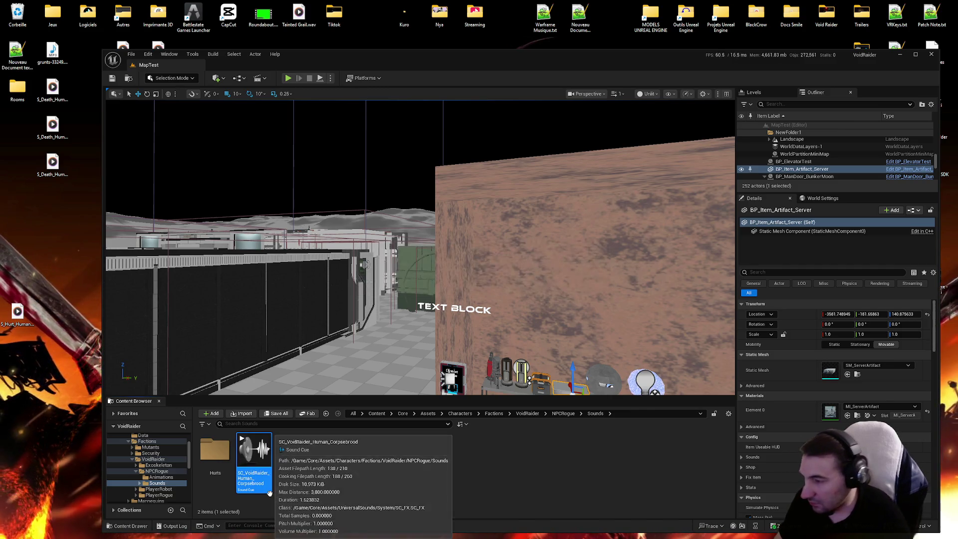
{"action": "key", "text": "F2"}
{"action": "key", "text": "BackSpace"}
{"action": "key", "text": "BackSpace"}
{"action": "key", "text": "BackSpace"}
{"action": "key", "text": "BackSpace"}
{"action": "key", "text": "BackSpace"}
{"action": "key", "text": "BackSpace"}
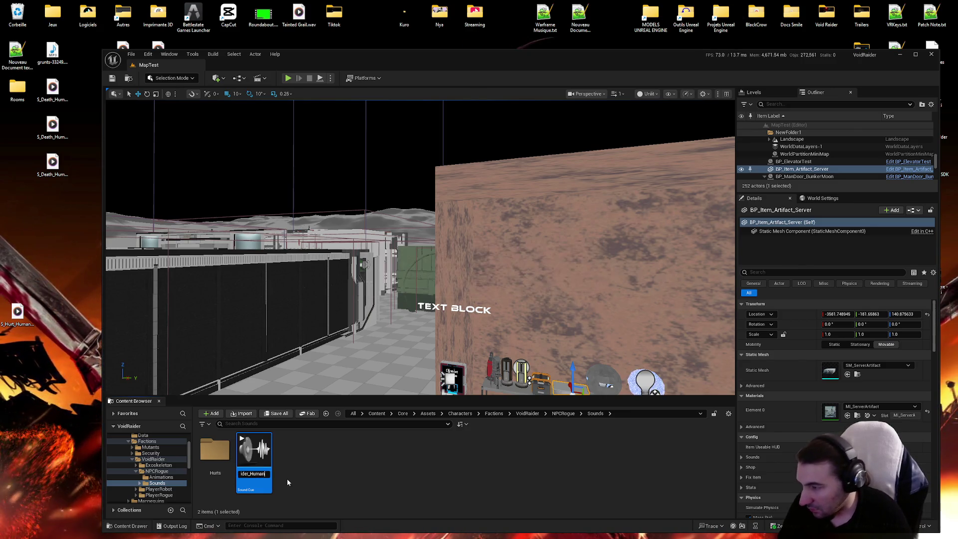
{"action": "key", "text": "Return"}
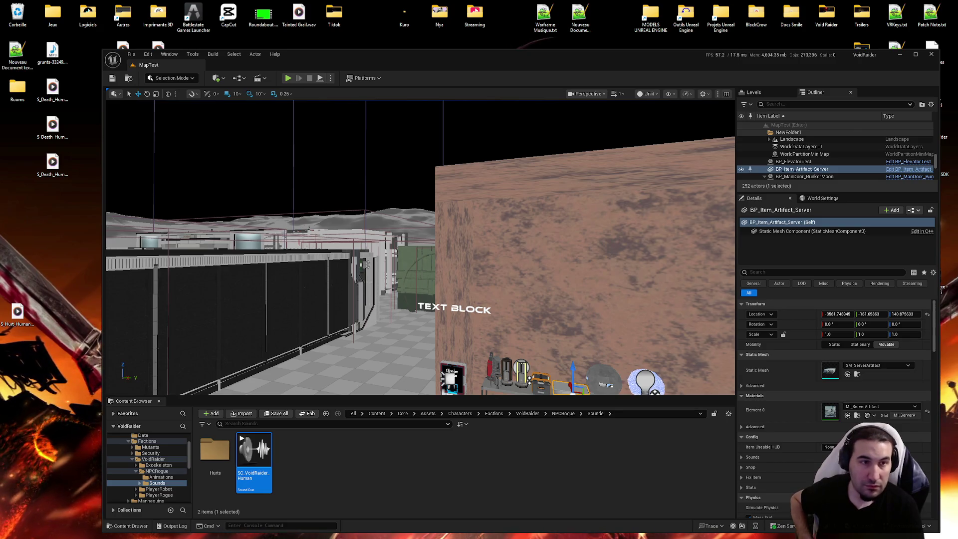
Copy the wave player, Random and Modulator nodes from S_Hurt_Human_Male_Helmet into SC_VoidRaider_Human.
{"action": "double_click", "coordinate": [254, 455]}
{"action": "double_click", "coordinate": [215, 449]}
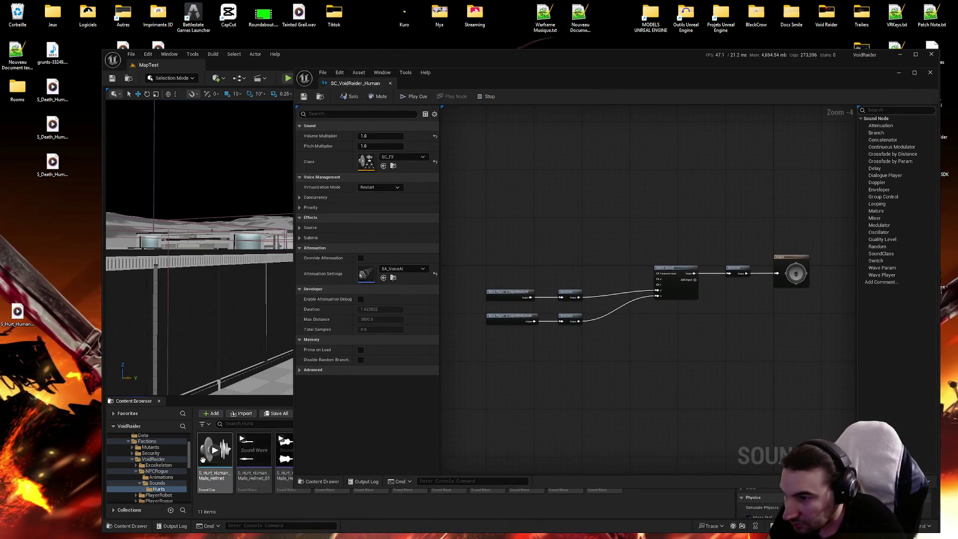
{"action": "left_click_drag", "start_coordinate": [643, 75], "coordinate": [651, 49]}
{"action": "mouse_move", "coordinate": [214, 451]}
{"action": "left_mouse_down"}
{"action": "mouse_move", "coordinate": [554, 355]}
{"action": "mouse_move", "coordinate": [520, 352]}
{"action": "left_mouse_up"}
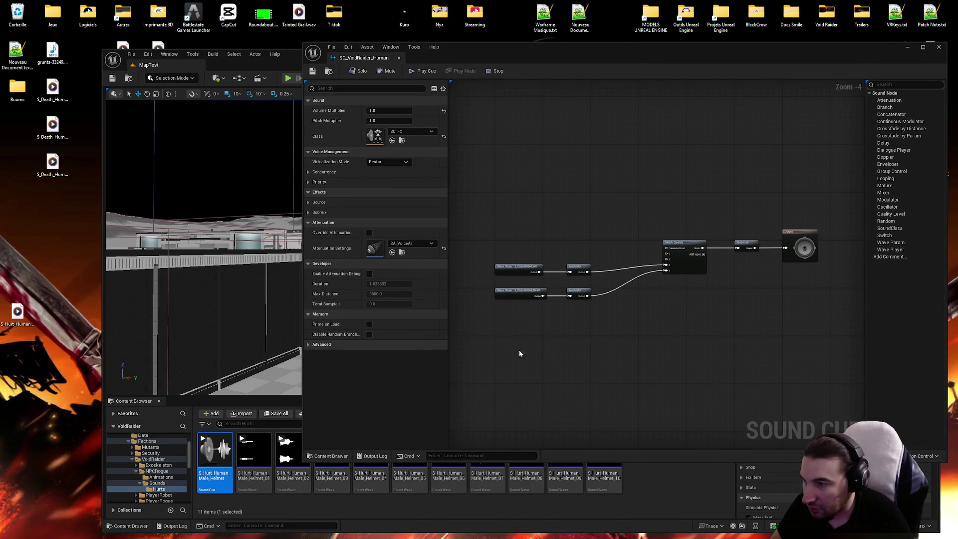
{"action": "left_click", "coordinate": [254, 454]}
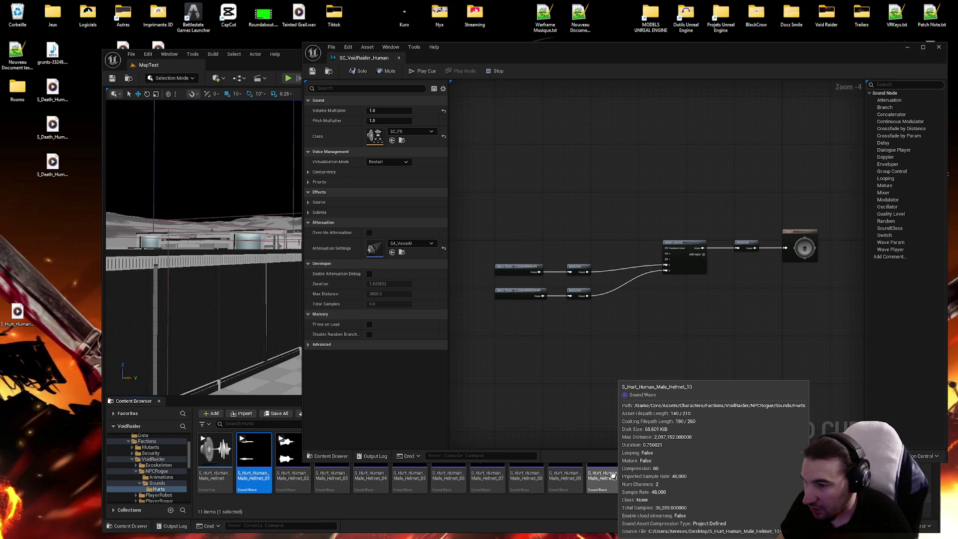
{"action": "double_click", "coordinate": [215, 452]}
{"action": "left_click_drag", "start_coordinate": [529, 176], "coordinate": [697, 389]}
{"action": "key", "text": "ctrl+c"}
{"action": "left_click", "coordinate": [364, 58]}
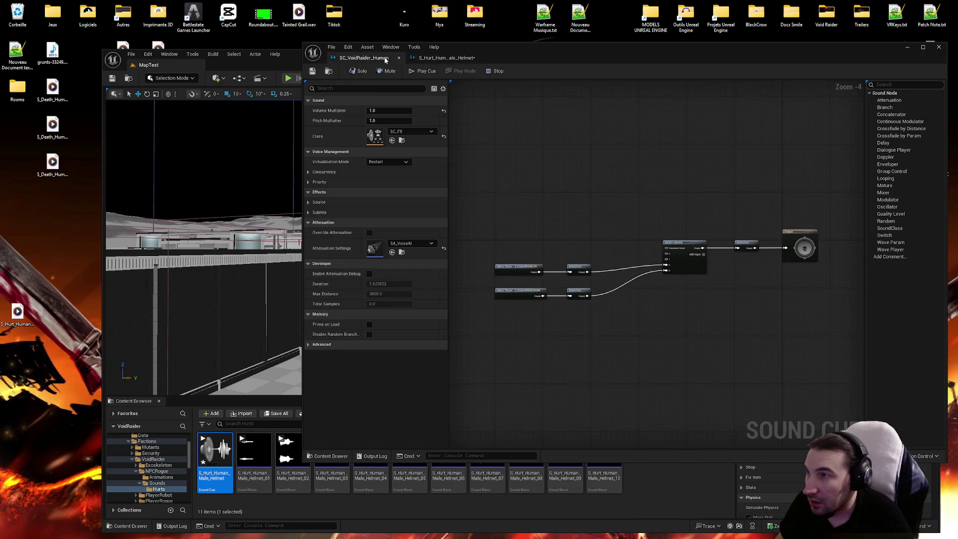
{"action": "key", "text": "ctrl+v"}
Replace the S_Corpsebrood_Hit wave player and Modulator with the pasted ten-helmet Random chain.
{"action": "scroll", "coordinate": [749, 283], "scroll_direction": "up", "scroll_amount": 4}
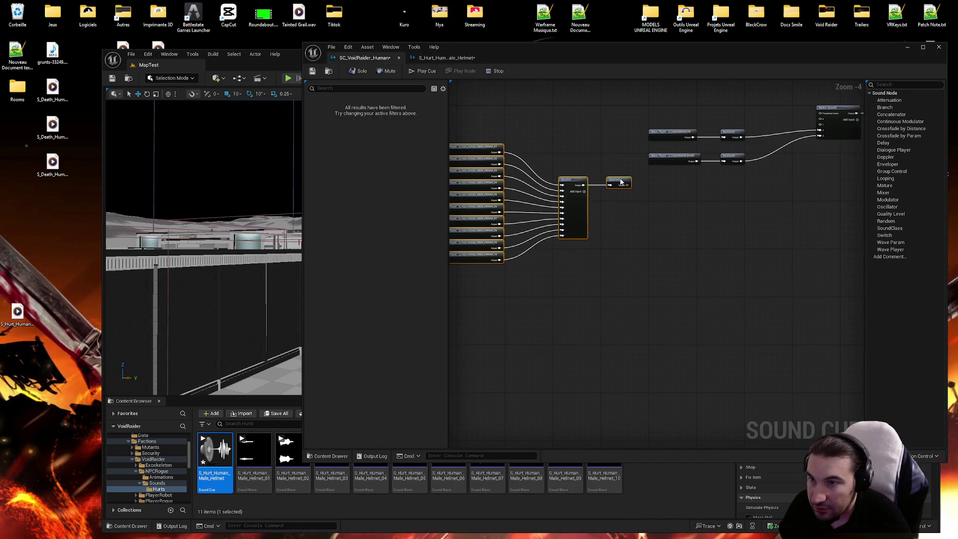
{"action": "mouse_move", "coordinate": [656, 161]}
{"action": "left_mouse_down"}
{"action": "mouse_move", "coordinate": [668, 196]}
{"action": "mouse_move", "coordinate": [633, 274]}
{"action": "mouse_move", "coordinate": [597, 297]}
{"action": "mouse_move", "coordinate": [648, 327]}
{"action": "mouse_move", "coordinate": [647, 212]}
{"action": "left_mouse_up"}
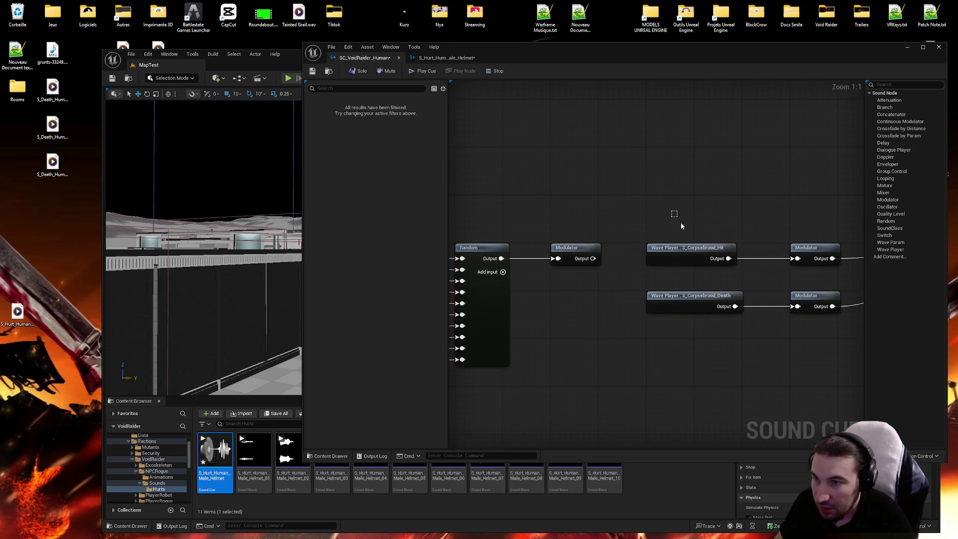
{"action": "left_click", "coordinate": [679, 250]}
{"action": "left_click_drag", "start_coordinate": [731, 213], "coordinate": [633, 223]}
{"action": "left_click_drag", "start_coordinate": [569, 228], "coordinate": [742, 273]}
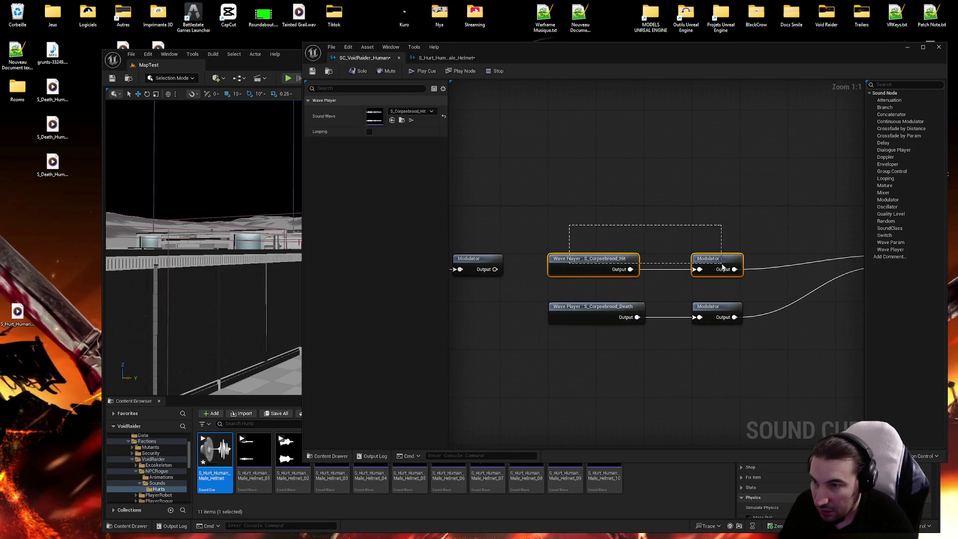
{"action": "key", "text": "Delete"}
{"action": "mouse_move", "coordinate": [485, 268]}
{"action": "left_mouse_down"}
{"action": "mouse_move", "coordinate": [712, 263]}
{"action": "mouse_move", "coordinate": [580, 281]}
{"action": "mouse_move", "coordinate": [747, 280]}
{"action": "mouse_move", "coordinate": [749, 269]}
{"action": "left_mouse_up"}
{"action": "scroll", "coordinate": [748, 270], "scroll_direction": "down", "scroll_amount": 2}
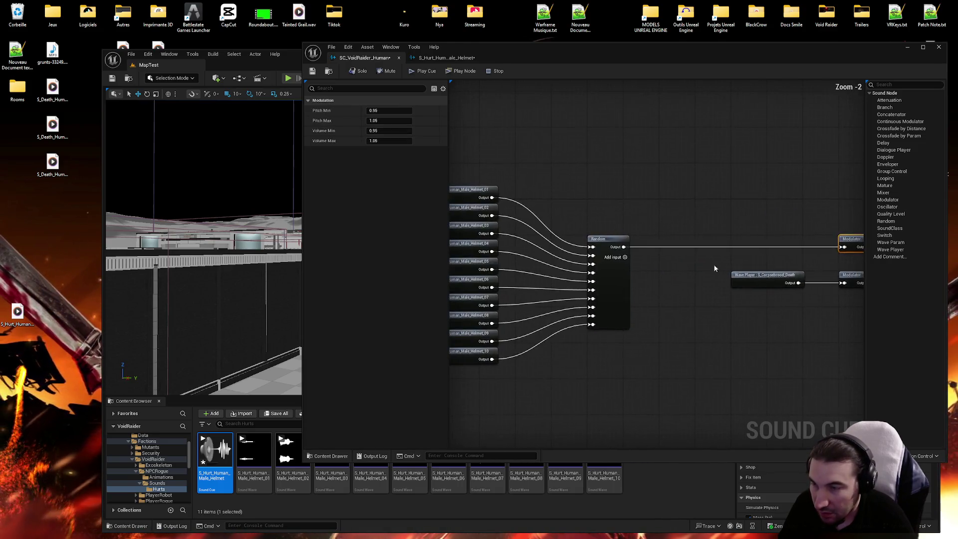
{"action": "mouse_move", "coordinate": [492, 139]}
{"action": "left_mouse_down"}
{"action": "mouse_move", "coordinate": [707, 378]}
{"action": "mouse_move", "coordinate": [609, 349]}
{"action": "left_mouse_up"}
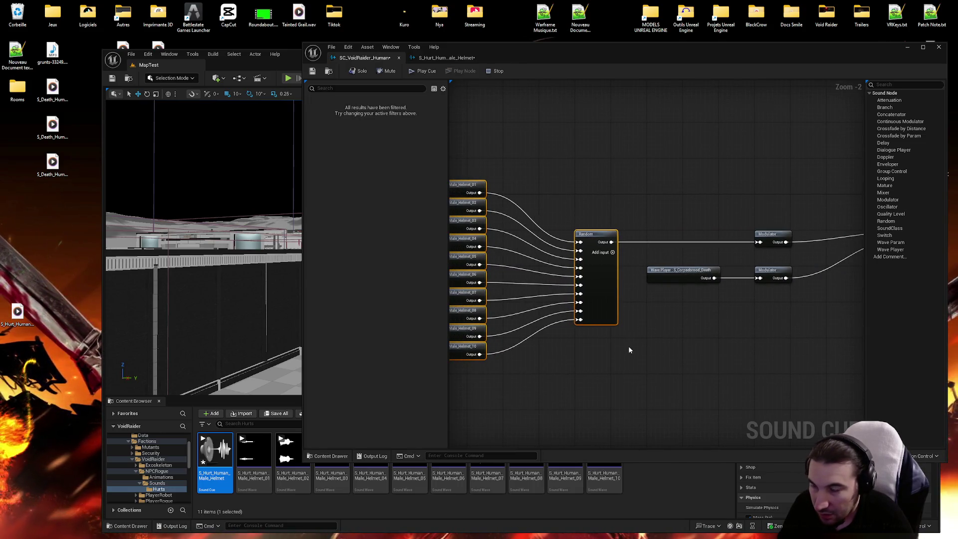
{"action": "left_click", "coordinate": [628, 346]}
{"action": "mouse_move", "coordinate": [669, 329]}
{"action": "left_mouse_down"}
{"action": "mouse_move", "coordinate": [518, 318]}
{"action": "mouse_move", "coordinate": [637, 319]}
{"action": "mouse_move", "coordinate": [686, 303]}
{"action": "left_mouse_up"}
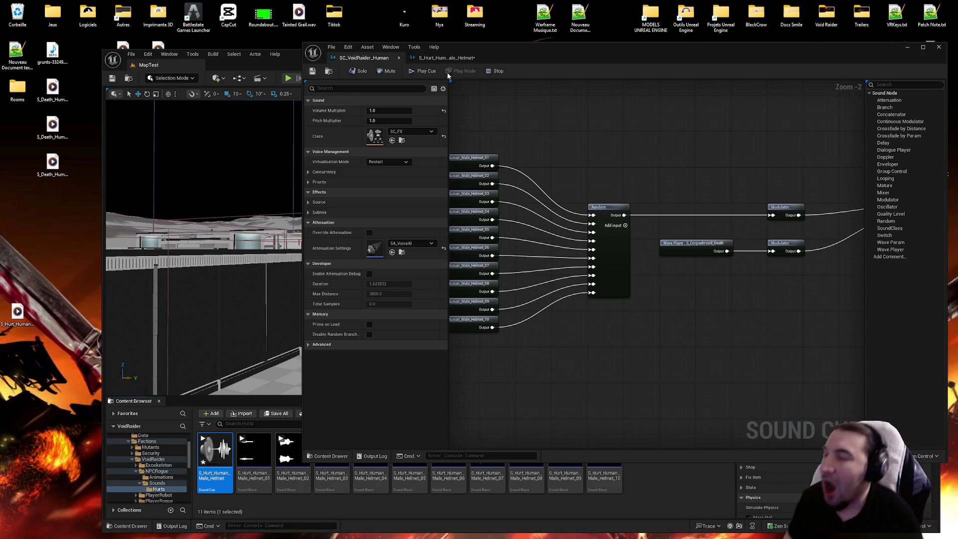
Save and close the helmet cue and sound cue editor, then delete S_Hurt_Human_Male_Helmet.
{"action": "left_click", "coordinate": [443, 59]}
{"action": "left_click", "coordinate": [312, 72]}
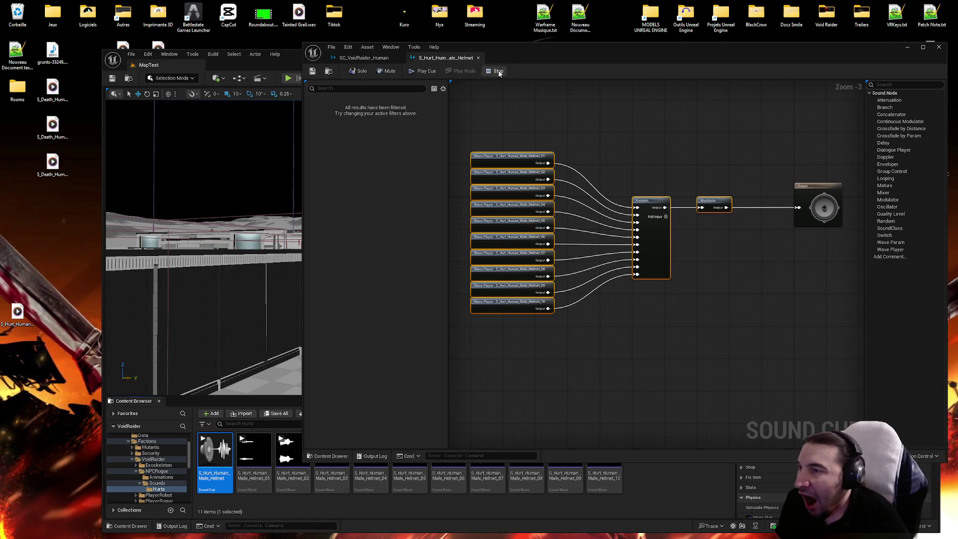
{"action": "left_click", "coordinate": [478, 58]}
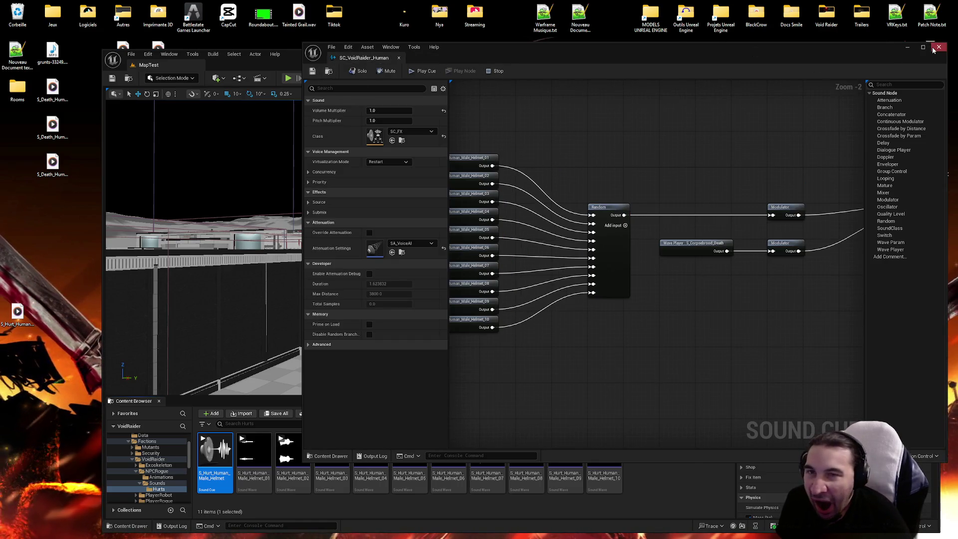
{"action": "left_click", "coordinate": [938, 47]}
{"action": "key", "text": "Delete"}
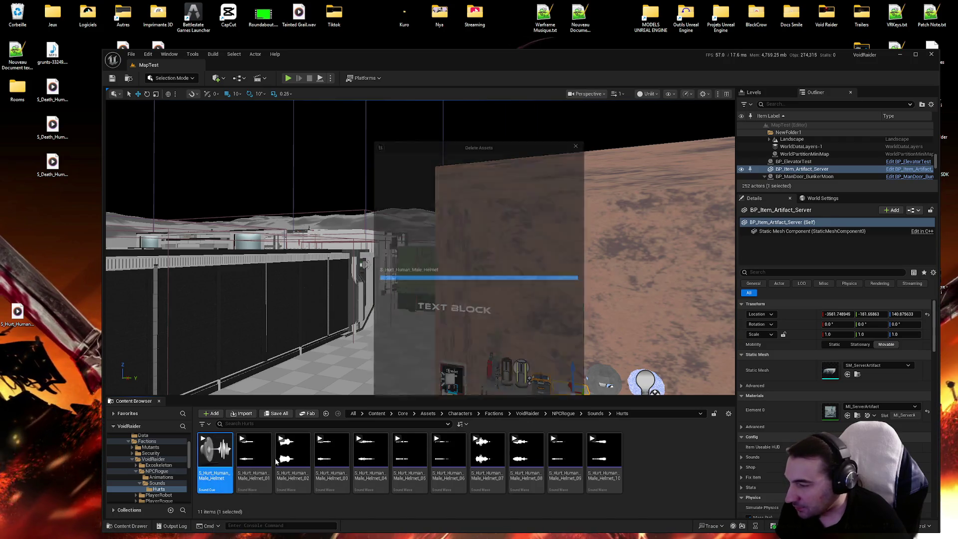
Confirm deleting the S_Hurt_Human_Male_Helmet cue, then use the Recycle Bin's context menu.
{"action": "left_click", "coordinate": [447, 393]}
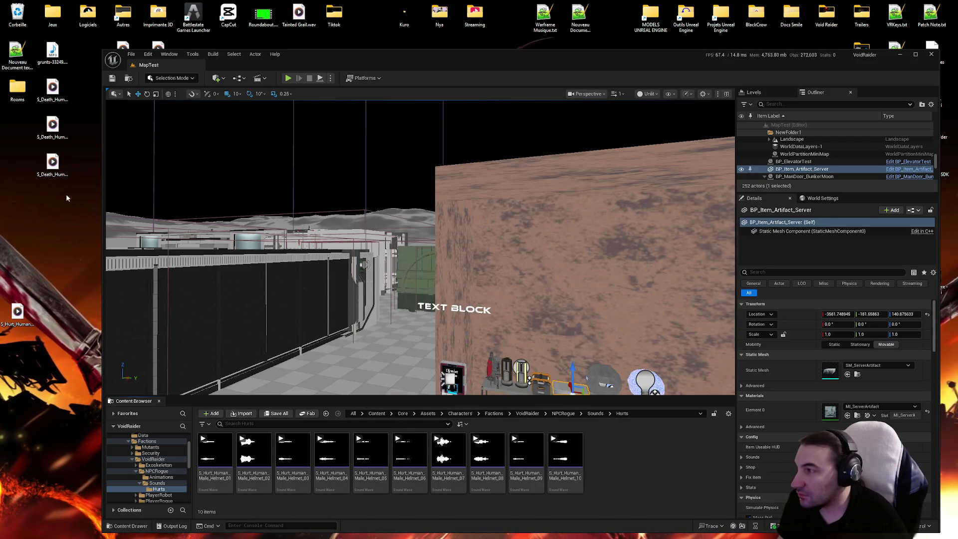
{"action": "right_click", "coordinate": [22, 21]}
{"action": "left_click", "coordinate": [60, 63]}
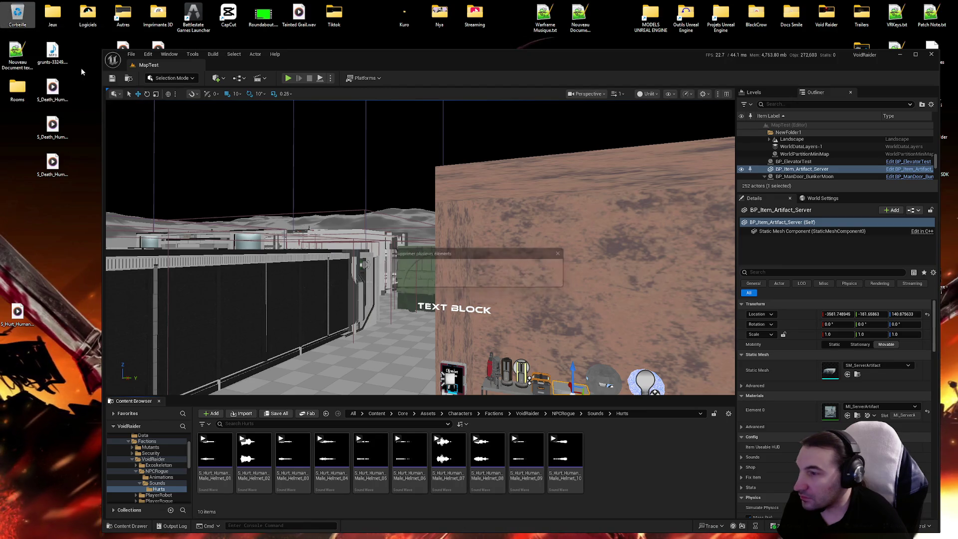
{"action": "mouse_move", "coordinate": [577, 530]}
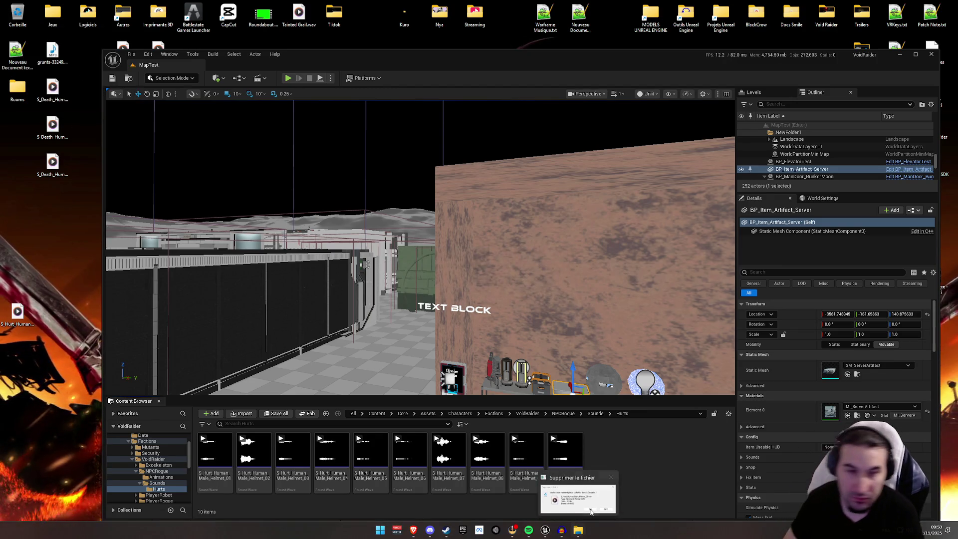
{"action": "mouse_move", "coordinate": [592, 511]}
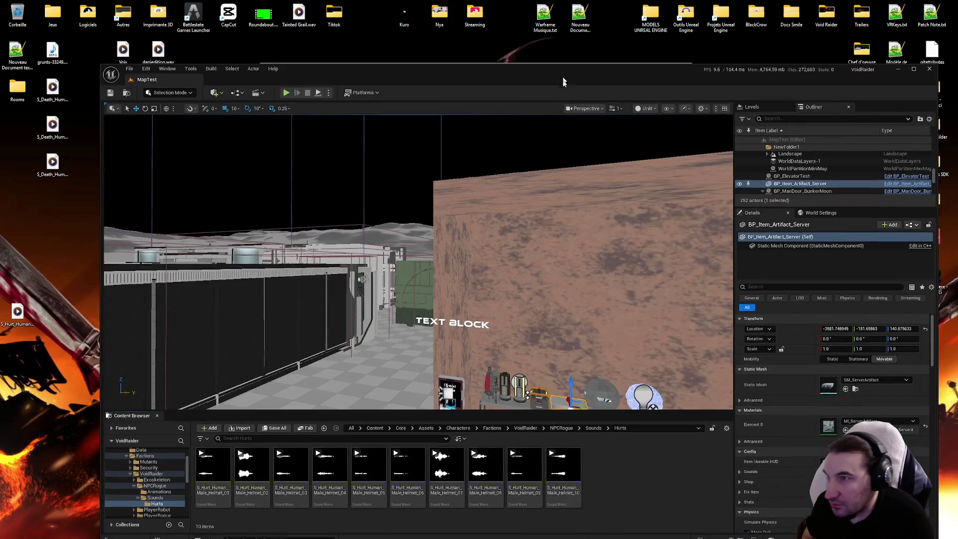
{"action": "left_click_drag", "start_coordinate": [563, 82], "coordinate": [535, 436]}
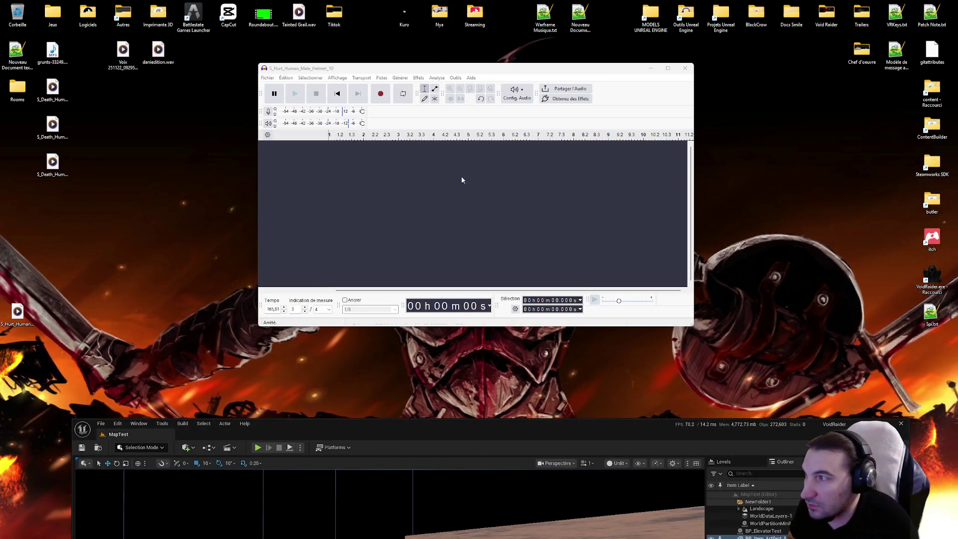
Confirm the pending file deletion and dismiss the missing-item message.
{"action": "mouse_move", "coordinate": [389, 68]}
{"action": "left_mouse_down"}
{"action": "mouse_move", "coordinate": [544, 274]}
{"action": "mouse_move", "coordinate": [531, 292]}
{"action": "left_mouse_up"}
{"action": "left_click", "coordinate": [532, 239]}
{"action": "left_click", "coordinate": [505, 289]}
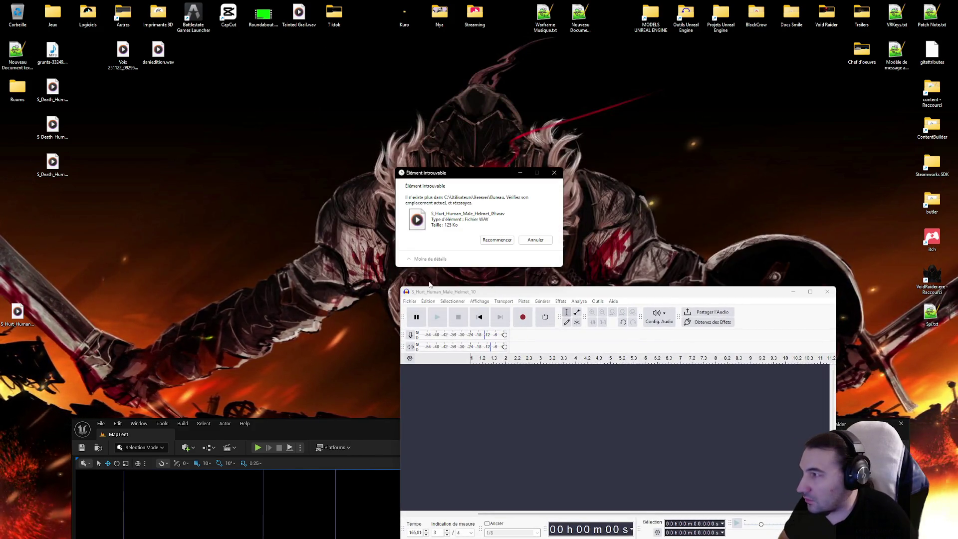
{"action": "left_click", "coordinate": [536, 240]}
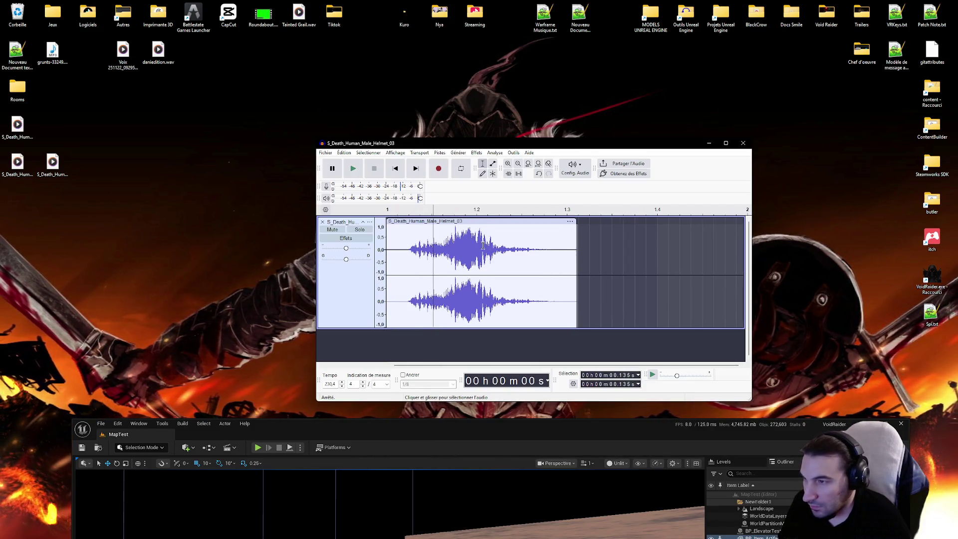
Apply a fade to 0.283–0.708 s of the death sound and preview it.
{"action": "left_click_drag", "start_coordinate": [484, 240], "coordinate": [632, 240]}
{"action": "left_click", "coordinate": [476, 153]}
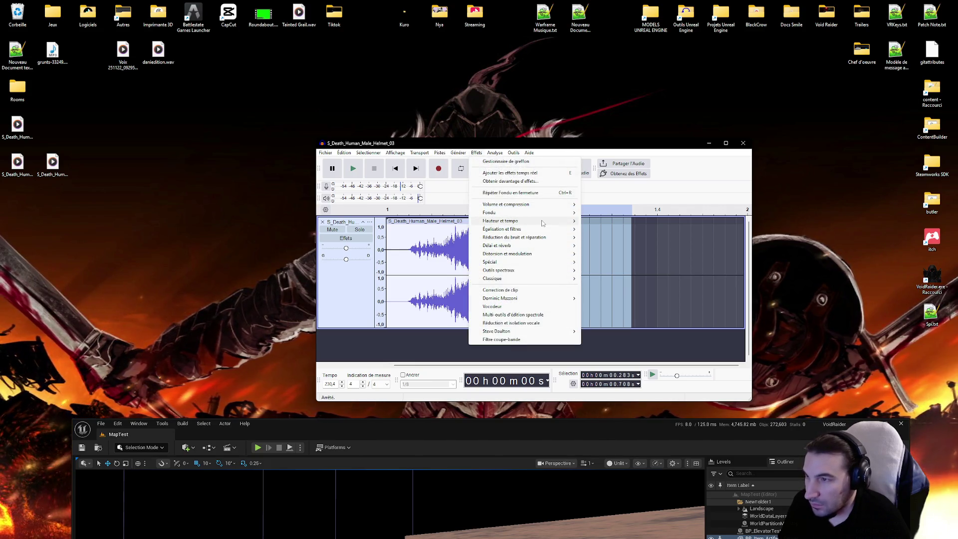
{"action": "mouse_move", "coordinate": [551, 214]}
{"action": "left_click", "coordinate": [608, 222]}
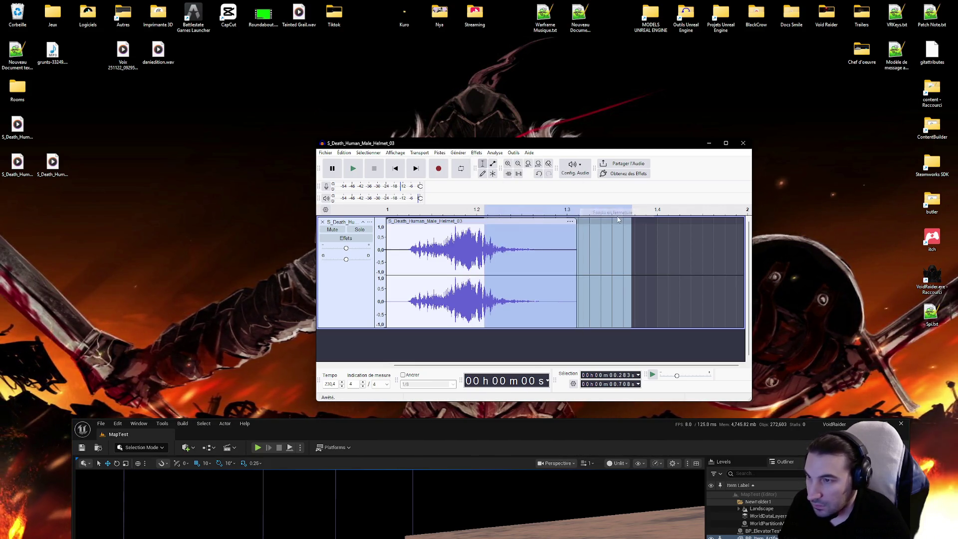
{"action": "left_click", "coordinate": [403, 250]}
{"action": "left_click", "coordinate": [354, 169]}
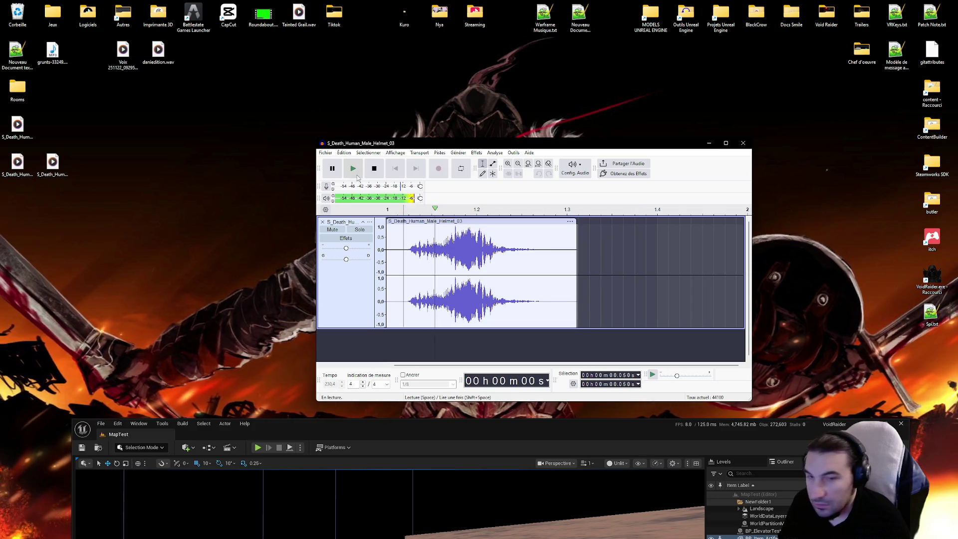
{"action": "left_click", "coordinate": [418, 239]}
Export S_Death_Human_Male_Helmet_03 as WAV over the desktop file and close Audacity.
{"action": "left_click", "coordinate": [395, 244]}
{"action": "left_click", "coordinate": [326, 152]}
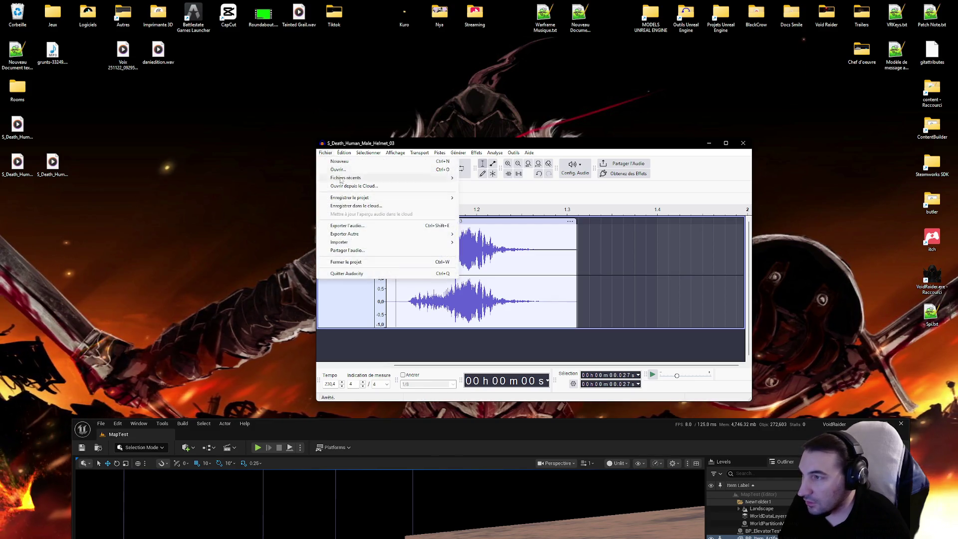
{"action": "left_click", "coordinate": [362, 227]}
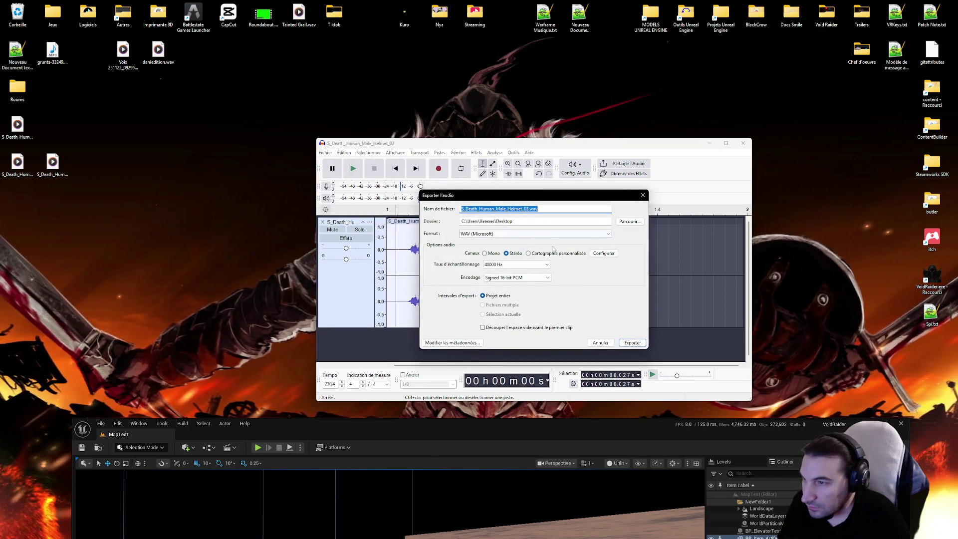
{"action": "left_click", "coordinate": [633, 342]}
{"action": "left_click", "coordinate": [592, 274]}
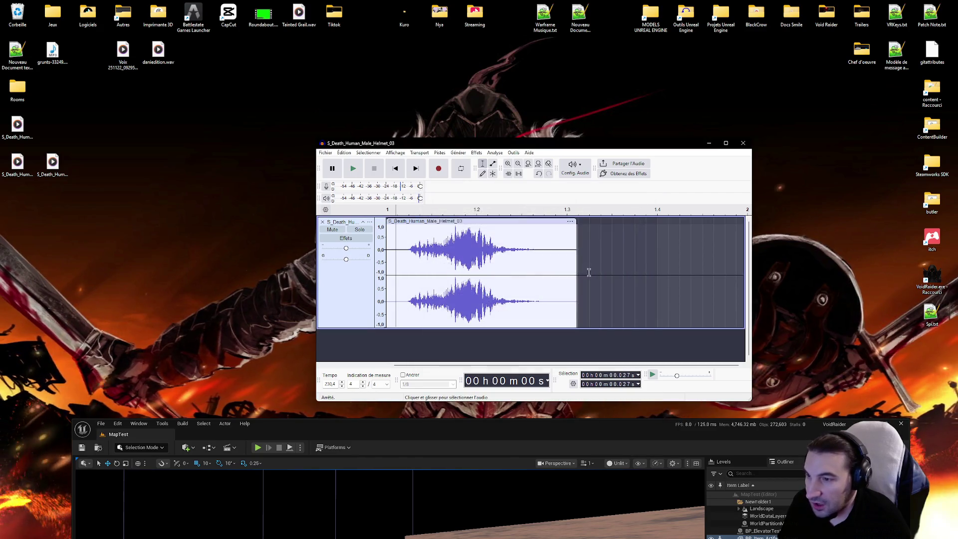
{"action": "key", "text": "ctrl+w"}
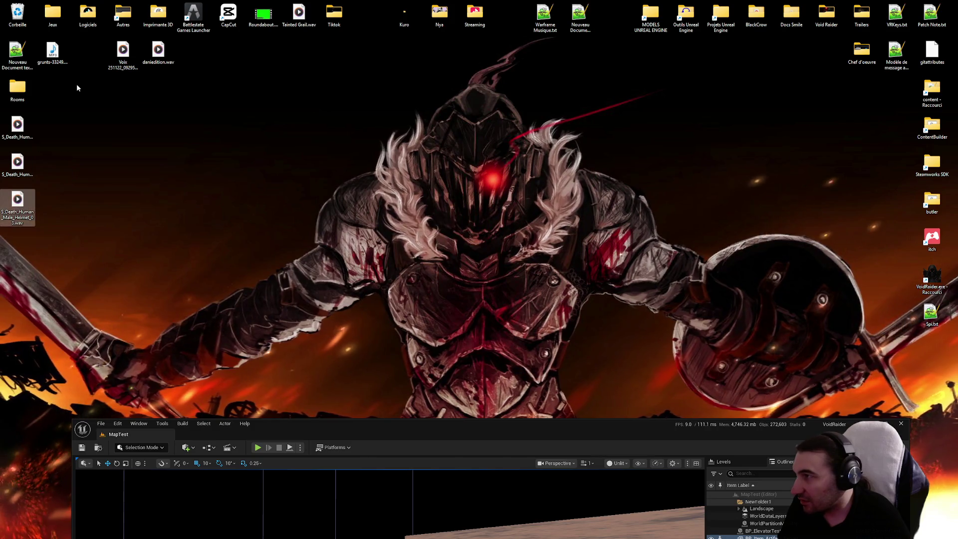
Create a new folder named Death inside Sounds and open it.
{"action": "mouse_move", "coordinate": [412, 430]}
{"action": "left_mouse_down"}
{"action": "mouse_move", "coordinate": [400, 65]}
{"action": "mouse_move", "coordinate": [444, 47]}
{"action": "mouse_move", "coordinate": [456, 53]}
{"action": "left_mouse_up"}
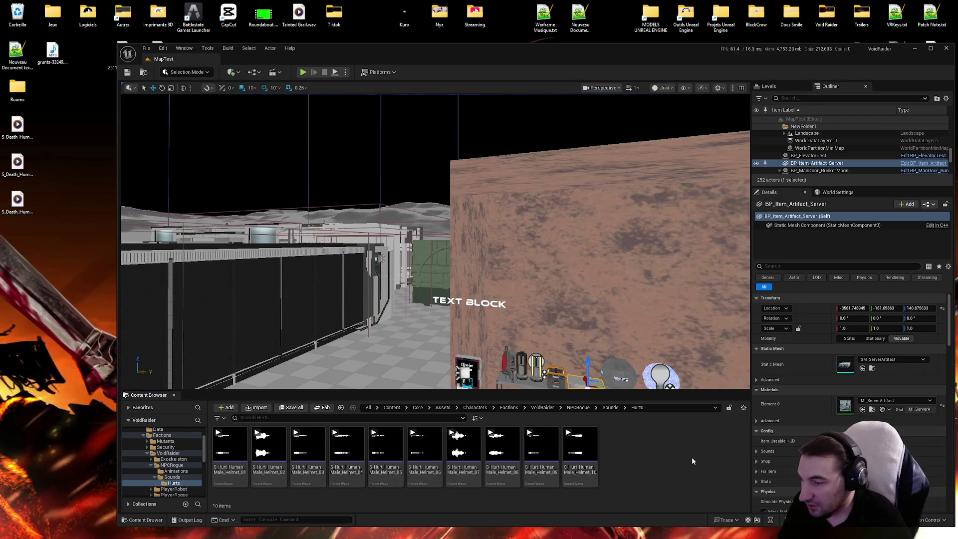
{"action": "key", "text": "alt+Left"}
{"action": "right_click", "coordinate": [404, 494]}
{"action": "left_click", "coordinate": [431, 245]}
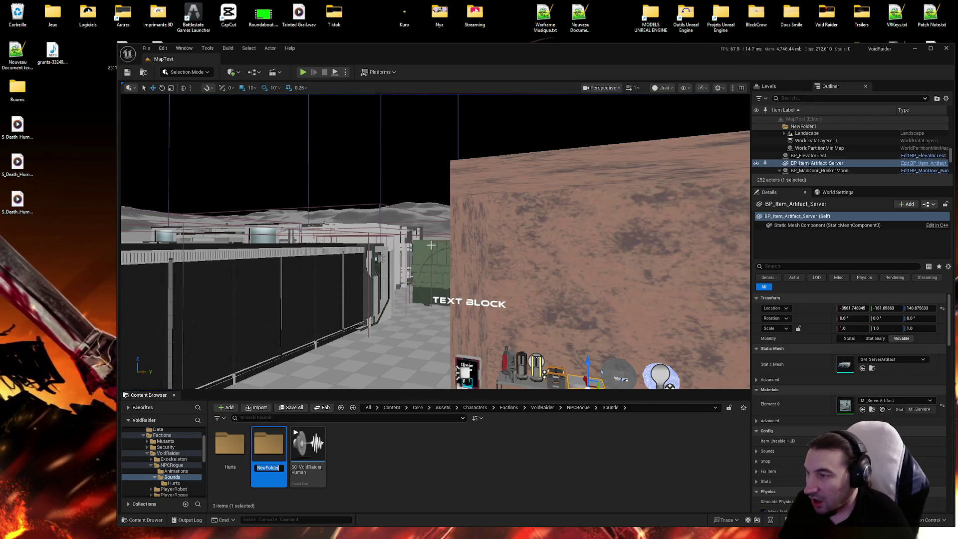
{"action": "type", "text": "Death"}
{"action": "key", "text": "Return"}
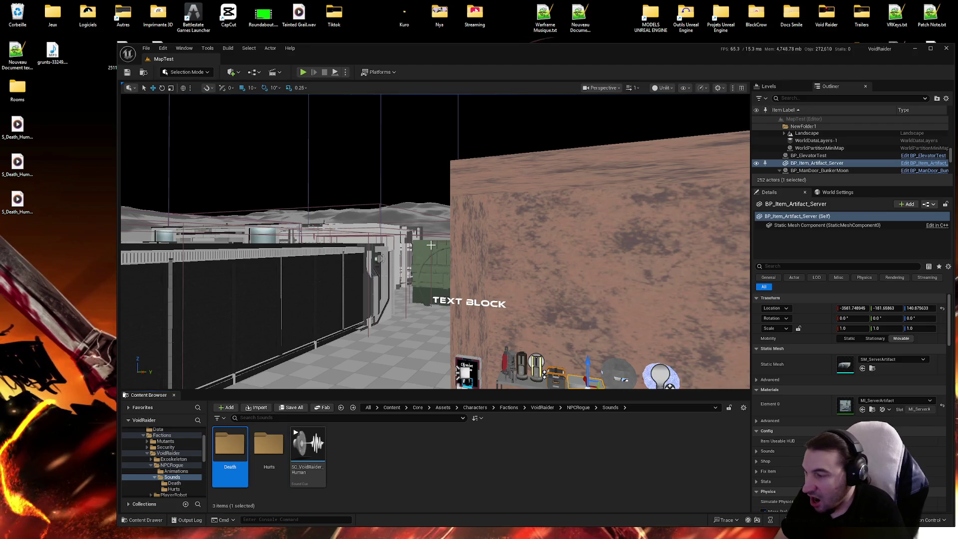
{"action": "double_click", "coordinate": [230, 449]}
Import the three S_Death_Human_Male_Helmet WAVs from the desktop into Death and save them.
{"action": "left_click_drag", "start_coordinate": [56, 237], "coordinate": [4, 117]}
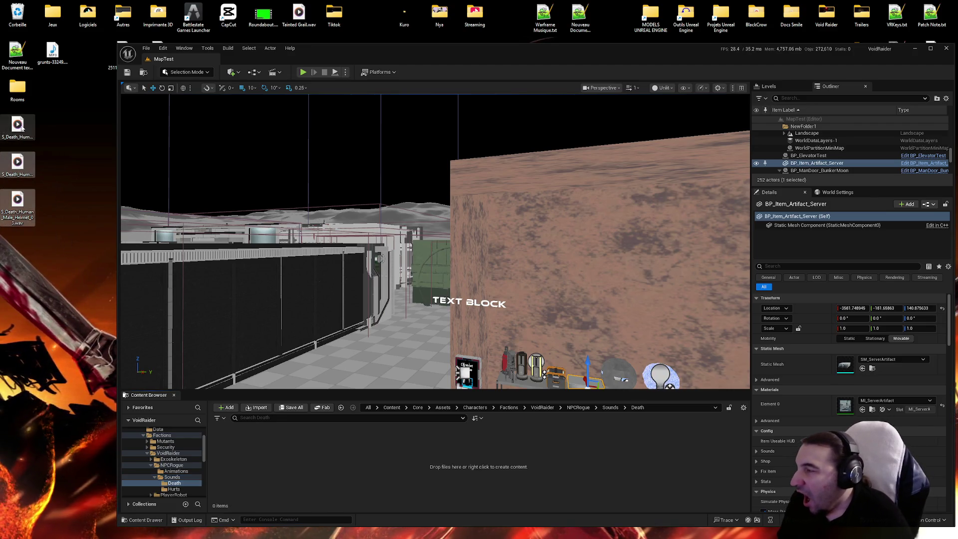
{"action": "left_click_drag", "start_coordinate": [18, 165], "coordinate": [259, 456]}
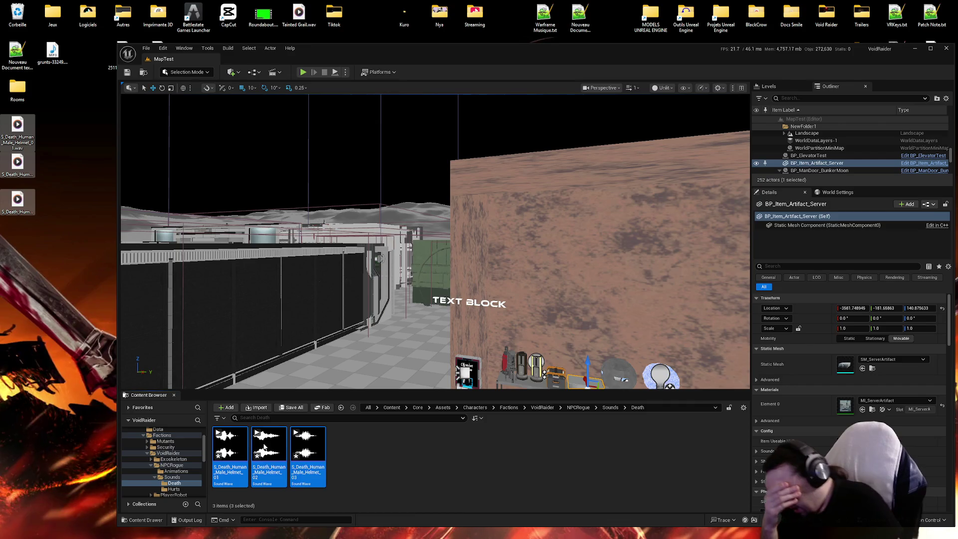
{"action": "left_click", "coordinate": [343, 452]}
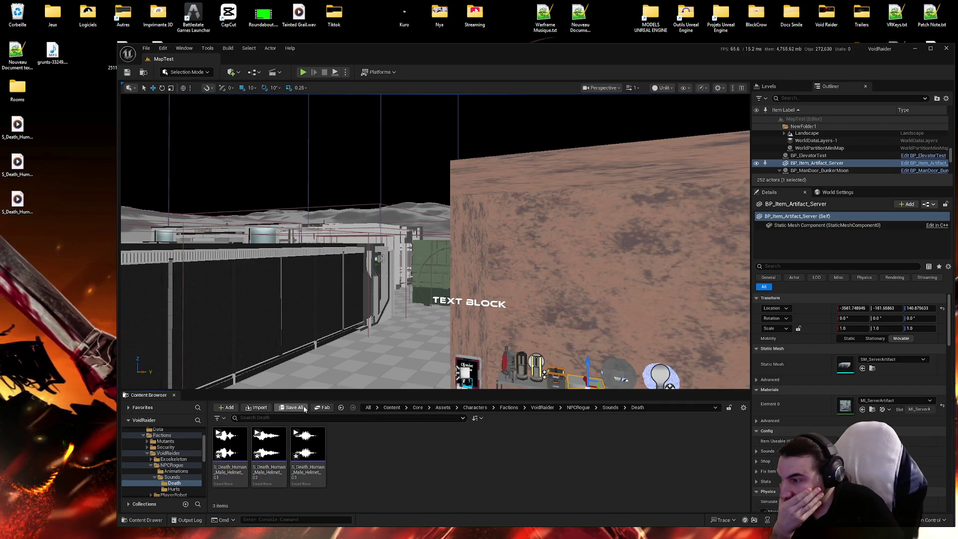
{"action": "left_click", "coordinate": [295, 408]}
{"action": "left_click", "coordinate": [535, 359]}
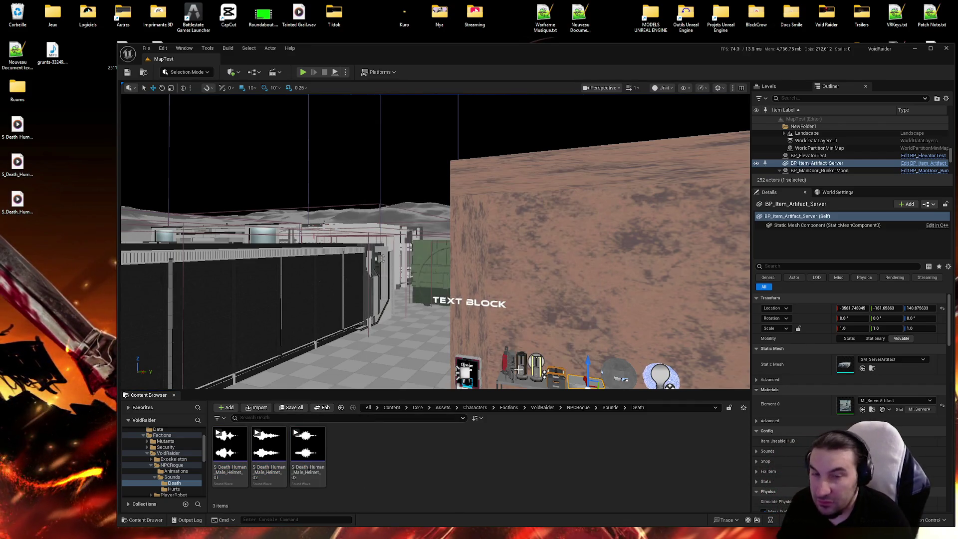
{"action": "mouse_move", "coordinate": [389, 538]}
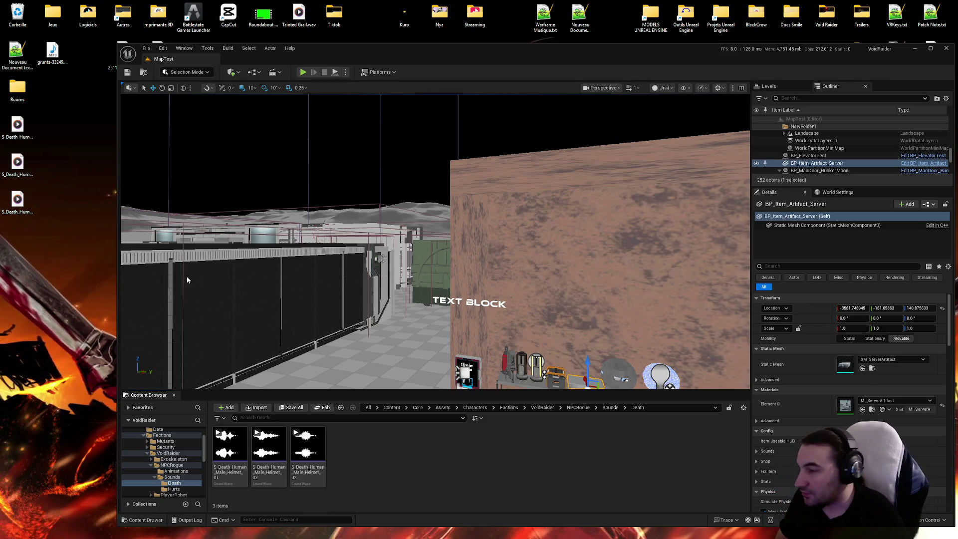
Return to the Sounds folder and select the SC_VoidRaider_Human sound cue.
{"action": "key", "text": "alt+Left"}
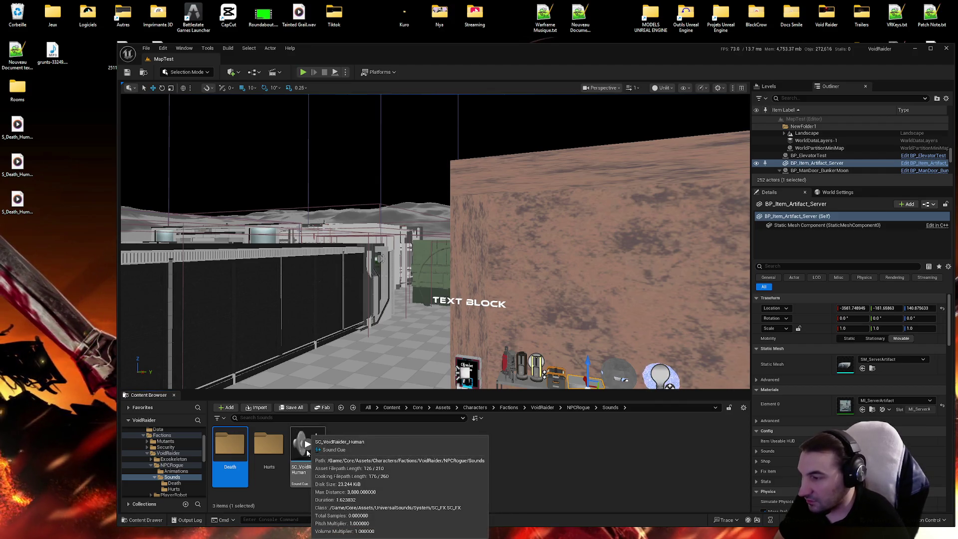
{"action": "left_click", "coordinate": [308, 462]}
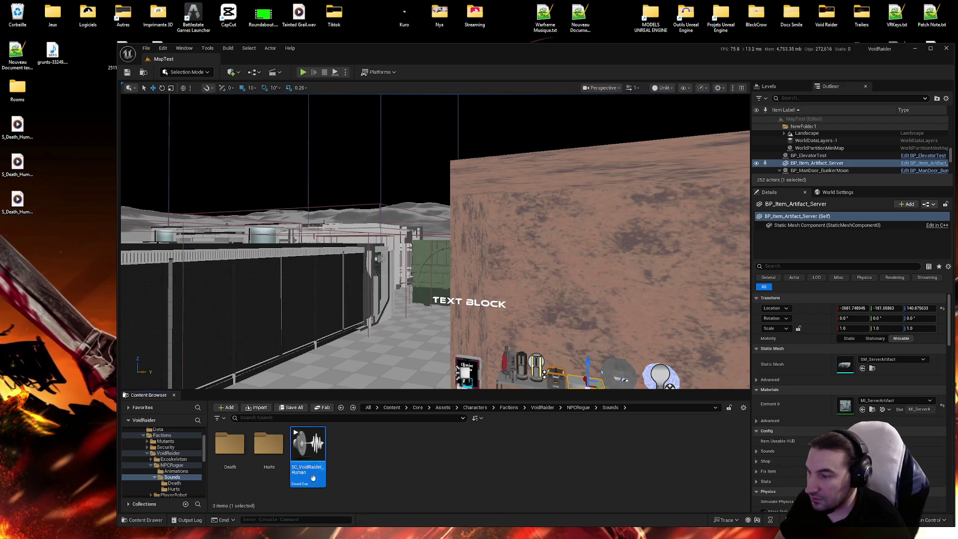
Open SC_VoidRaider_Human and add the three Death helmet sound waves to its graph.
{"action": "double_click", "coordinate": [308, 462]}
{"action": "double_click", "coordinate": [229, 444]}
{"action": "left_click", "coordinate": [307, 464]}
{"action": "left_click", "coordinate": [277, 471], "text": "shift"}
{"action": "mouse_move", "coordinate": [237, 459]}
{"action": "left_mouse_down"}
{"action": "mouse_move", "coordinate": [582, 400]}
{"action": "mouse_move", "coordinate": [552, 368]}
{"action": "left_mouse_up"}
{"action": "scroll", "coordinate": [598, 310], "scroll_direction": "up", "scroll_amount": 4}
{"action": "left_click", "coordinate": [552, 238]}
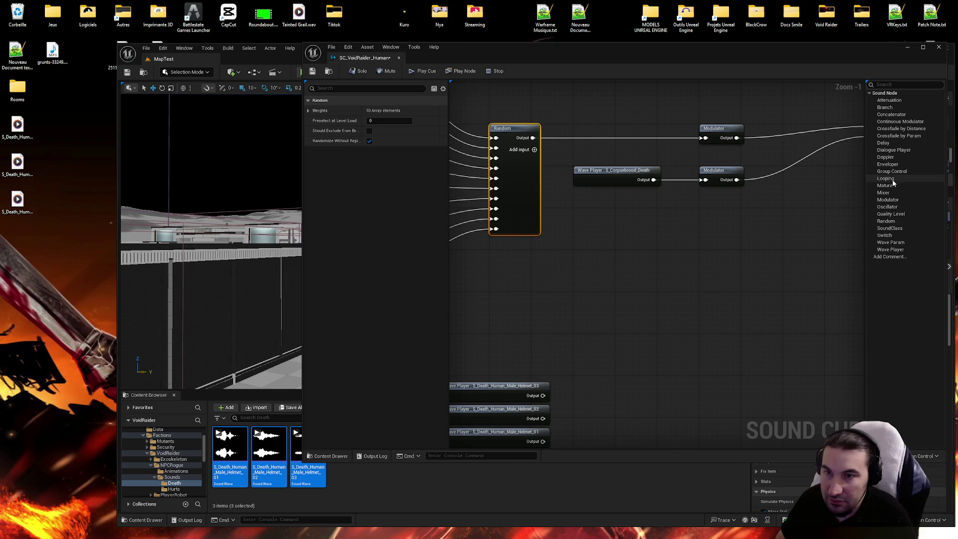
Add a new Random node, delete the old death wave player, and wire Random to the lower Modulator.
{"action": "mouse_move", "coordinate": [891, 222]}
{"action": "left_mouse_down"}
{"action": "mouse_move", "coordinate": [689, 237]}
{"action": "mouse_move", "coordinate": [707, 241]}
{"action": "mouse_move", "coordinate": [654, 235]}
{"action": "left_mouse_up"}
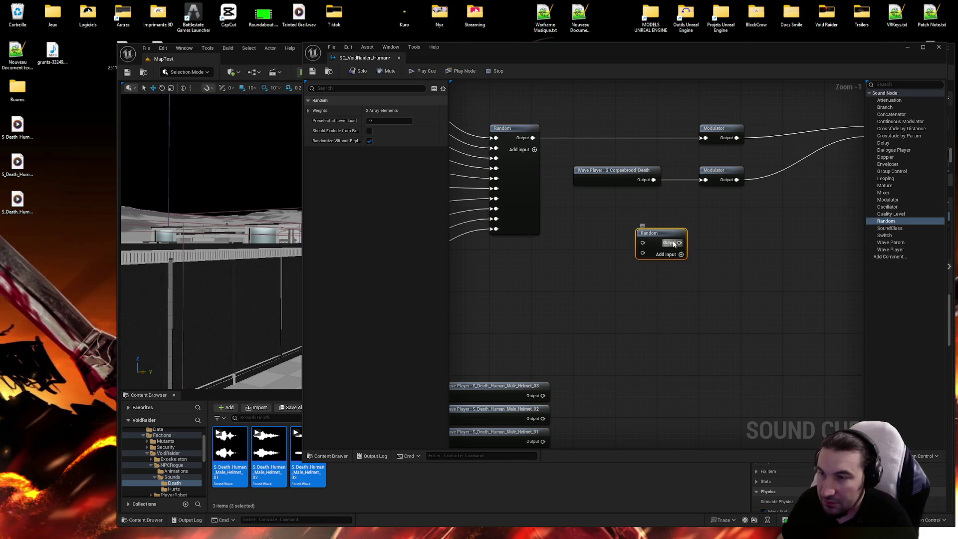
{"action": "left_click", "coordinate": [681, 254]}
{"action": "left_click", "coordinate": [644, 181]}
{"action": "key", "text": "Delete"}
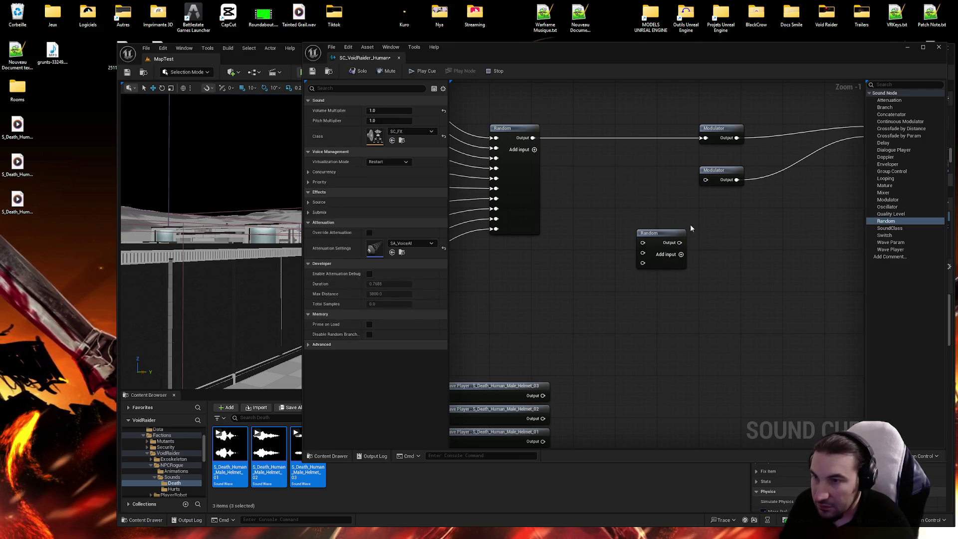
{"action": "mouse_move", "coordinate": [658, 286]}
{"action": "left_mouse_down"}
{"action": "mouse_move", "coordinate": [589, 222]}
{"action": "mouse_move", "coordinate": [688, 224]}
{"action": "left_mouse_up"}
{"action": "left_click_drag", "start_coordinate": [747, 350], "coordinate": [518, 154]}
Line up the three death wave players beside the Random node and connect Helmet_03 to its first input.
{"action": "left_click_drag", "start_coordinate": [660, 157], "coordinate": [467, 157]}
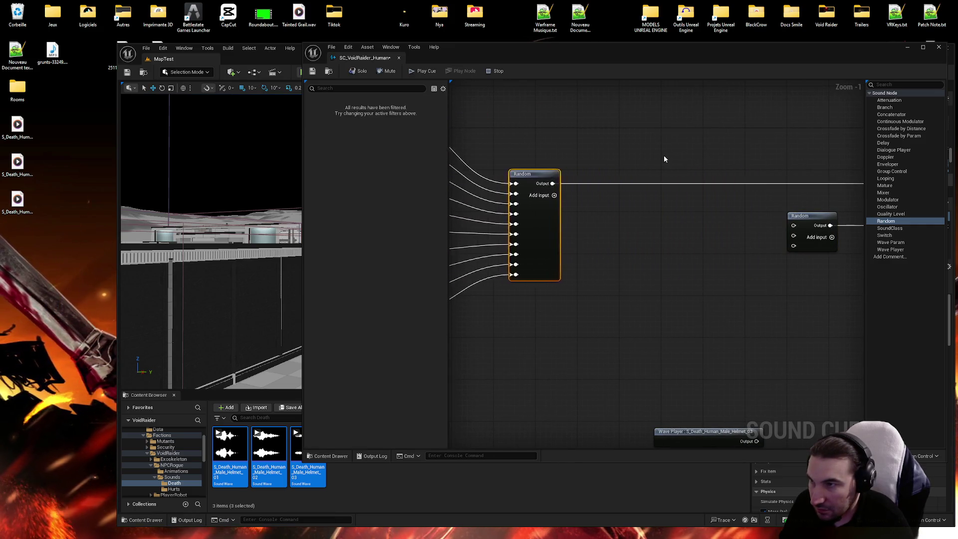
{"action": "left_click", "coordinate": [665, 265]}
{"action": "left_click_drag", "start_coordinate": [650, 186], "coordinate": [681, 434]}
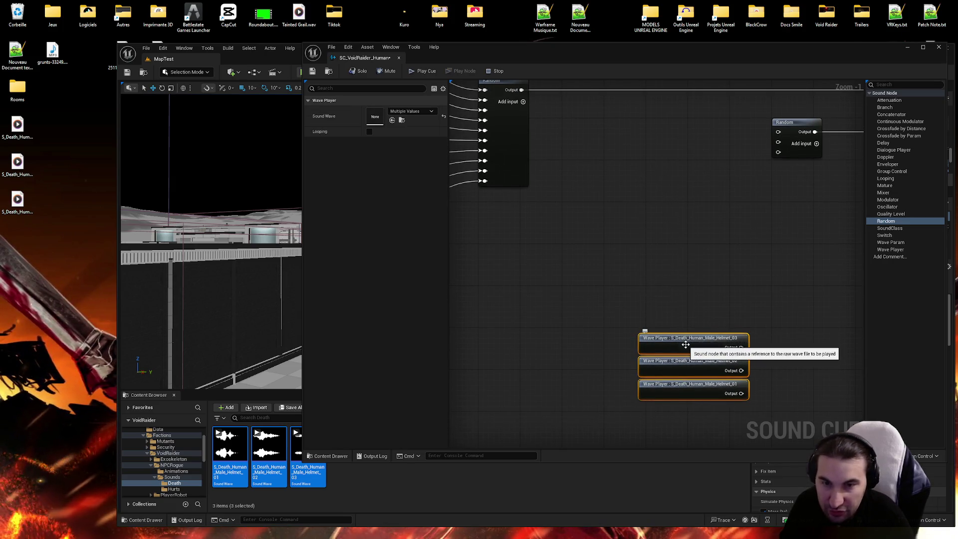
{"action": "left_click_drag", "start_coordinate": [685, 344], "coordinate": [643, 136]}
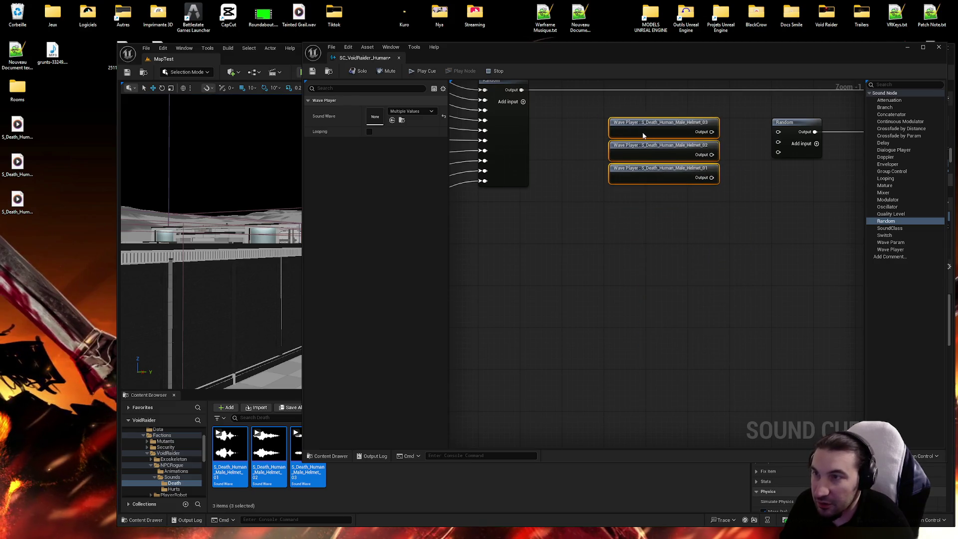
{"action": "scroll", "coordinate": [630, 308], "scroll_direction": "up", "scroll_amount": 1}
{"action": "left_click_drag", "start_coordinate": [603, 276], "coordinate": [691, 280]}
Wire Helmet_02 and Helmet_01 into the Random node's second and third inputs.
{"action": "mouse_move", "coordinate": [604, 302]}
{"action": "left_mouse_down"}
{"action": "mouse_move", "coordinate": [657, 306]}
{"action": "mouse_move", "coordinate": [688, 287]}
{"action": "left_mouse_up"}
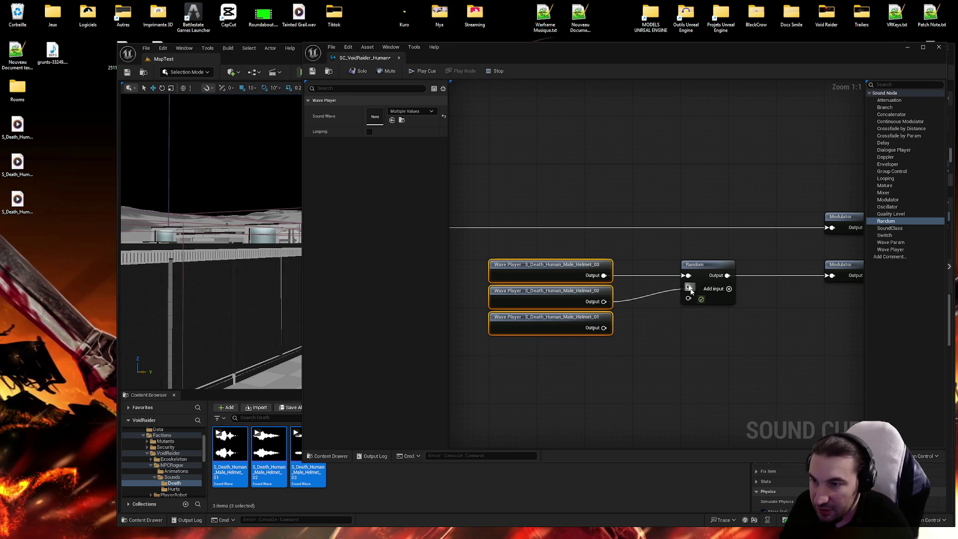
{"action": "mouse_move", "coordinate": [604, 328]}
{"action": "left_mouse_down"}
{"action": "mouse_move", "coordinate": [671, 313]}
{"action": "mouse_move", "coordinate": [688, 298]}
{"action": "left_mouse_up"}
{"action": "scroll", "coordinate": [799, 319], "scroll_direction": "down", "scroll_amount": 5}
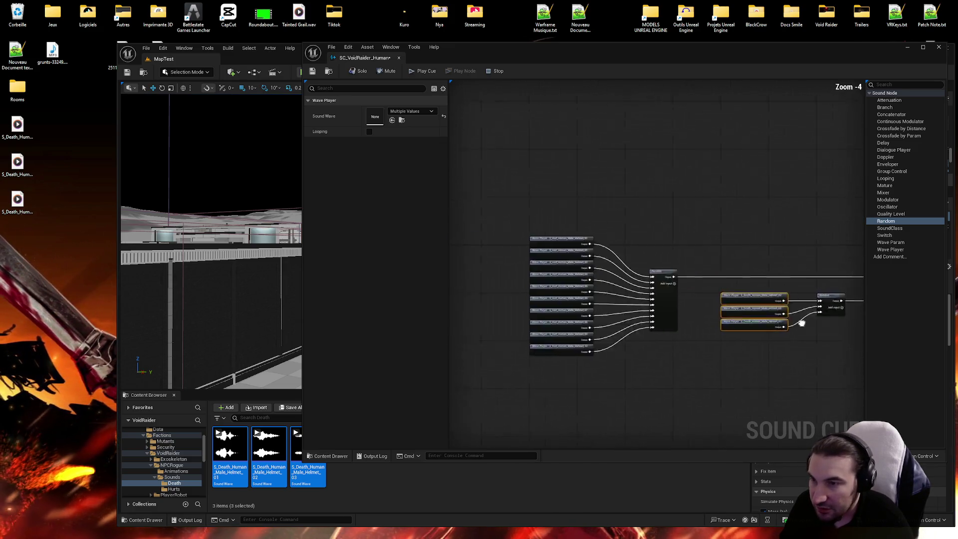
Shift the hurt wave players and their Random node right, then save the cue.
{"action": "left_click", "coordinate": [647, 165]}
{"action": "left_click_drag", "start_coordinate": [551, 164], "coordinate": [562, 353]}
{"action": "scroll", "coordinate": [556, 173], "scroll_direction": "up", "scroll_amount": 4}
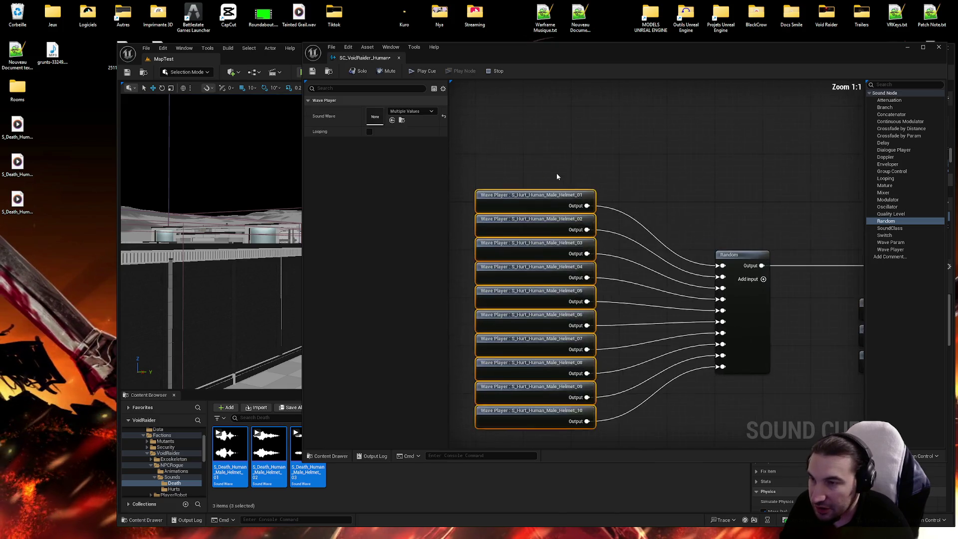
{"action": "key", "text": "q"}
{"action": "left_click", "coordinate": [554, 178]}
{"action": "scroll", "coordinate": [561, 182], "scroll_direction": "down", "scroll_amount": 5}
{"action": "left_click_drag", "start_coordinate": [503, 186], "coordinate": [615, 328]}
{"action": "left_click", "coordinate": [648, 210], "text": "ctrl"}
{"action": "scroll", "coordinate": [657, 206], "scroll_direction": "up", "scroll_amount": 3}
{"action": "left_click_drag", "start_coordinate": [675, 207], "coordinate": [717, 191]}
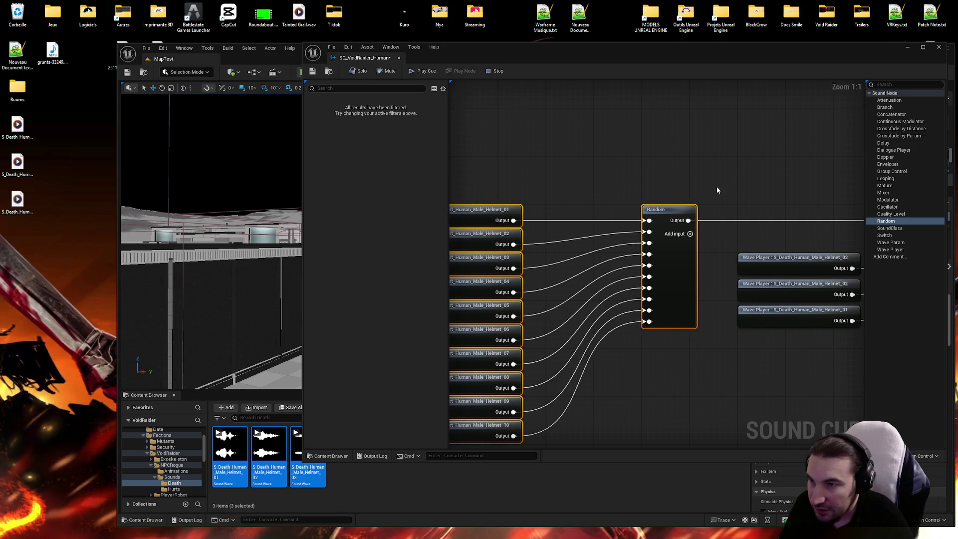
{"action": "left_click", "coordinate": [718, 190]}
{"action": "scroll", "coordinate": [717, 190], "scroll_direction": "down", "scroll_amount": 2}
{"action": "left_click", "coordinate": [312, 71]}
Nudge the hurt nodes right again, save the sound cue, and close its editor.
{"action": "left_click_drag", "start_coordinate": [572, 115], "coordinate": [483, 211]}
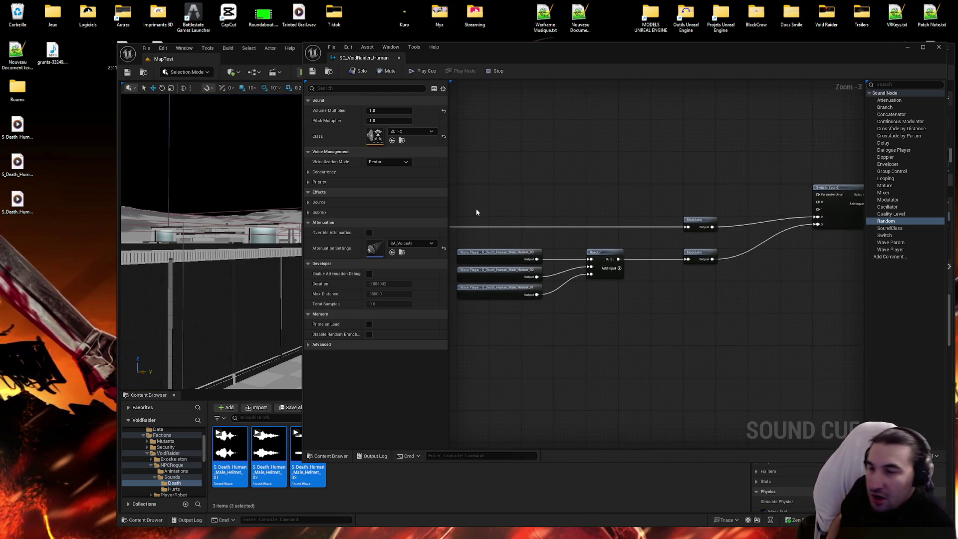
{"action": "left_click_drag", "start_coordinate": [591, 178], "coordinate": [712, 166]}
{"action": "scroll", "coordinate": [712, 166], "scroll_direction": "down", "scroll_amount": 2}
{"action": "left_click_drag", "start_coordinate": [475, 143], "coordinate": [731, 318]}
{"action": "scroll", "coordinate": [800, 200], "scroll_direction": "up", "scroll_amount": 5}
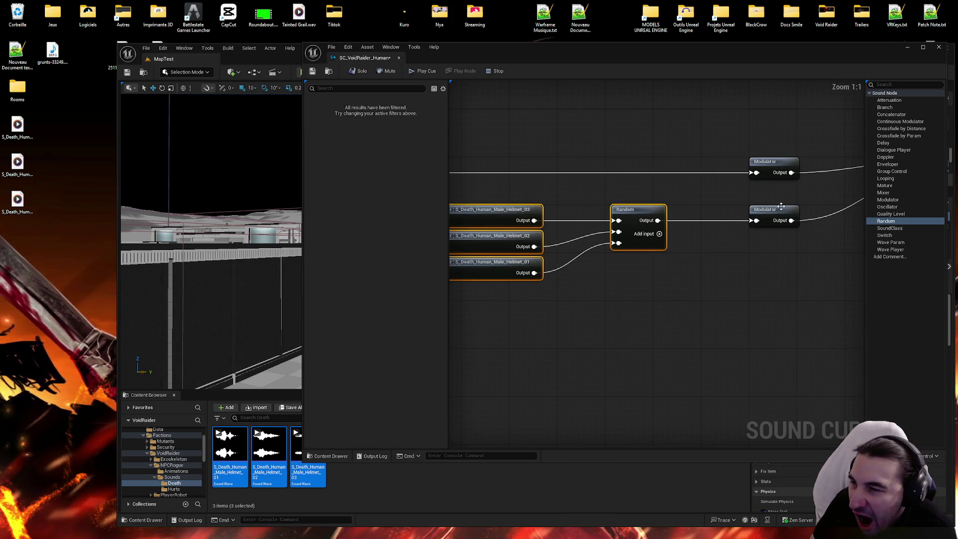
{"action": "left_click", "coordinate": [729, 176]}
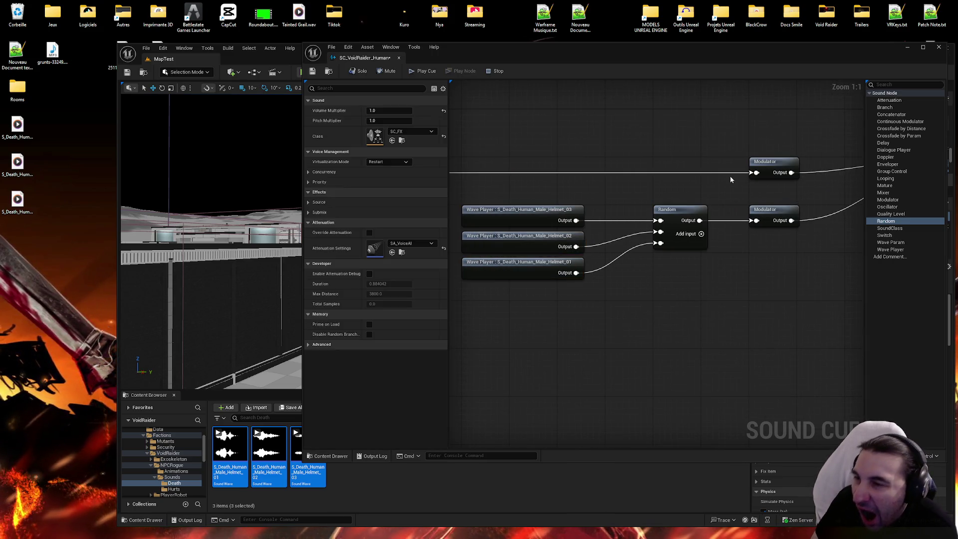
{"action": "left_click", "coordinate": [315, 72]}
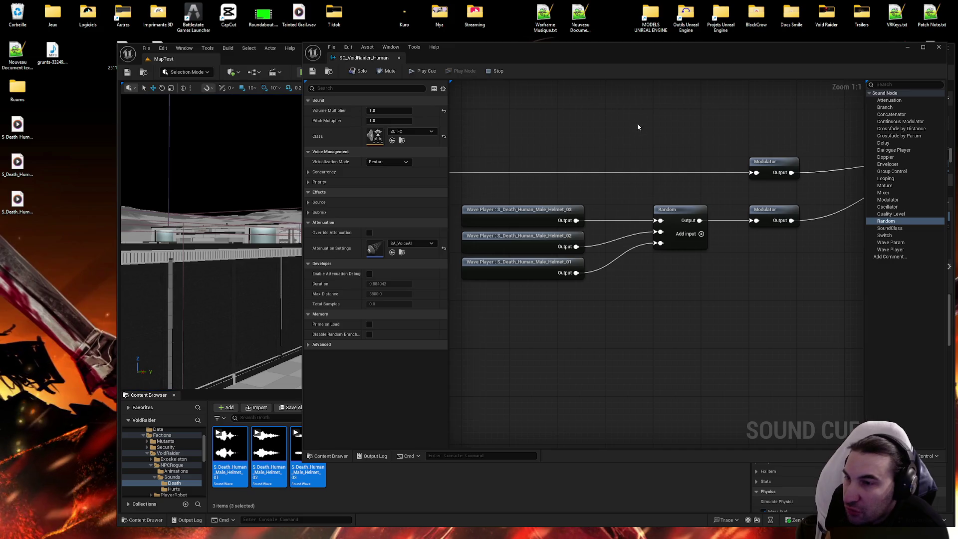
{"action": "mouse_move", "coordinate": [686, 134]}
{"action": "left_mouse_down"}
{"action": "mouse_move", "coordinate": [478, 142]}
{"action": "mouse_move", "coordinate": [737, 128]}
{"action": "left_mouse_up"}
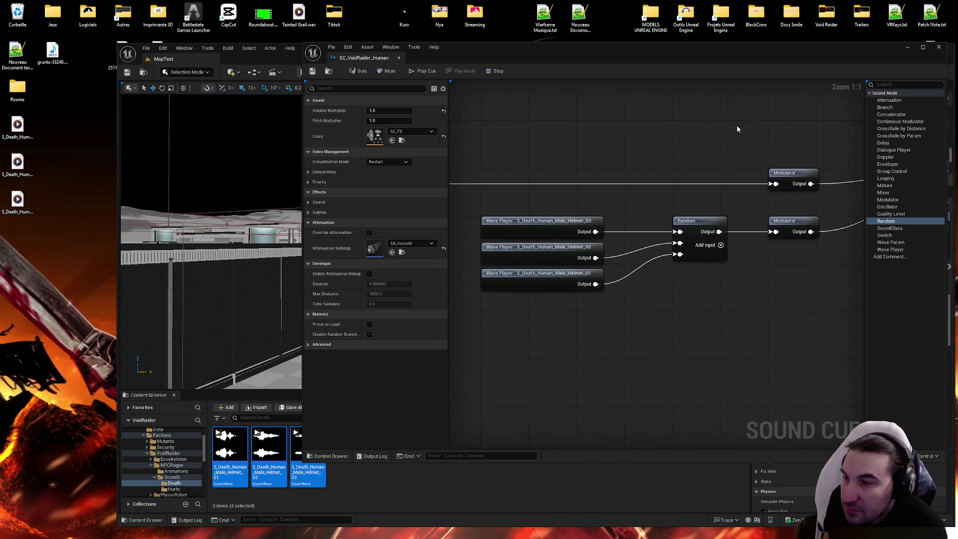
{"action": "left_click_drag", "start_coordinate": [579, 182], "coordinate": [825, 153]}
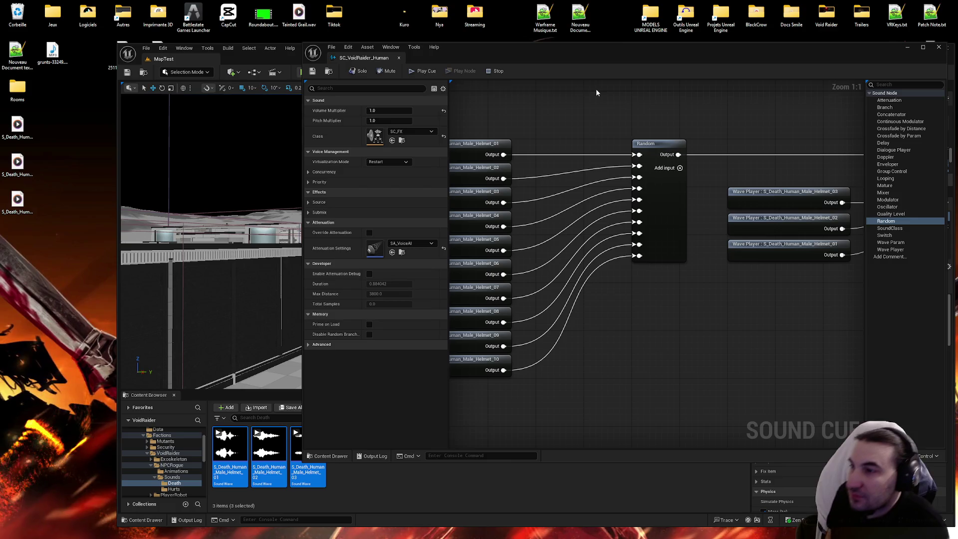
{"action": "left_click", "coordinate": [939, 48]}
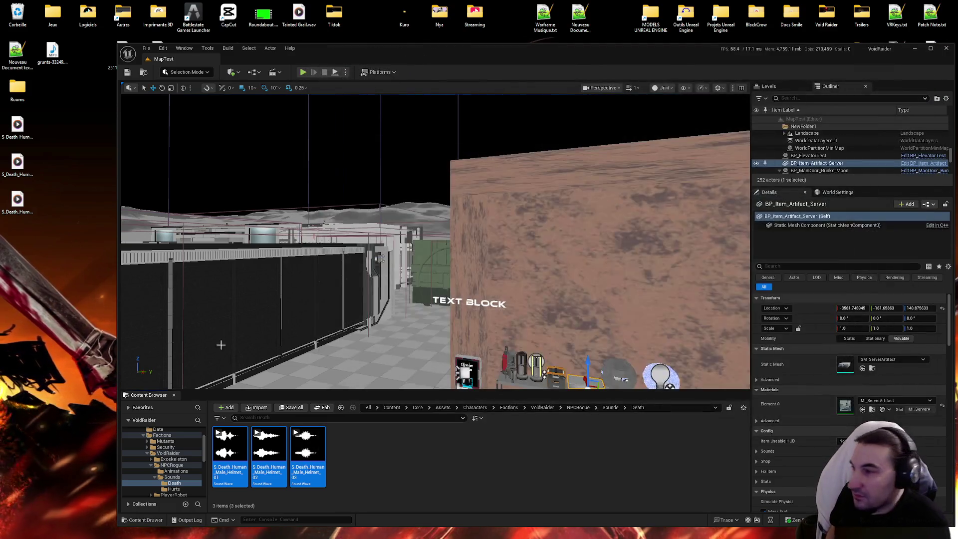
Open the Core Blueprints folder in the Content Browser.
{"action": "scroll", "coordinate": [160, 464], "scroll_direction": "up", "scroll_amount": 5}
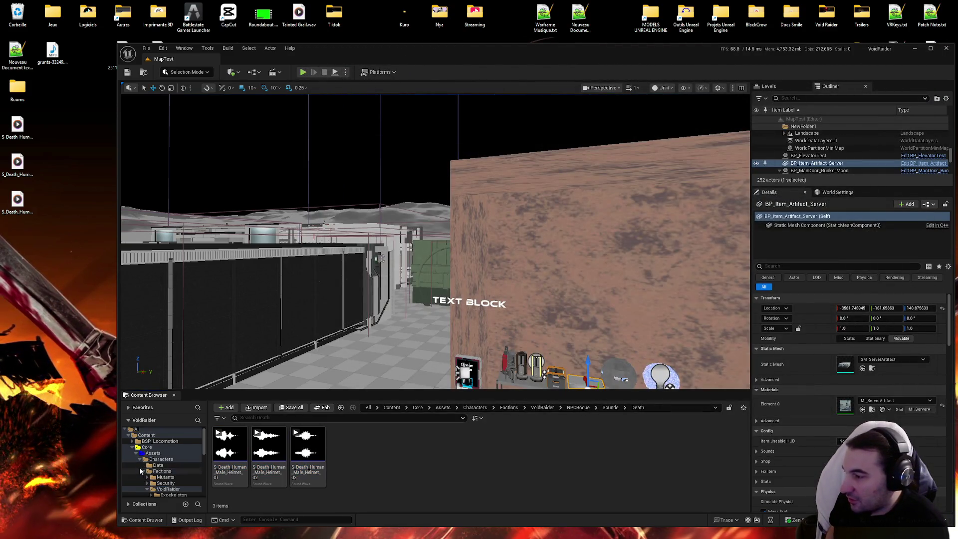
{"action": "left_click", "coordinate": [144, 453], "text": "ctrl"}
{"action": "double_click", "coordinate": [152, 459]}
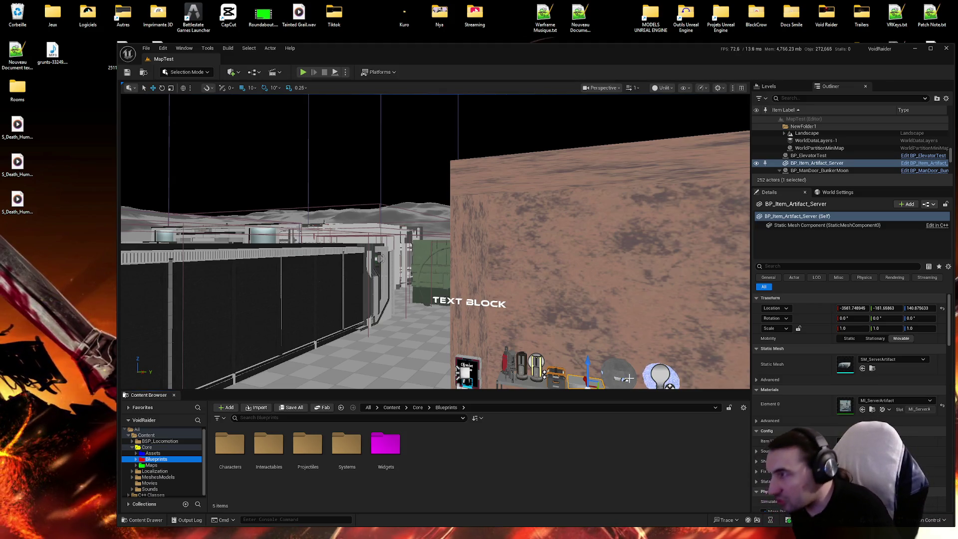
Delete the three S_Death files from the desktop and empty the Recycle Bin.
{"action": "mouse_move", "coordinate": [36, 269]}
{"action": "left_mouse_down"}
{"action": "mouse_move", "coordinate": [9, 129]}
{"action": "mouse_move", "coordinate": [424, 270]}
{"action": "mouse_move", "coordinate": [117, 13]}
{"action": "mouse_move", "coordinate": [18, 15]}
{"action": "left_mouse_up"}
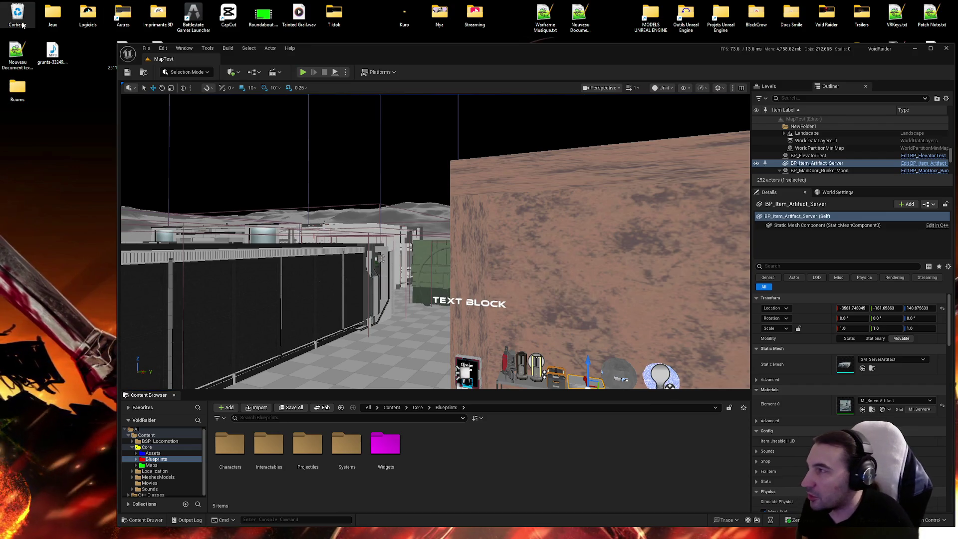
{"action": "right_click", "coordinate": [22, 23]}
{"action": "left_click", "coordinate": [58, 63]}
{"action": "left_click", "coordinate": [503, 276]}
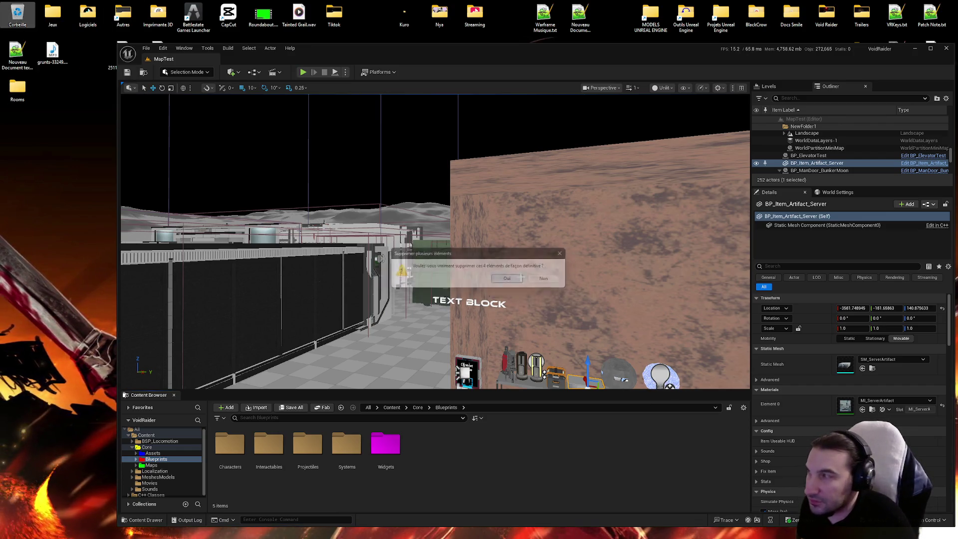
{"action": "left_click", "coordinate": [518, 278]}
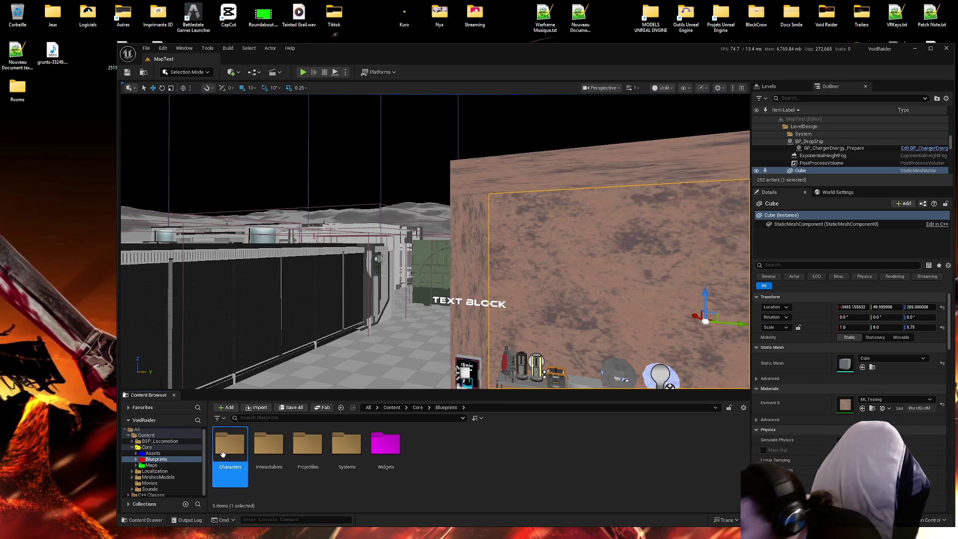
Browse Characters > NPCs > Ennemy > VoidRaiderAltEnding and open BP_VoidRaiderAE_Soldier.
{"action": "double_click", "coordinate": [230, 445]}
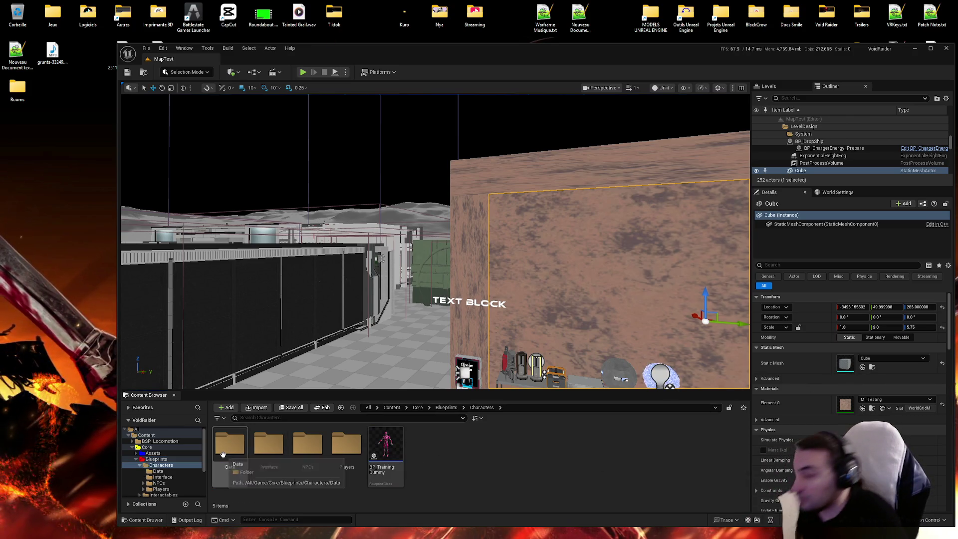
{"action": "double_click", "coordinate": [317, 455]}
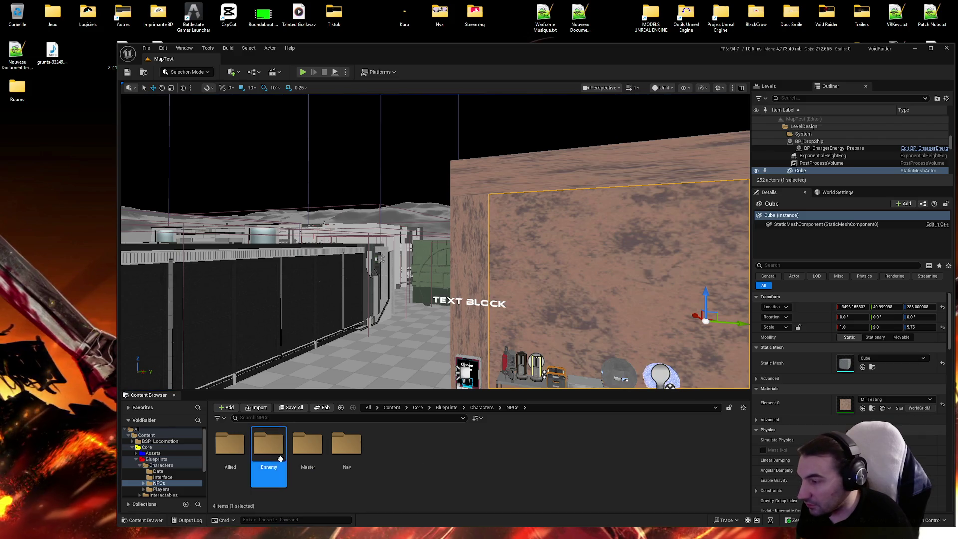
{"action": "double_click", "coordinate": [260, 452]}
{"action": "double_click", "coordinate": [351, 455]}
{"action": "left_click", "coordinate": [282, 452]}
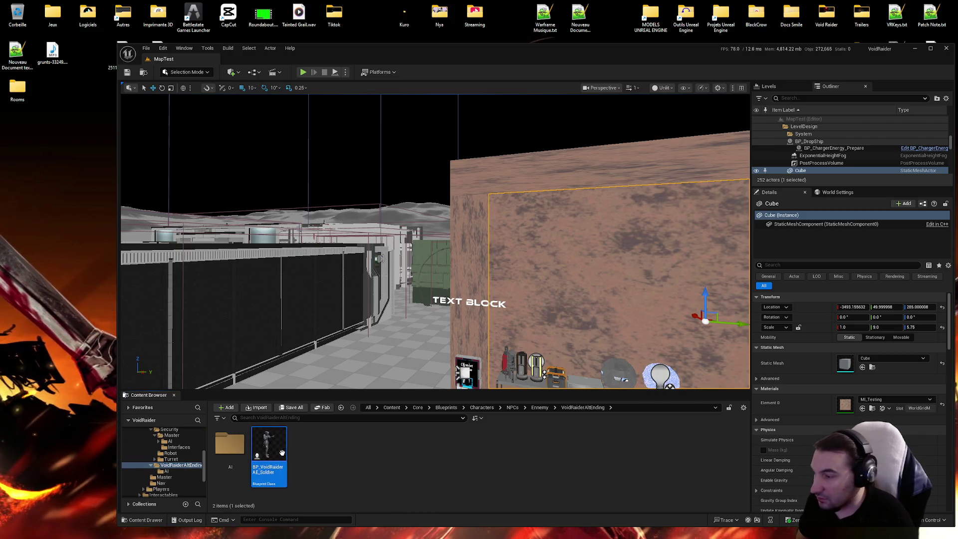
{"action": "double_click", "coordinate": [282, 452]}
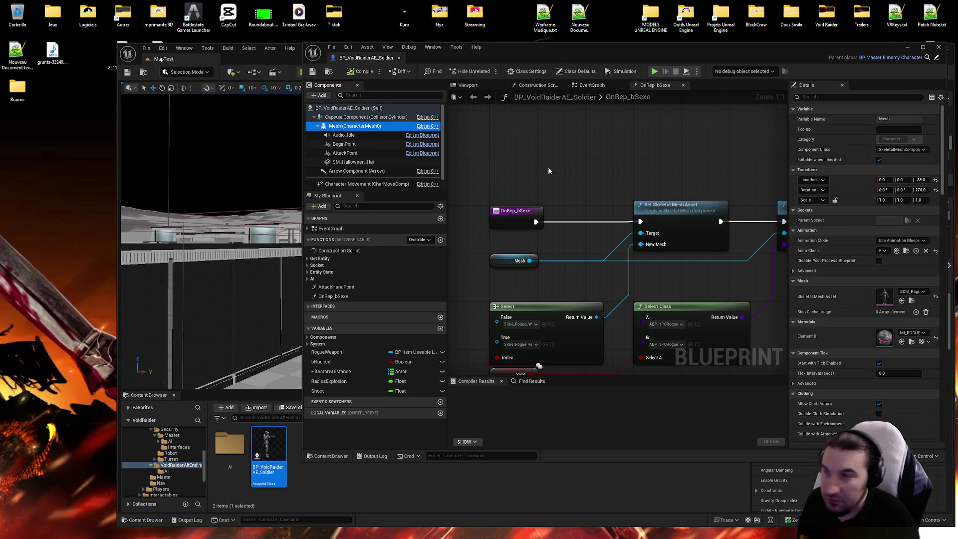
Delete the soldier's unused variables bHacked, HitActor&Distance and RadiusExplosion.
{"action": "left_click", "coordinate": [370, 108]}
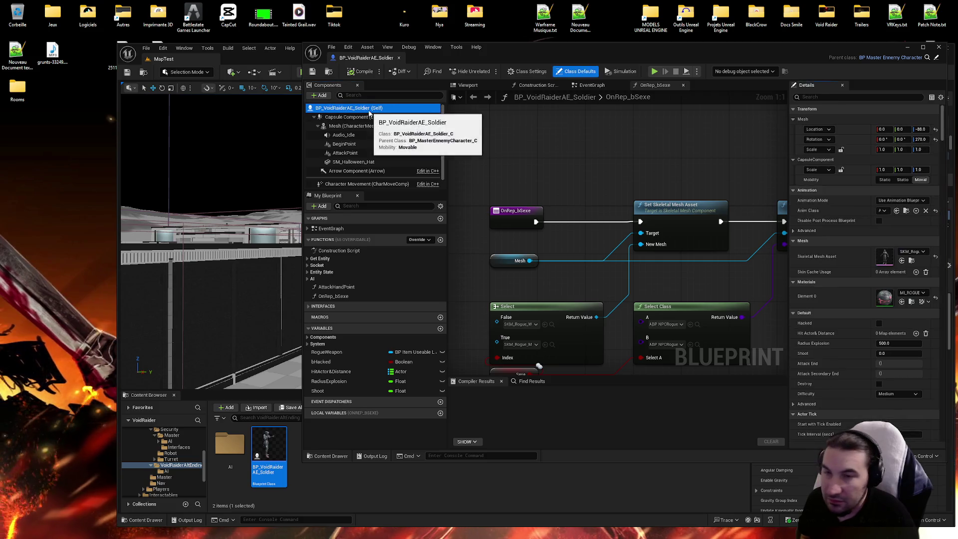
{"action": "scroll", "coordinate": [858, 283], "scroll_direction": "down", "scroll_amount": 3}
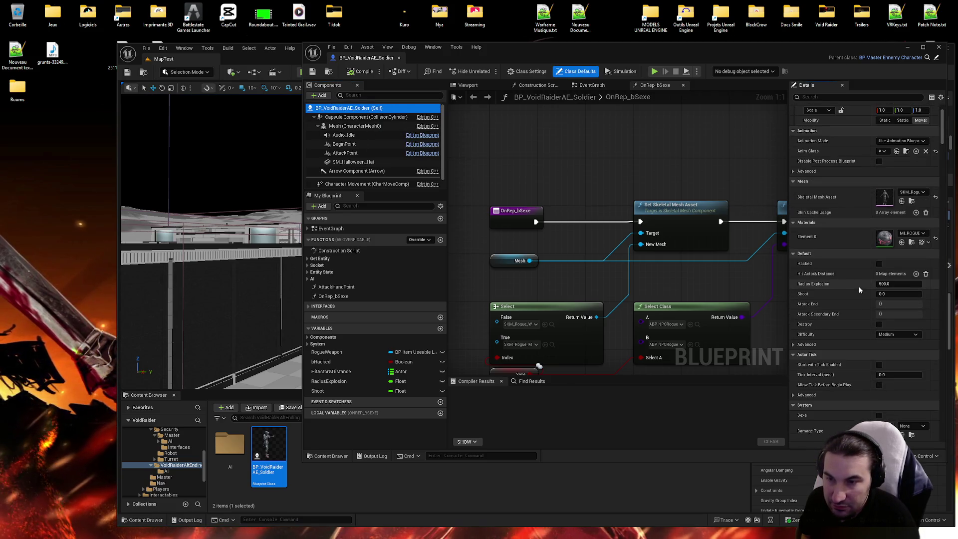
{"action": "left_click", "coordinate": [349, 47]}
{"action": "left_click", "coordinate": [402, 118]}
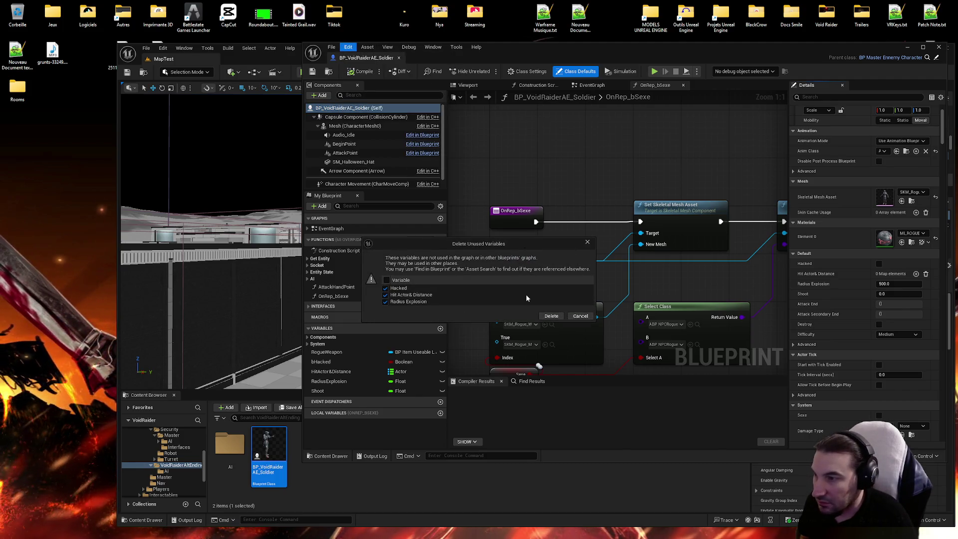
{"action": "left_click", "coordinate": [551, 316]}
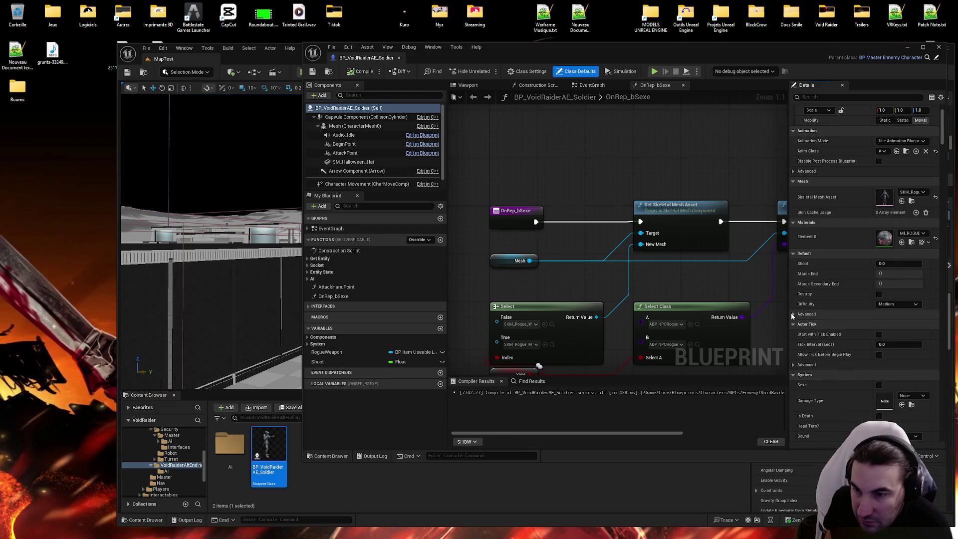
Review the class defaults, leaving the Sound option set to Idle.
{"action": "scroll", "coordinate": [886, 303], "scroll_direction": "down", "scroll_amount": 3}
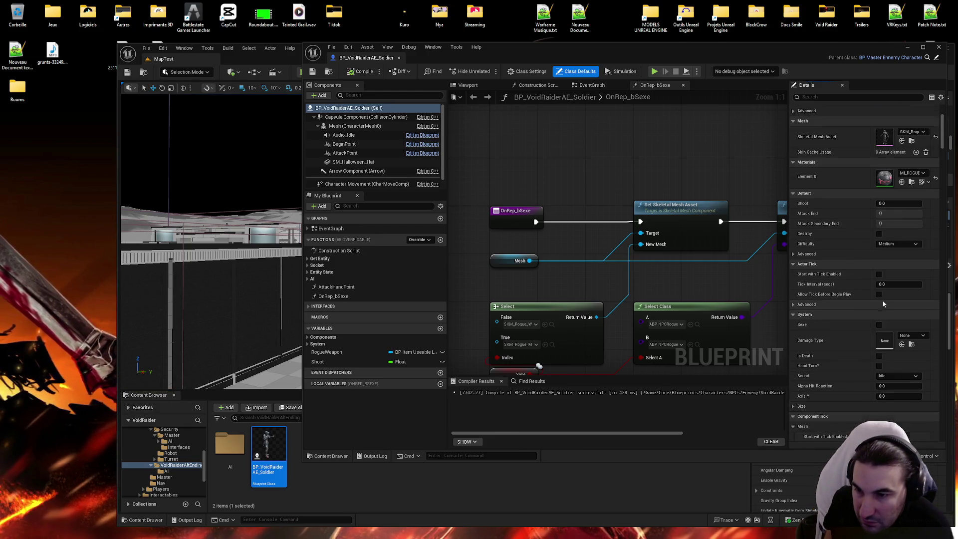
{"action": "left_click", "coordinate": [893, 365]}
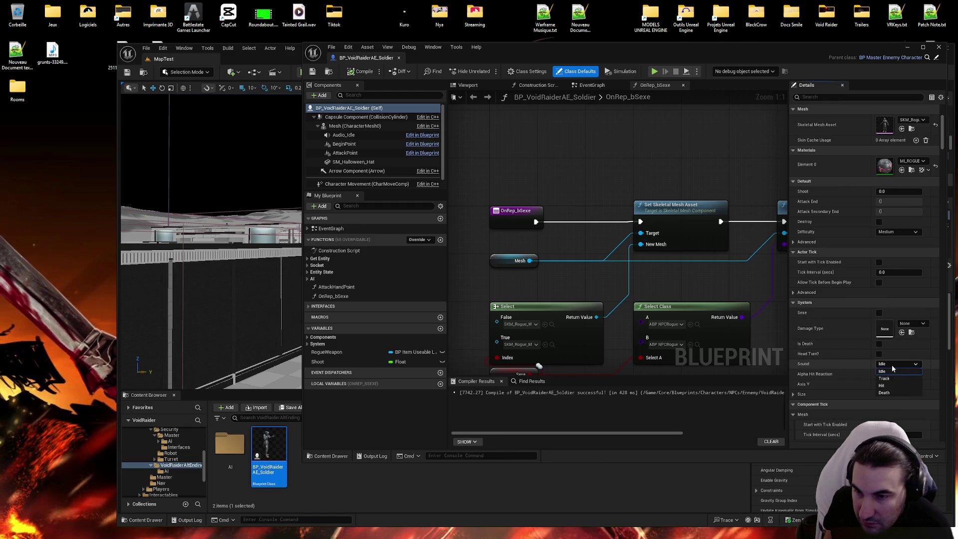
{"action": "left_click", "coordinate": [890, 370]}
{"action": "scroll", "coordinate": [829, 279], "scroll_direction": "up", "scroll_amount": 5}
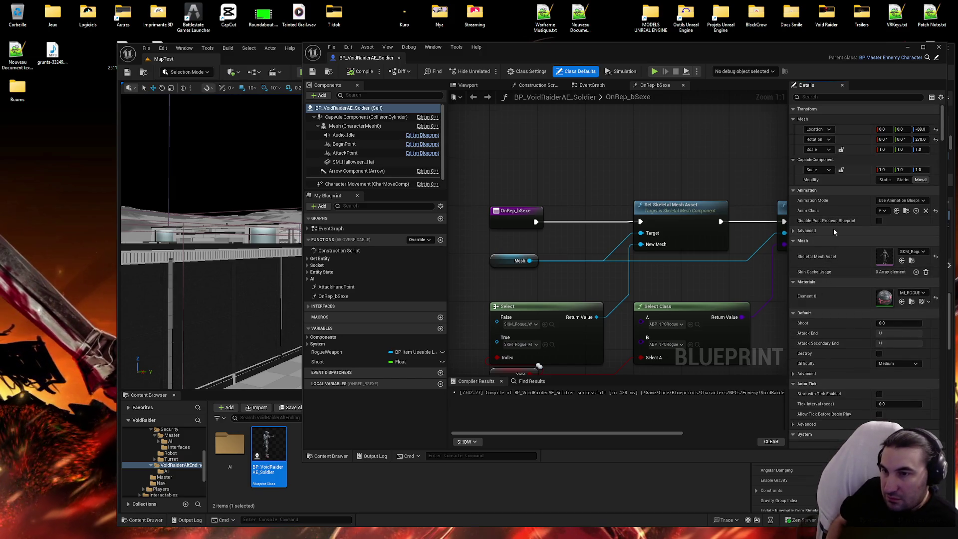
Assign the SC_VoidRaider_Human cue to the Audio_Idle component's Sound, searching 'raider'.
{"action": "left_click", "coordinate": [344, 135]}
{"action": "left_click", "coordinate": [909, 220]}
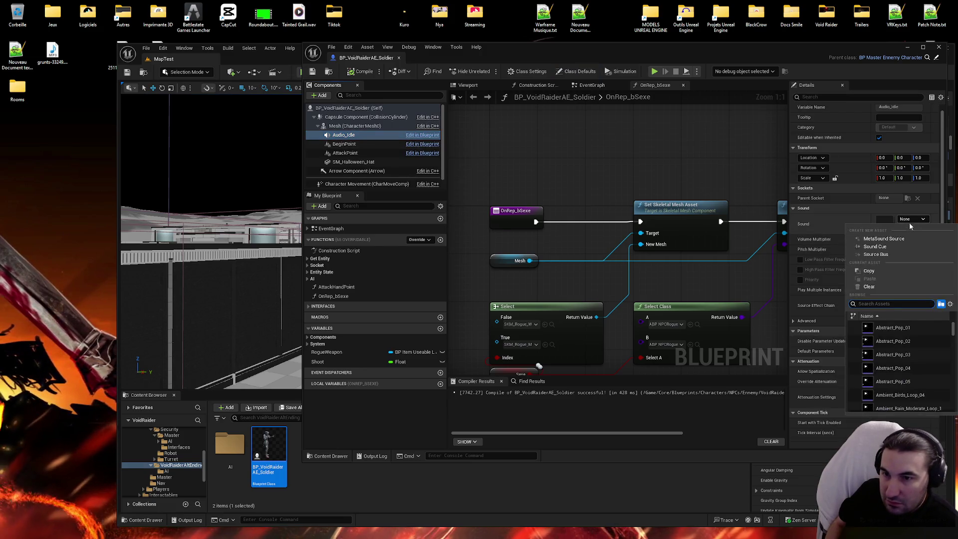
{"action": "type", "text": "raider"}
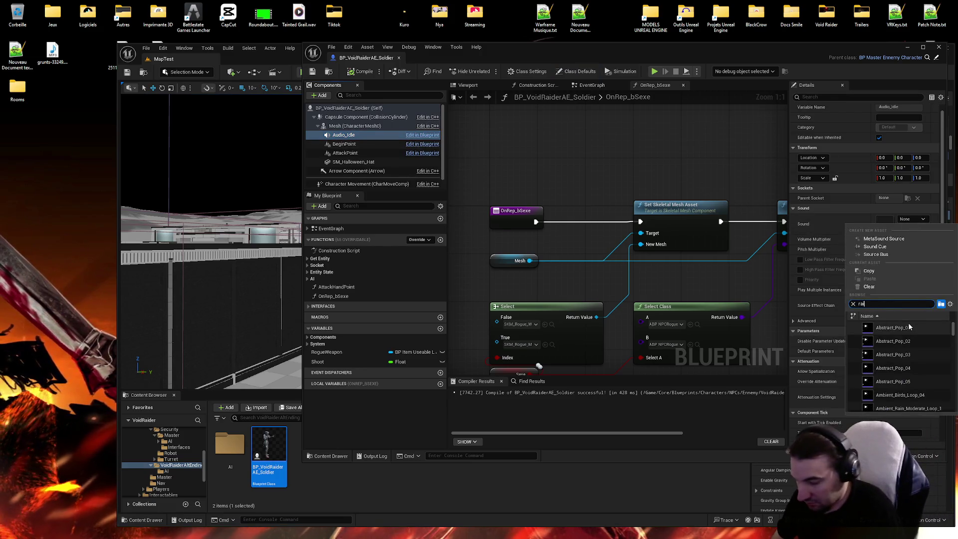
{"action": "scroll", "coordinate": [908, 326], "scroll_direction": "down", "scroll_amount": 5}
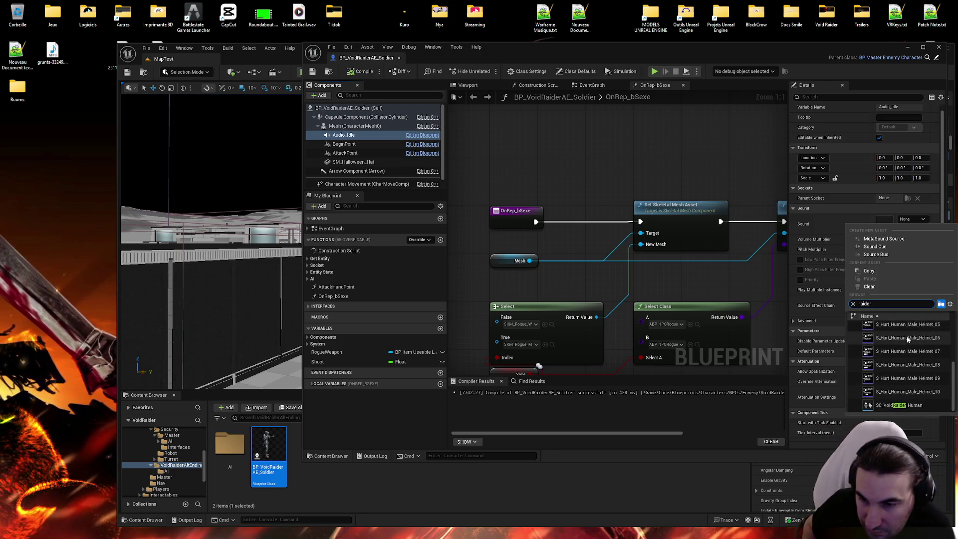
{"action": "left_click", "coordinate": [908, 339]}
Compile and save the soldier Blueprint, then close its editor.
{"action": "left_click", "coordinate": [360, 71]}
{"action": "left_click", "coordinate": [314, 71]}
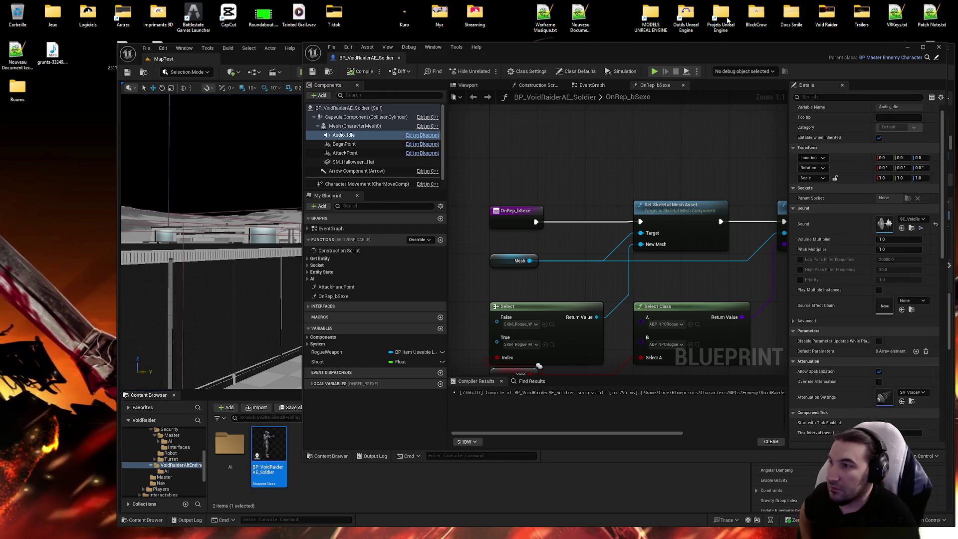
{"action": "left_click", "coordinate": [939, 48]}
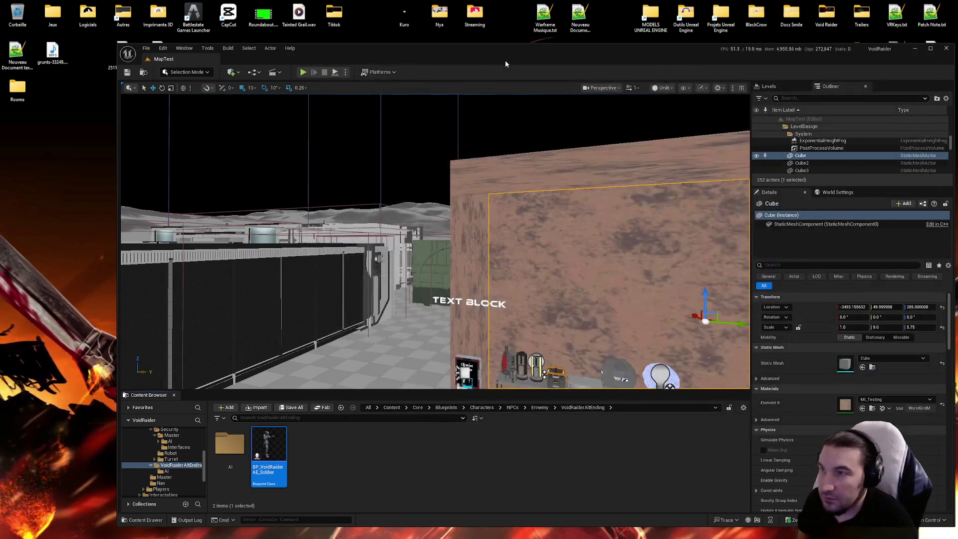
Place a BP_VoidRaiderAE_Soldier into the level from the Content Browser.
{"action": "double_click", "coordinate": [505, 60]}
{"action": "mouse_move", "coordinate": [240, 328]}
{"action": "left_mouse_down"}
{"action": "mouse_move", "coordinate": [225, 375]}
{"action": "mouse_move", "coordinate": [220, 364]}
{"action": "left_mouse_up"}
{"action": "mouse_move", "coordinate": [152, 459]}
{"action": "left_mouse_down"}
{"action": "mouse_move", "coordinate": [336, 317]}
{"action": "mouse_move", "coordinate": [349, 294]}
{"action": "left_mouse_up"}
Save all changed content and start a Play session with Alt+P.
{"action": "left_click", "coordinate": [187, 405]}
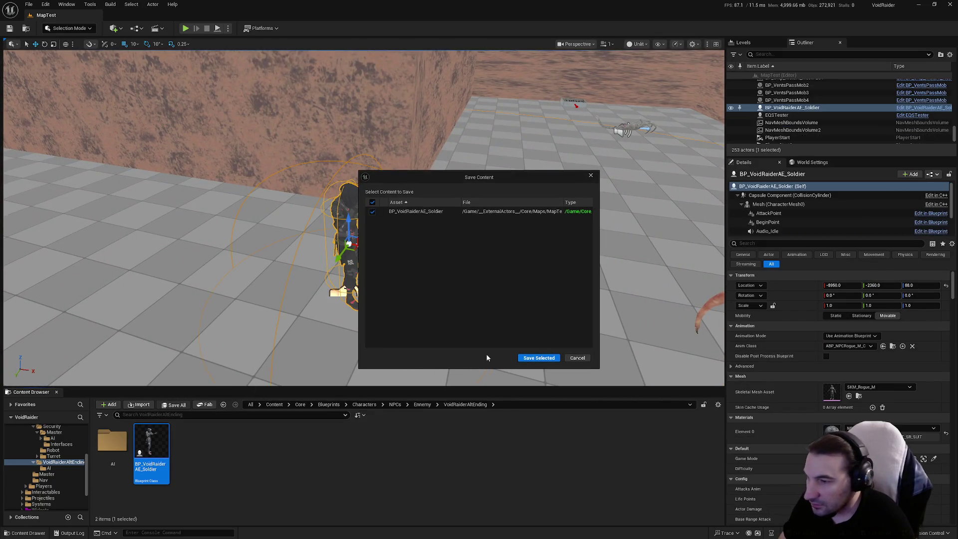
{"action": "left_click", "coordinate": [533, 358]}
{"action": "left_click", "coordinate": [510, 363]}
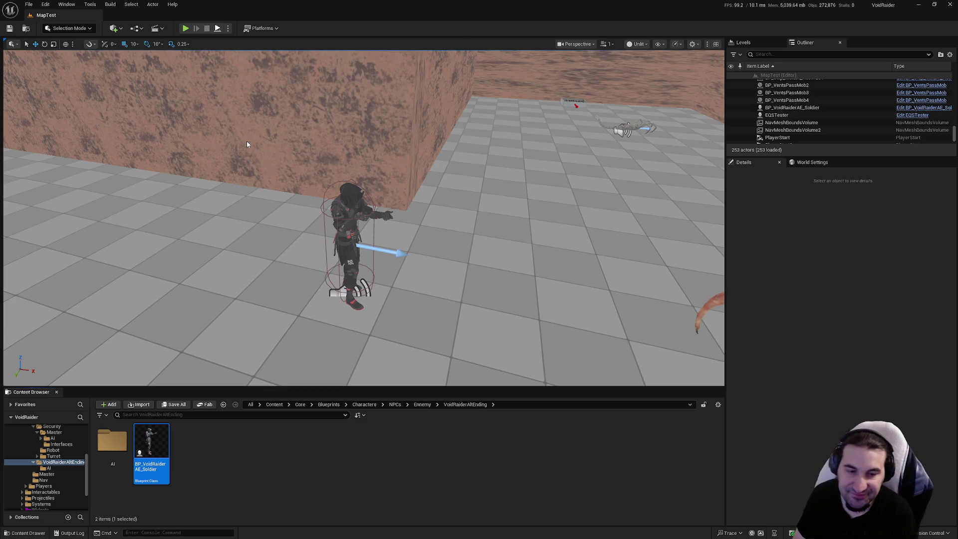
{"action": "key", "text": "alt+p"}
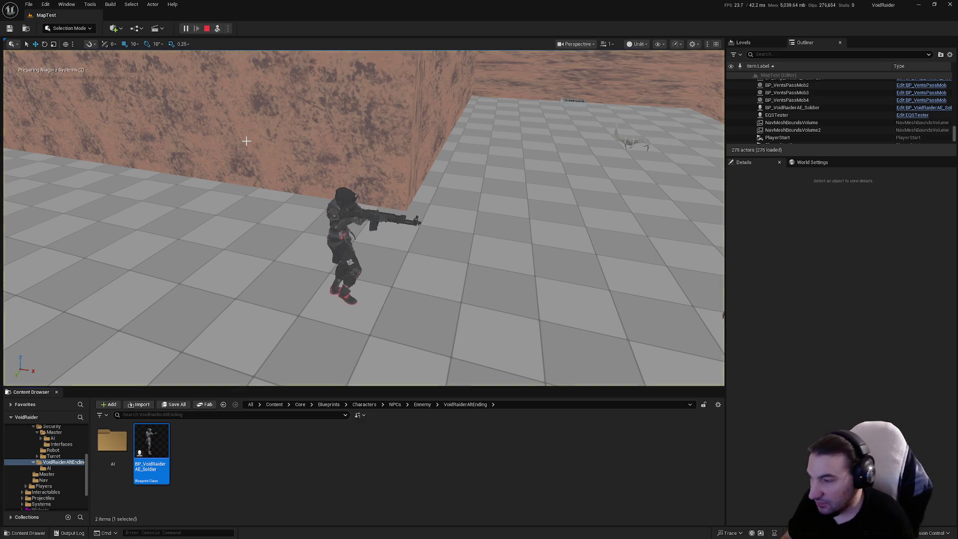
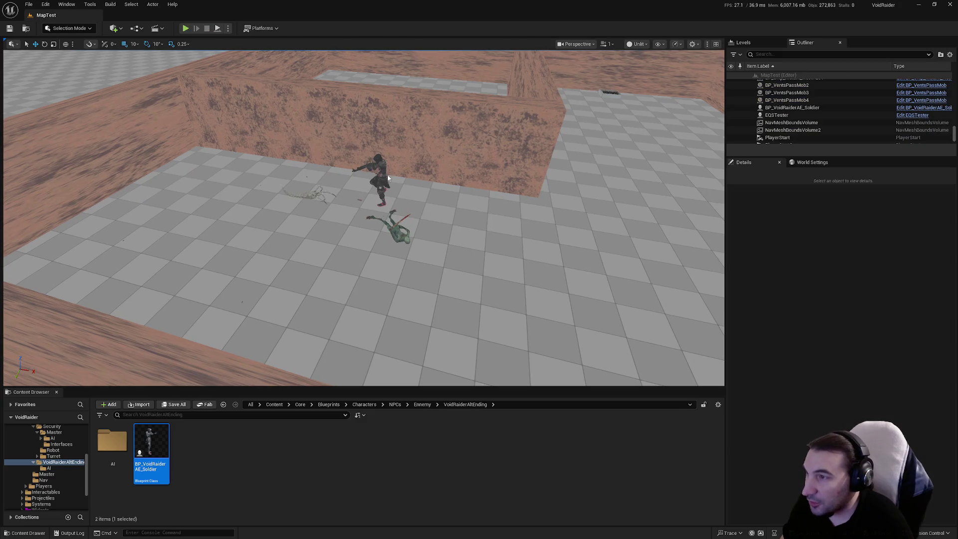
Stop the MapTest play session, then run a brief Simulate and stop it.
{"action": "key", "text": "Escape"}
{"action": "left_click", "coordinate": [218, 29]}
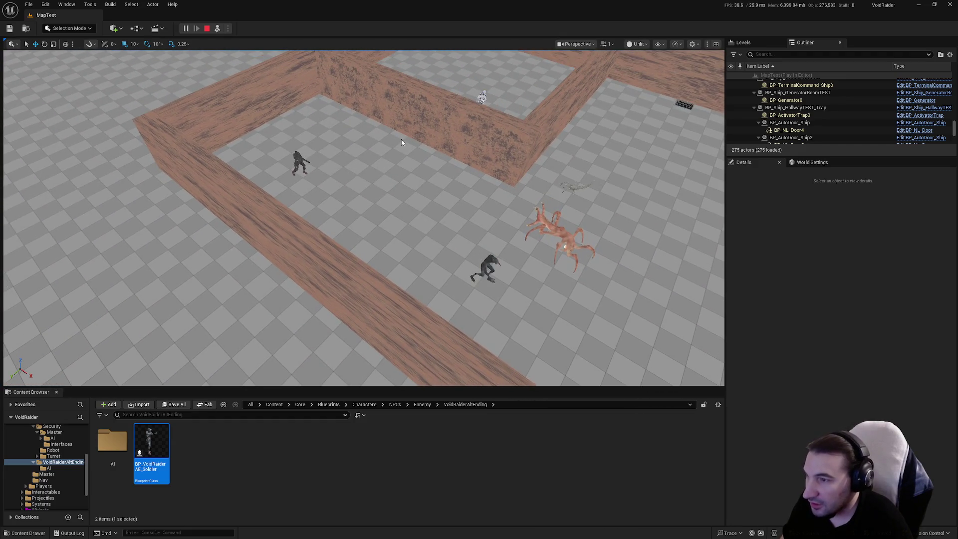
{"action": "key", "text": "Escape"}
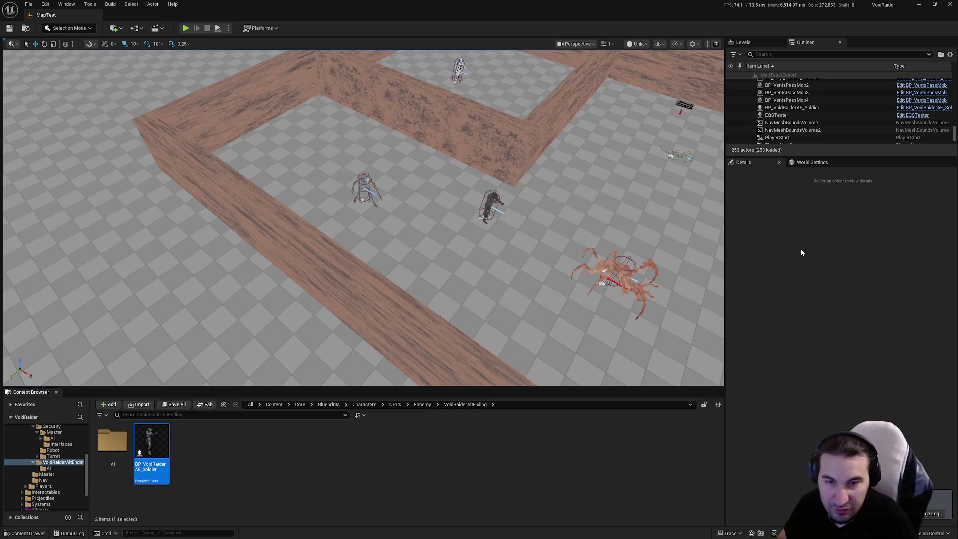
Show the NPCs folder in the Content Browser and select BP_VoidRaiderAE_Soldier.
{"action": "left_click", "coordinate": [276, 465]}
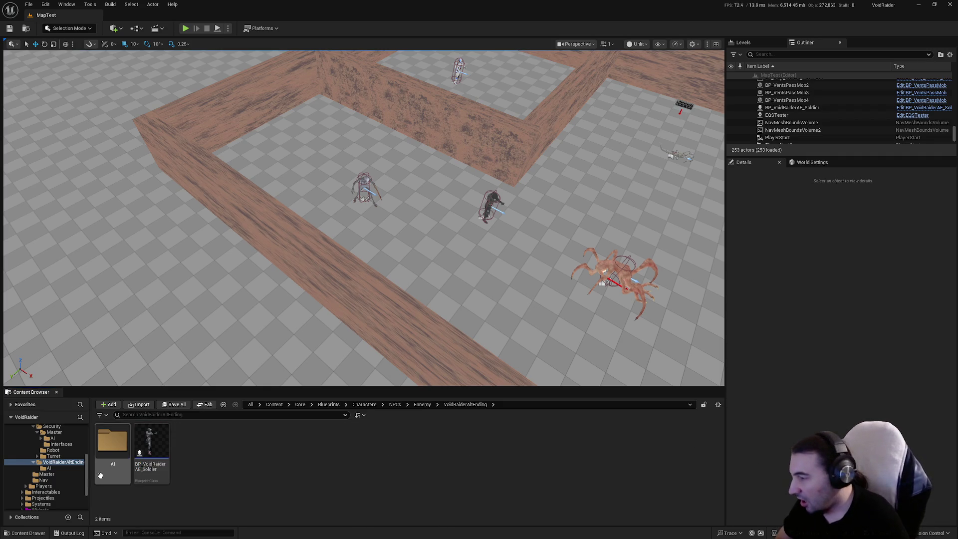
{"action": "scroll", "coordinate": [27, 459], "scroll_direction": "up", "scroll_amount": 5}
{"action": "left_click", "coordinate": [27, 458]}
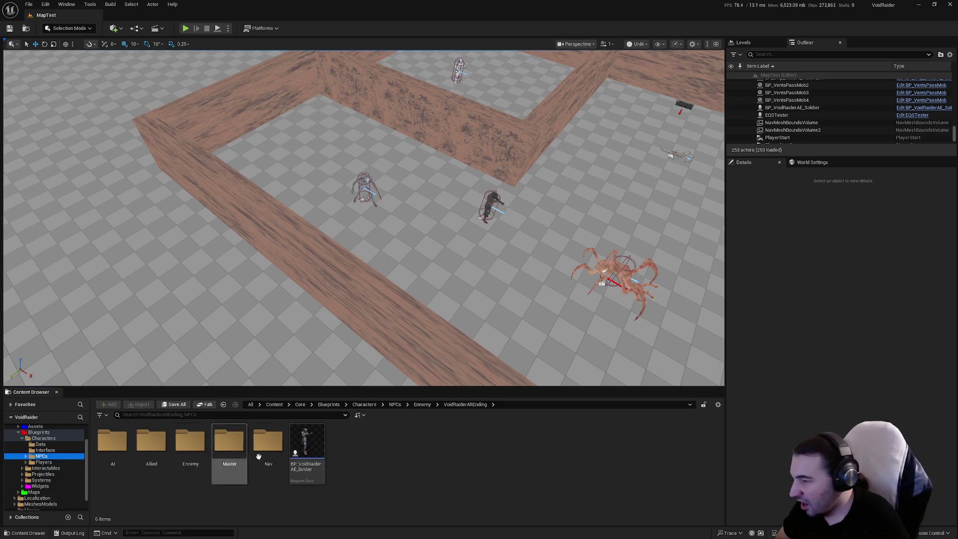
{"action": "left_click", "coordinate": [306, 455]}
Open BP_VoidRaiderAE_Soldier's EventGraph and bring the Shoot NPC node chain into view.
{"action": "double_click", "coordinate": [306, 455]}
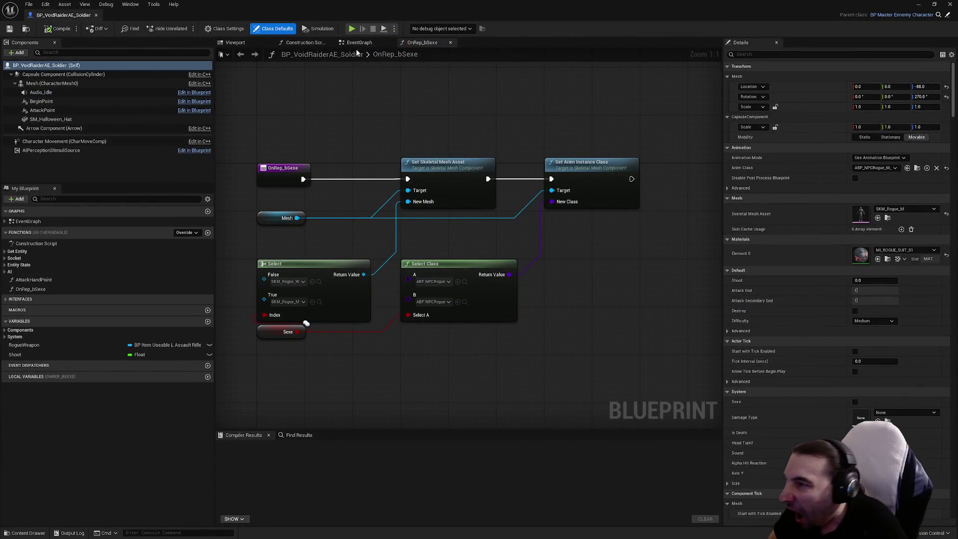
{"action": "left_click", "coordinate": [359, 42]}
{"action": "scroll", "coordinate": [404, 165], "scroll_direction": "down", "scroll_amount": 5}
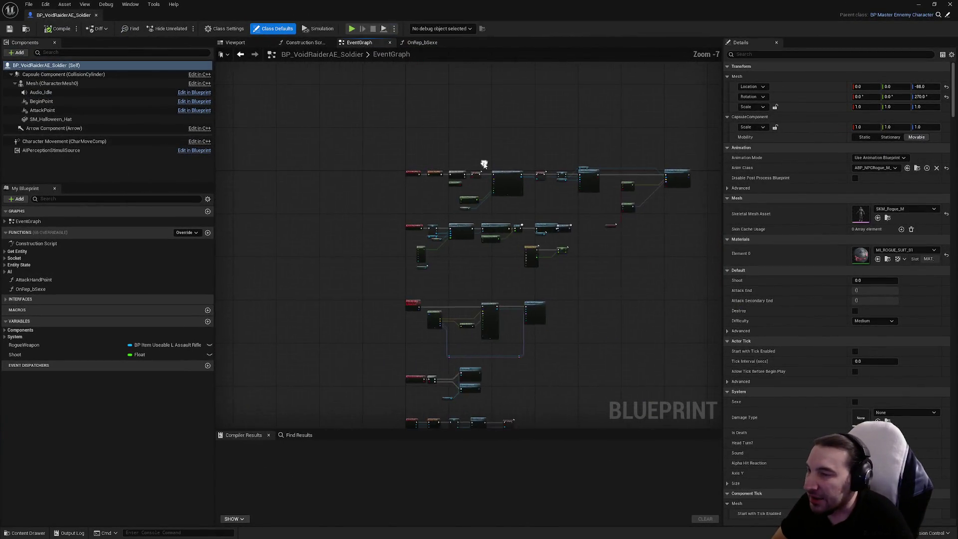
{"action": "scroll", "coordinate": [484, 160], "scroll_direction": "up", "scroll_amount": 4}
{"action": "mouse_move", "coordinate": [562, 223]}
{"action": "left_mouse_down"}
{"action": "mouse_move", "coordinate": [449, 210]}
{"action": "mouse_move", "coordinate": [435, 197]}
{"action": "left_mouse_up"}
{"action": "left_click", "coordinate": [435, 196]}
Inspect the assault rifle's Play Effect function, then open the soldier graph's action list.
{"action": "double_click", "coordinate": [561, 189]}
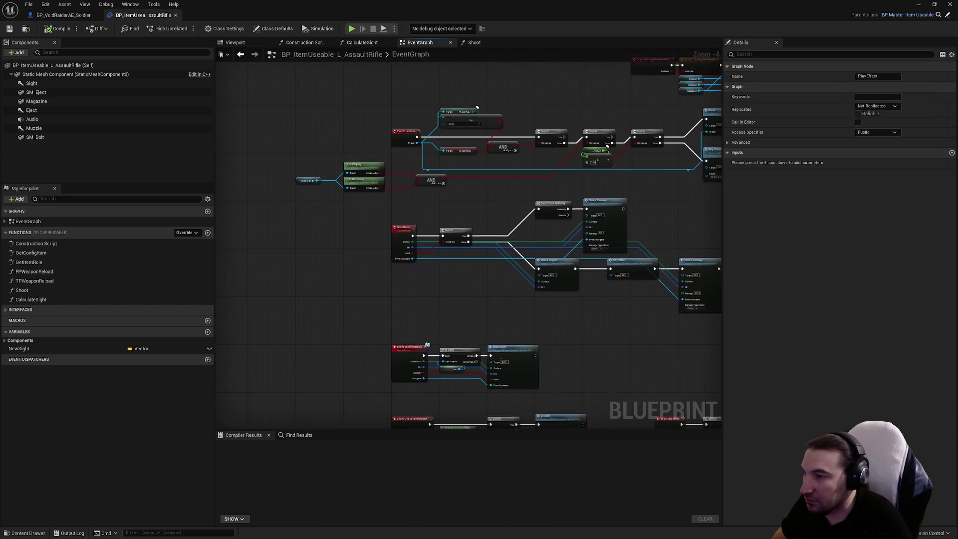
{"action": "left_click", "coordinate": [65, 16]}
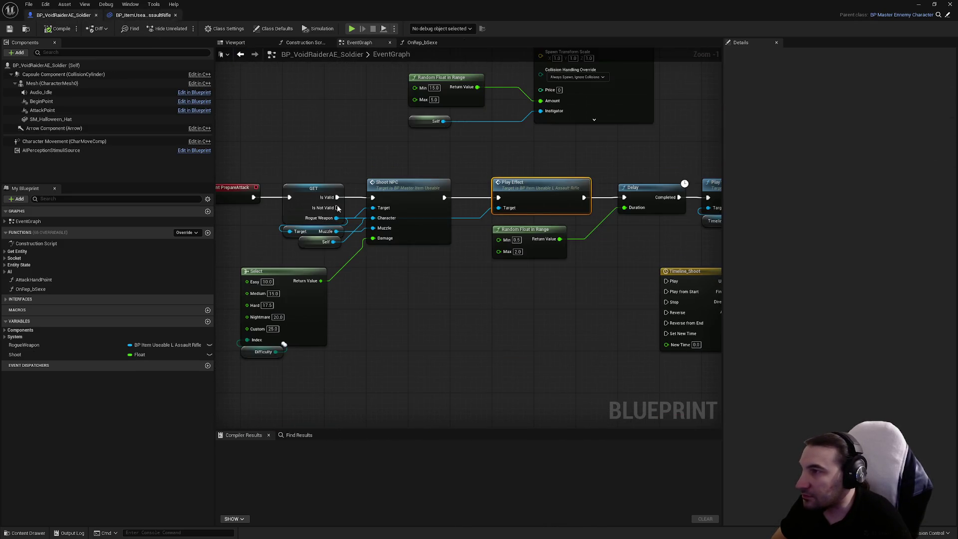
{"action": "scroll", "coordinate": [337, 208], "scroll_direction": "down", "scroll_amount": 1}
{"action": "right_click", "coordinate": [533, 258]}
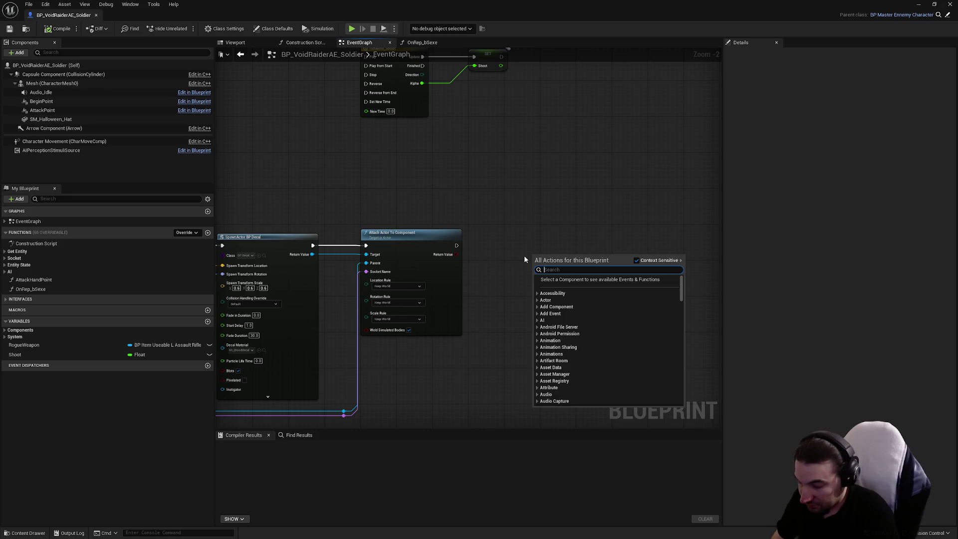
Add a Report Noise Event node and run it after Attach Actor To Component.
{"action": "type", "text": "repor"}
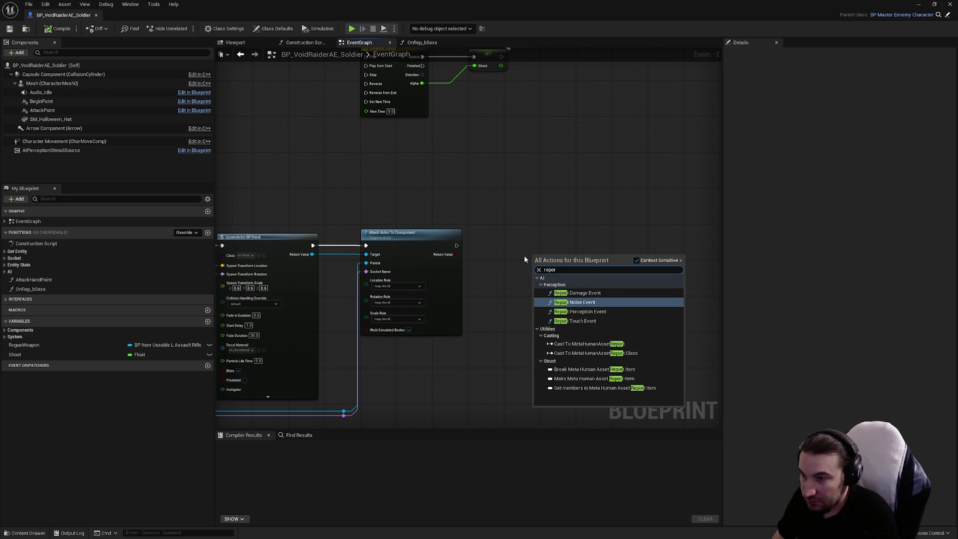
{"action": "key", "text": "Return"}
{"action": "scroll", "coordinate": [462, 242], "scroll_direction": "up", "scroll_amount": 2}
{"action": "mouse_move", "coordinate": [435, 241]}
{"action": "left_mouse_down"}
{"action": "mouse_move", "coordinate": [556, 272]}
{"action": "mouse_move", "coordinate": [541, 265]}
{"action": "mouse_move", "coordinate": [580, 238]}
{"action": "left_mouse_up"}
{"action": "left_click", "coordinate": [523, 285]}
Feed Report Noise Event with a Get Actor Location node and a Self instigator.
{"action": "right_click", "coordinate": [409, 139]}
{"action": "type", "text": "get actor "}
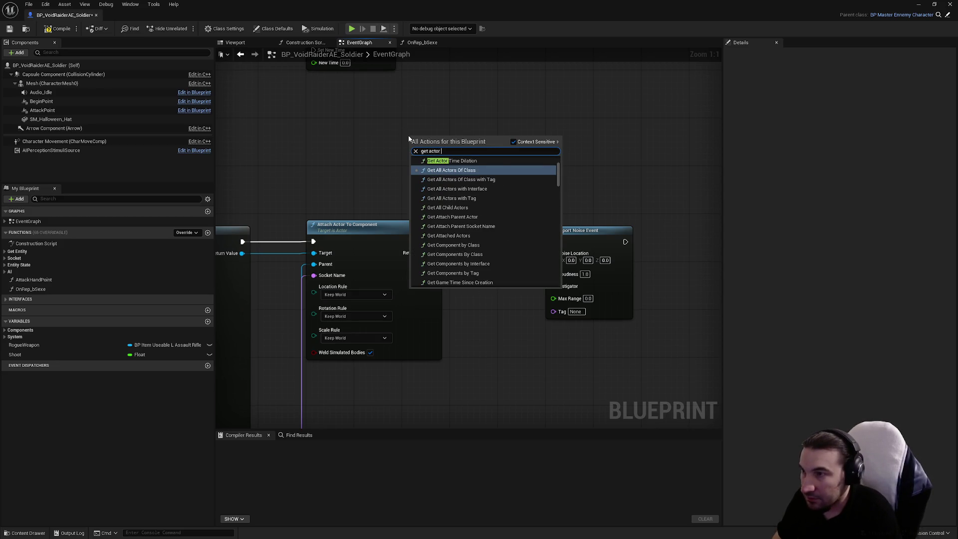
{"action": "type", "text": "loc"}
{"action": "key", "text": "Return"}
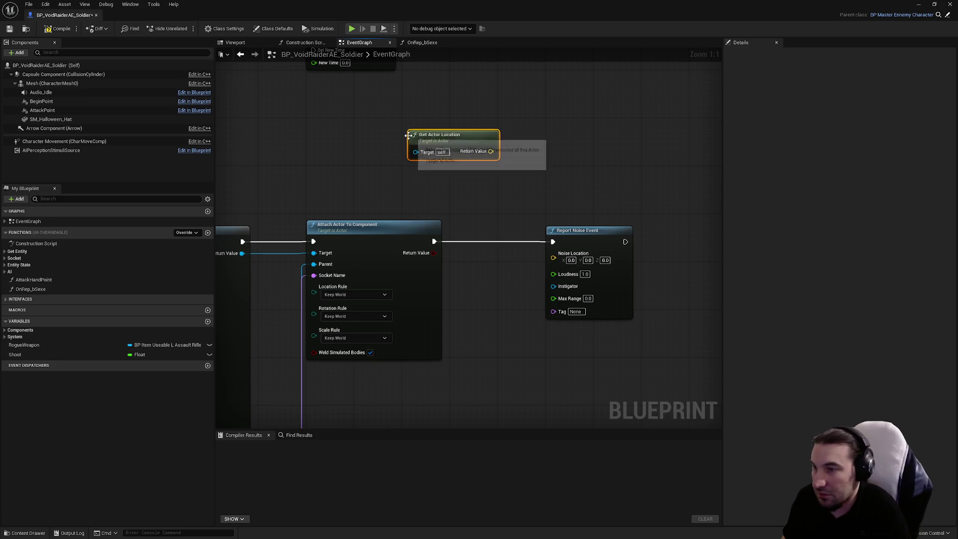
{"action": "left_click_drag", "start_coordinate": [459, 114], "coordinate": [419, 124]}
{"action": "mouse_move", "coordinate": [546, 241]}
{"action": "left_mouse_down"}
{"action": "mouse_move", "coordinate": [670, 237]}
{"action": "mouse_move", "coordinate": [641, 243]}
{"action": "left_mouse_up"}
{"action": "mouse_move", "coordinate": [418, 151]}
{"action": "left_mouse_down"}
{"action": "mouse_move", "coordinate": [440, 186]}
{"action": "mouse_move", "coordinate": [460, 288]}
{"action": "mouse_move", "coordinate": [607, 257]}
{"action": "mouse_move", "coordinate": [509, 338]}
{"action": "mouse_move", "coordinate": [480, 334]}
{"action": "mouse_move", "coordinate": [500, 324]}
{"action": "mouse_move", "coordinate": [495, 315]}
{"action": "left_mouse_up"}
{"action": "type", "text": "sel"}
{"action": "left_click", "coordinate": [523, 477]}
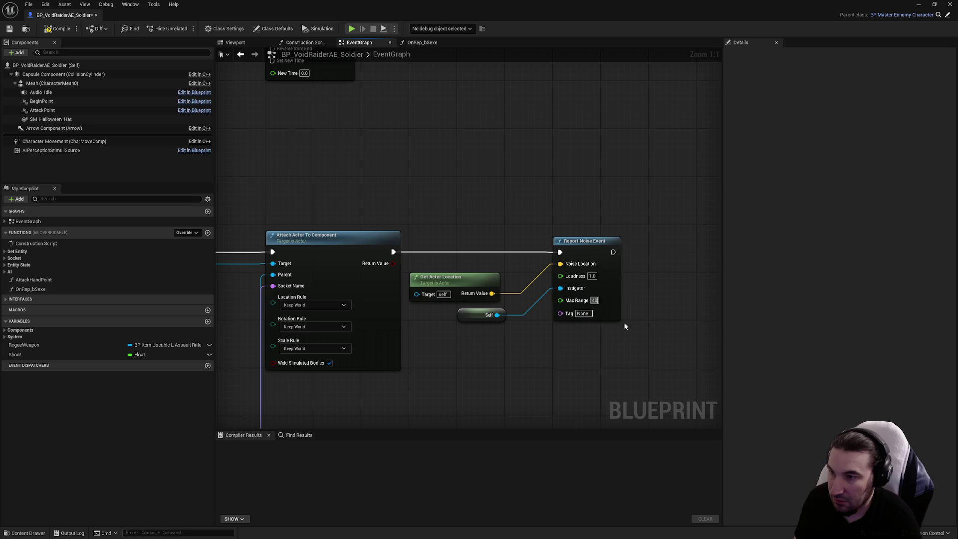
Compile, set Max Range 4000 and Tag 'Shoot', then close the Blueprint editor.
{"action": "left_click", "coordinate": [62, 31]}
{"action": "left_click", "coordinate": [582, 314]}
{"action": "type", "text": "Shoot"}
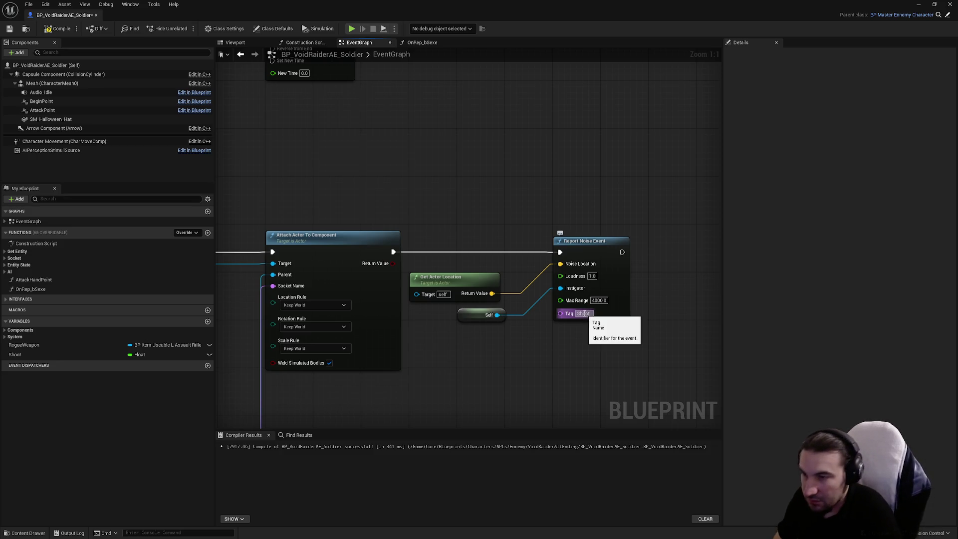
{"action": "key", "text": "Return"}
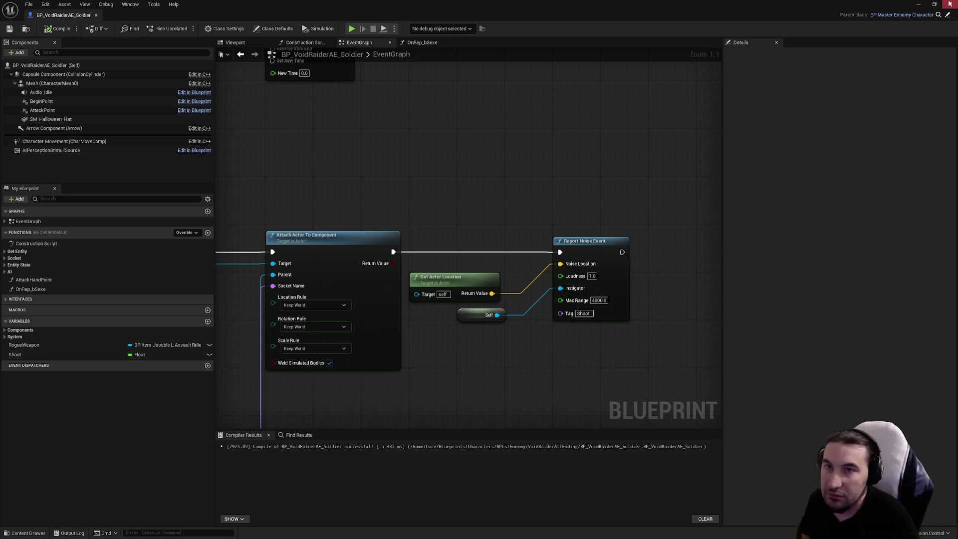
{"action": "left_click", "coordinate": [950, 4]}
{"action": "left_click", "coordinate": [173, 405]}
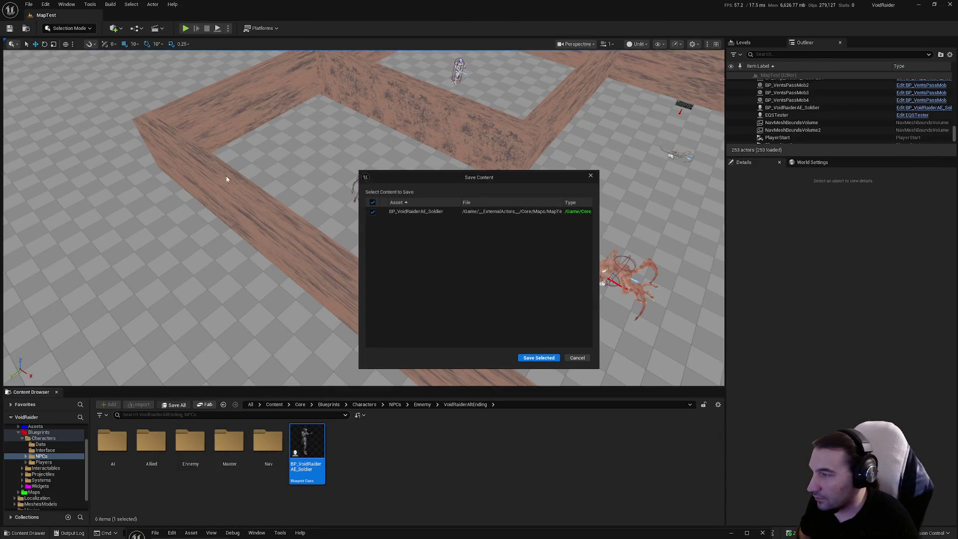
Save the soldier Blueprint, run a quick MapTest play test, and reopen its maximized editor.
{"action": "left_click", "coordinate": [532, 360]}
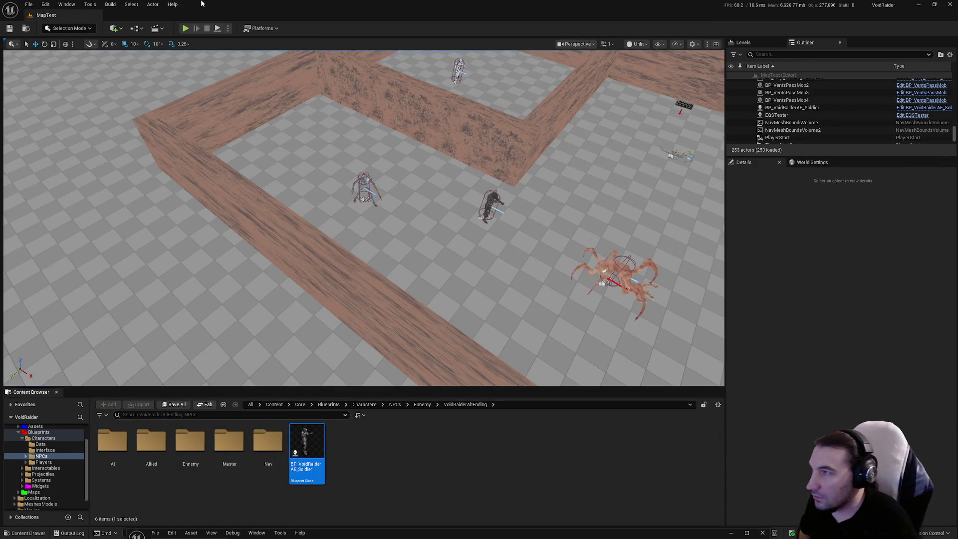
{"action": "key", "text": "alt+p"}
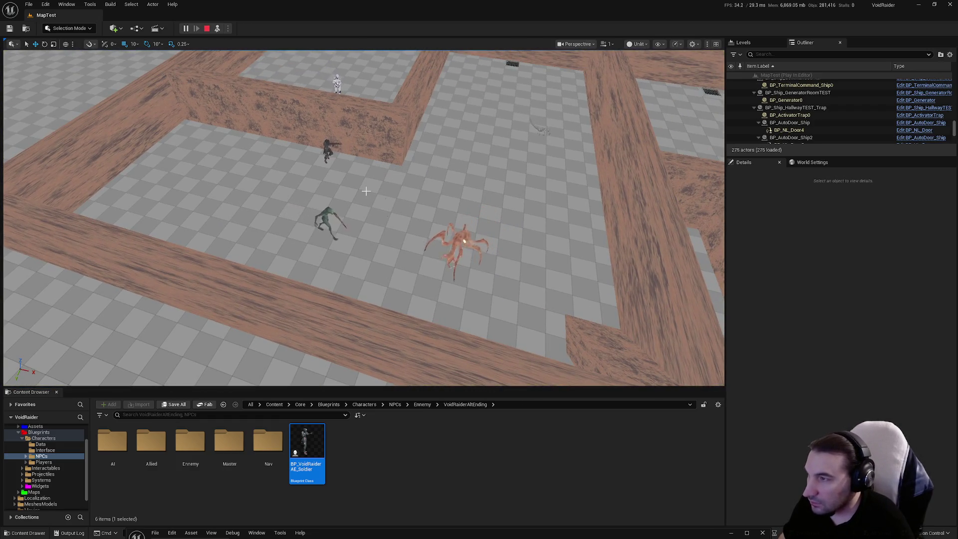
{"action": "key", "text": "Escape"}
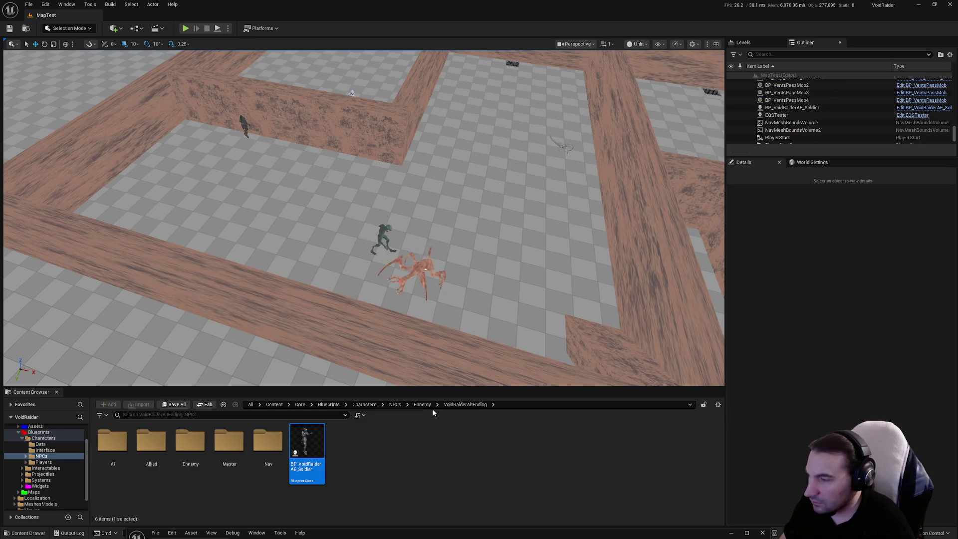
{"action": "double_click", "coordinate": [307, 442]}
{"action": "double_click", "coordinate": [401, 255]}
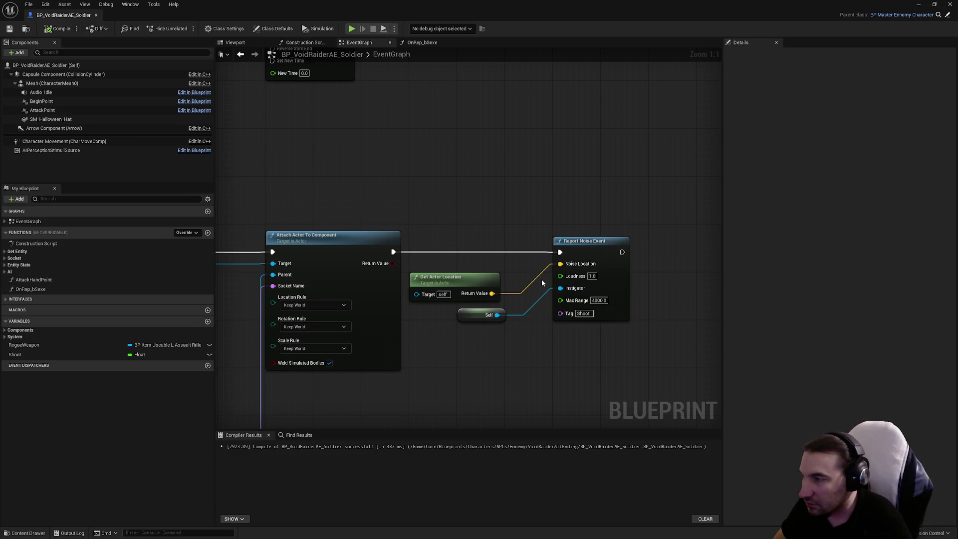
Add a Make Noise node and run it after Report Noise Event.
{"action": "left_click_drag", "start_coordinate": [483, 165], "coordinate": [379, 177]}
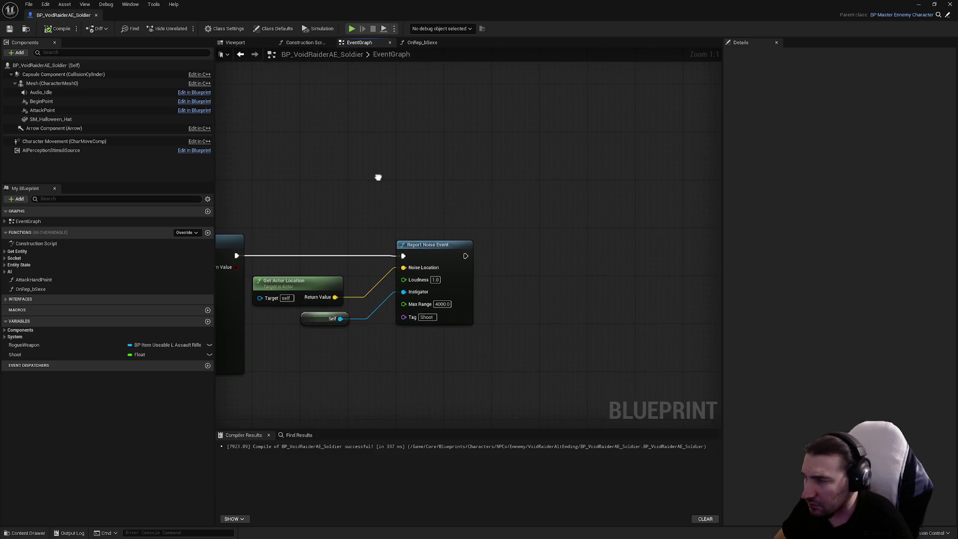
{"action": "right_click", "coordinate": [375, 190]}
{"action": "type", "text": "noise"}
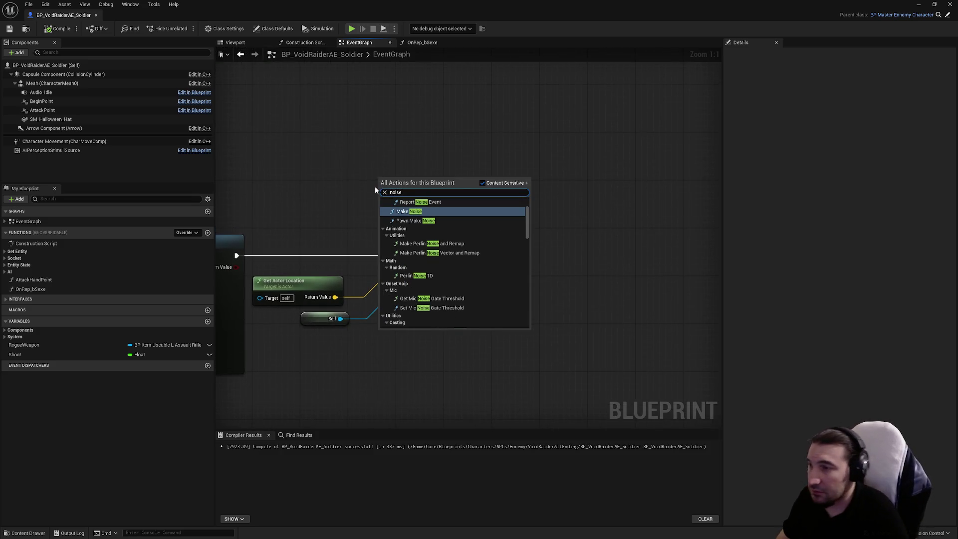
{"action": "key", "text": "Return"}
{"action": "mouse_move", "coordinate": [410, 192]}
{"action": "left_mouse_down"}
{"action": "mouse_move", "coordinate": [553, 248]}
{"action": "mouse_move", "coordinate": [525, 249]}
{"action": "left_mouse_up"}
{"action": "left_click_drag", "start_coordinate": [465, 255], "coordinate": [500, 256]}
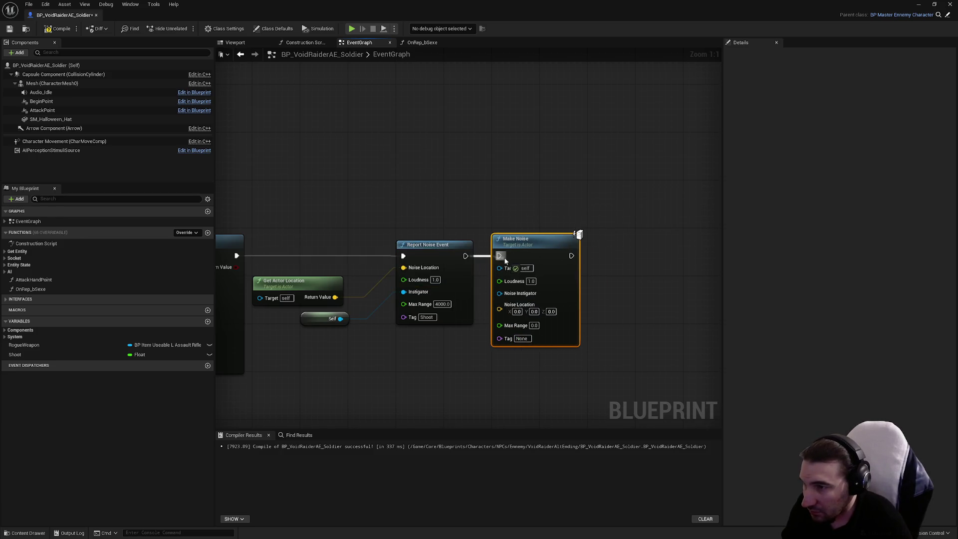
Give Make Noise the actor location, Max Range 4000, Self instigator and tag Shoot, then save.
{"action": "left_click_drag", "start_coordinate": [335, 297], "coordinate": [499, 304]}
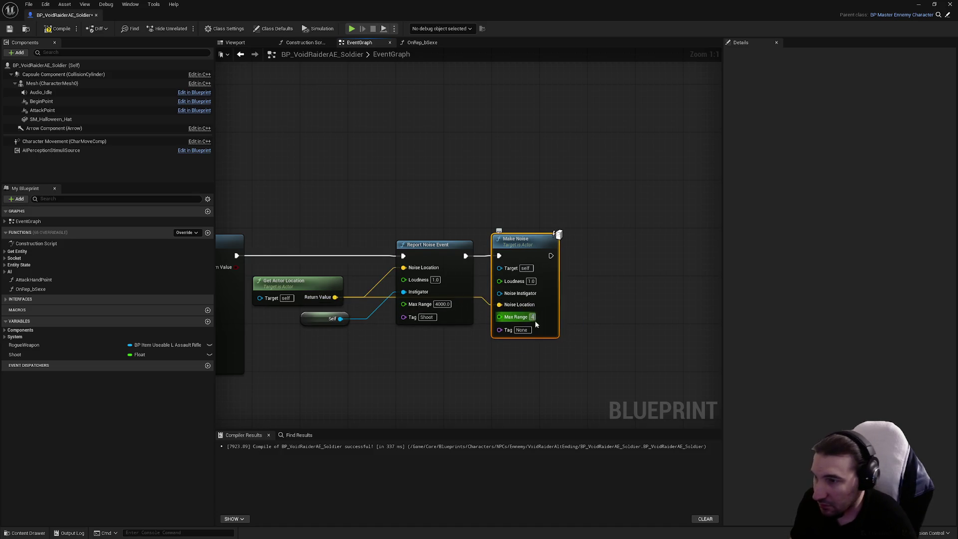
{"action": "type", "text": "000"}
{"action": "left_click", "coordinate": [455, 363]}
{"action": "mouse_move", "coordinate": [341, 319]}
{"action": "left_mouse_down"}
{"action": "mouse_move", "coordinate": [501, 319]}
{"action": "mouse_move", "coordinate": [499, 294]}
{"action": "left_mouse_up"}
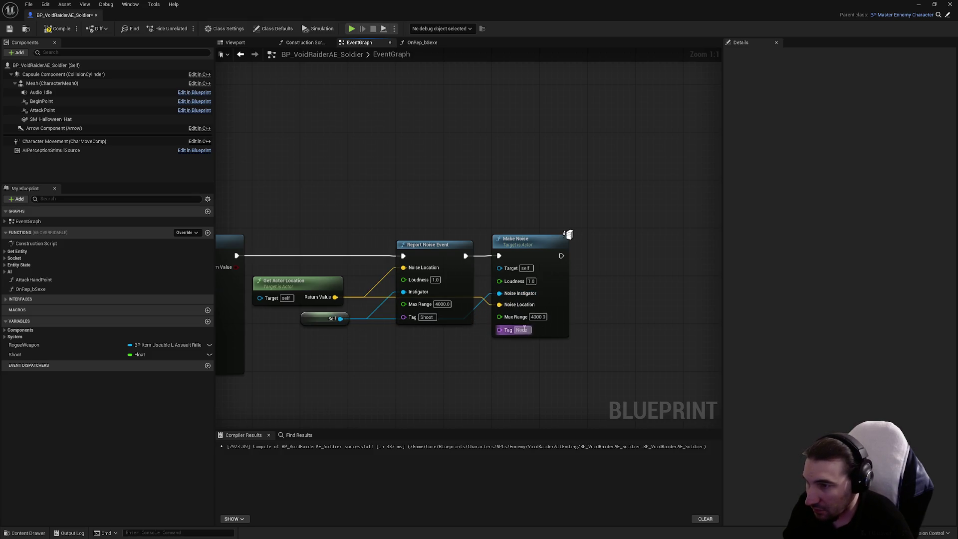
{"action": "left_click", "coordinate": [518, 332]}
{"action": "type", "text": "Shoot"}
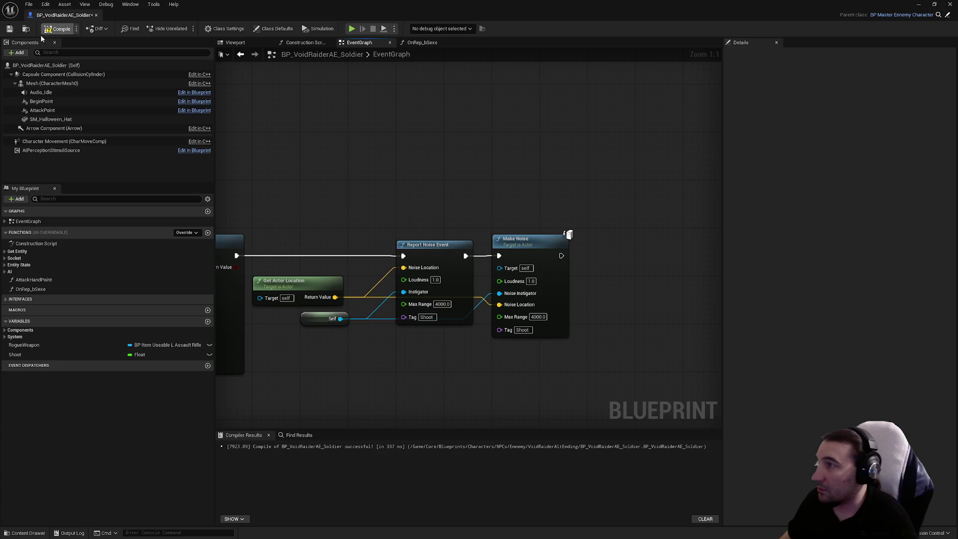
{"action": "left_click", "coordinate": [9, 29]}
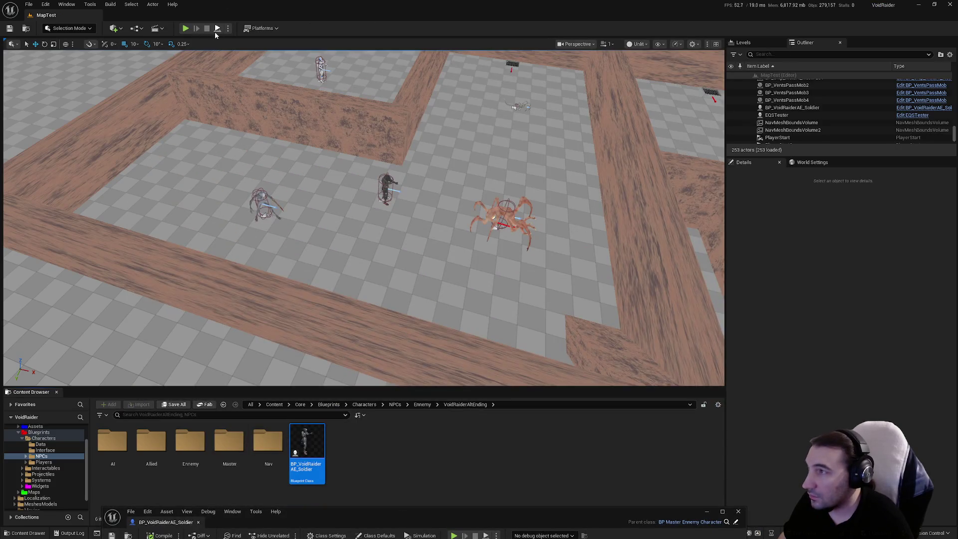
Play-test MapTest, stop it, and bring the Blueprint editor back up maximized.
{"action": "key", "text": "alt+p"}
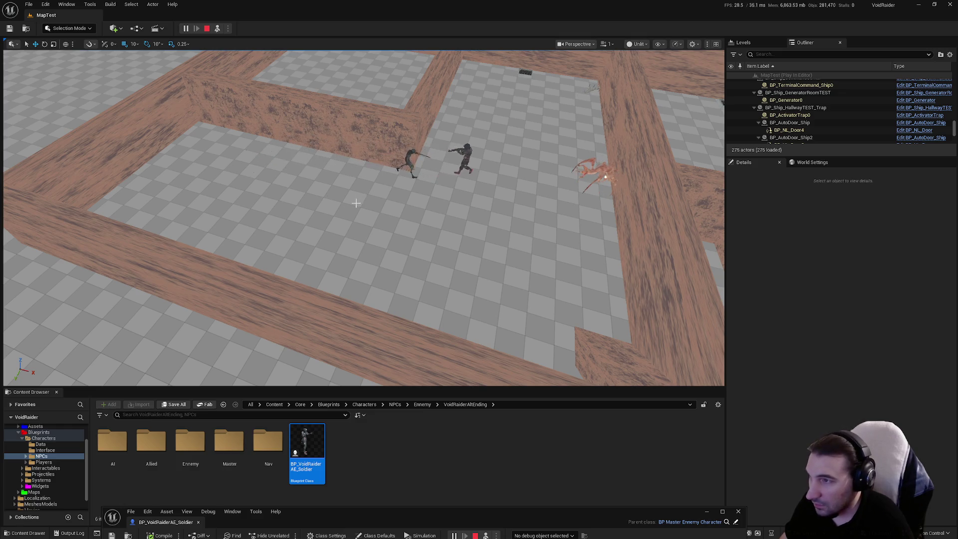
{"action": "key", "text": "Escape"}
{"action": "left_click_drag", "start_coordinate": [591, 513], "coordinate": [594, 225]}
{"action": "double_click", "coordinate": [594, 224]}
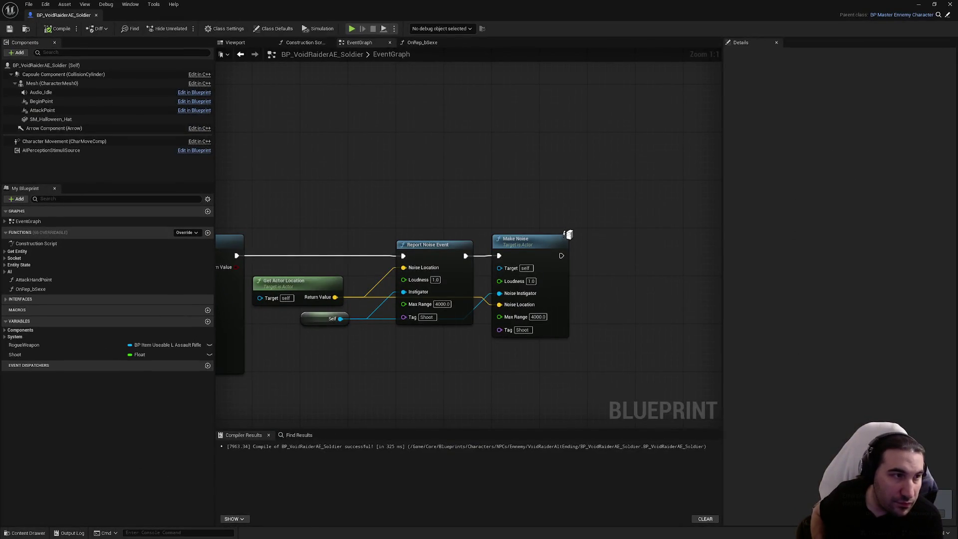
Move the Blueprint editor down to reveal the level and select the soldier NPC.
{"action": "left_click_drag", "start_coordinate": [576, 19], "coordinate": [577, 531]}
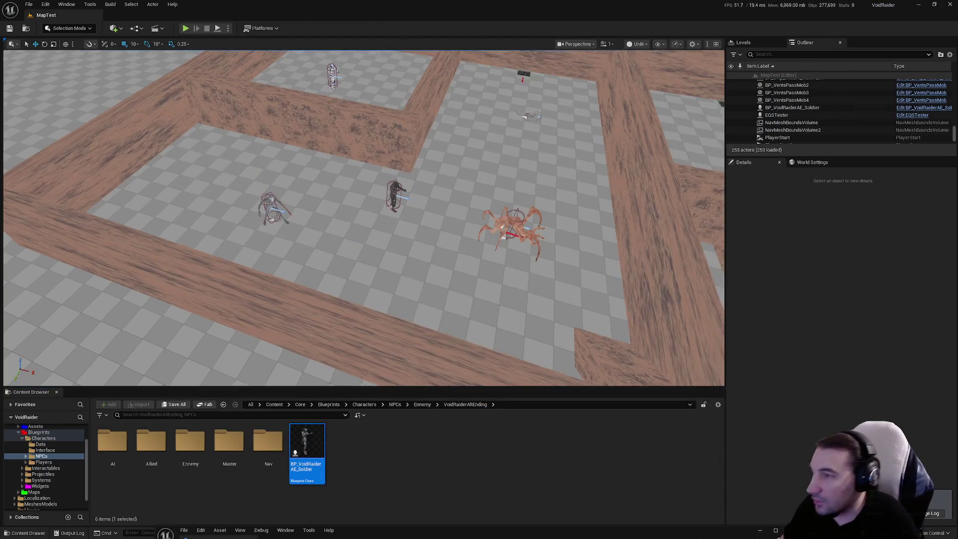
{"action": "scroll", "coordinate": [276, 199], "scroll_direction": "up", "scroll_amount": 3}
{"action": "left_click", "coordinate": [254, 199]}
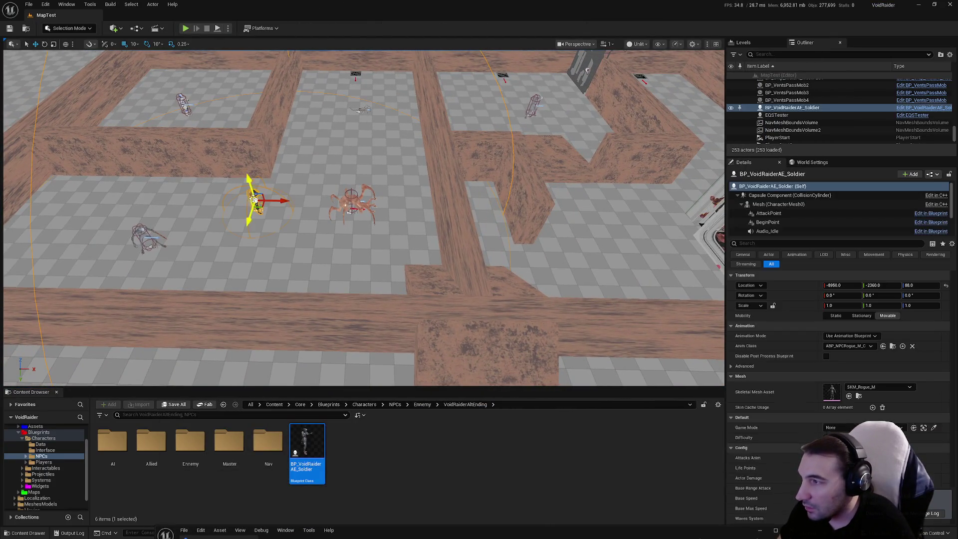
Move the soldier to a new spot in the maze and save it.
{"action": "mouse_move", "coordinate": [254, 200]}
{"action": "left_mouse_down"}
{"action": "mouse_move", "coordinate": [526, 229]}
{"action": "mouse_move", "coordinate": [639, 229]}
{"action": "left_mouse_up"}
{"action": "left_click", "coordinate": [175, 405]}
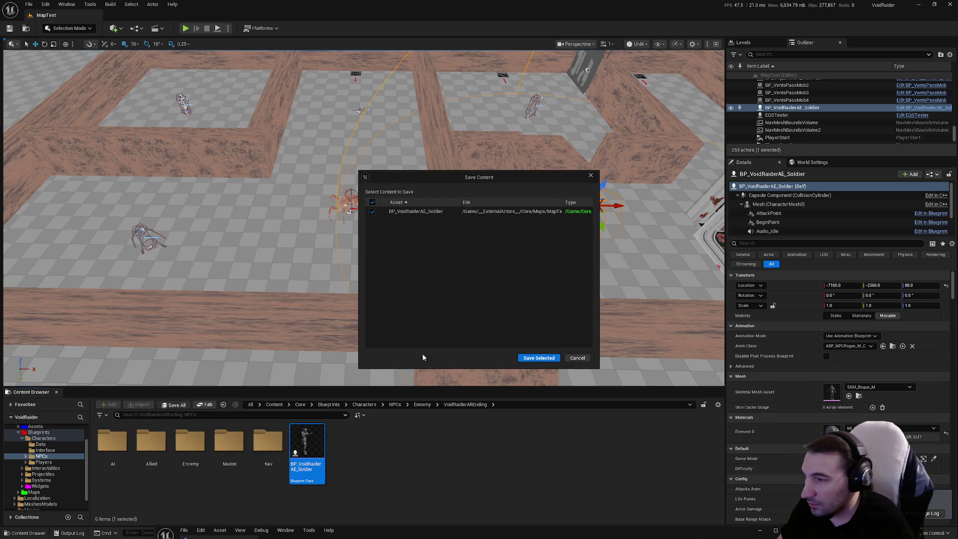
{"action": "left_click", "coordinate": [535, 357]}
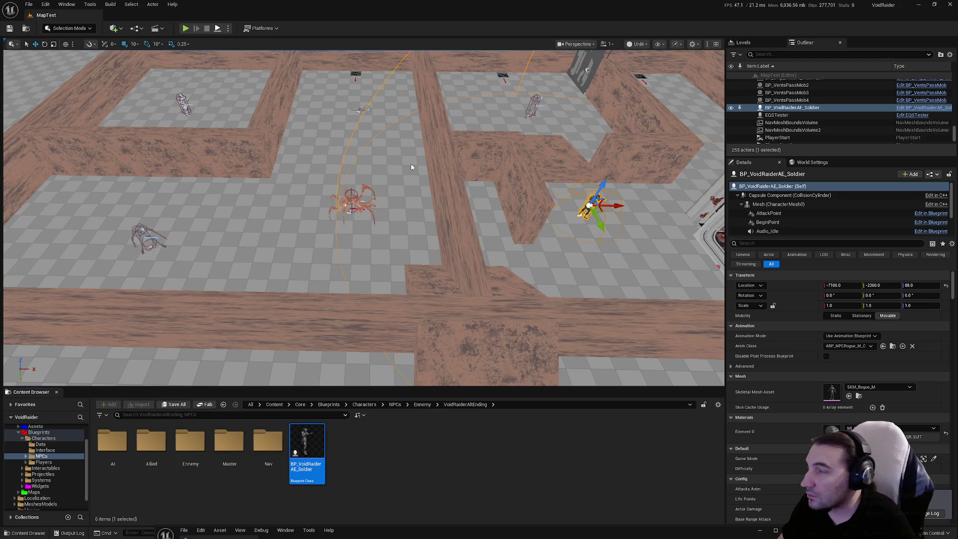
Simulate the level and follow the walking soldier until stopping the simulation.
{"action": "key", "text": "alt+s"}
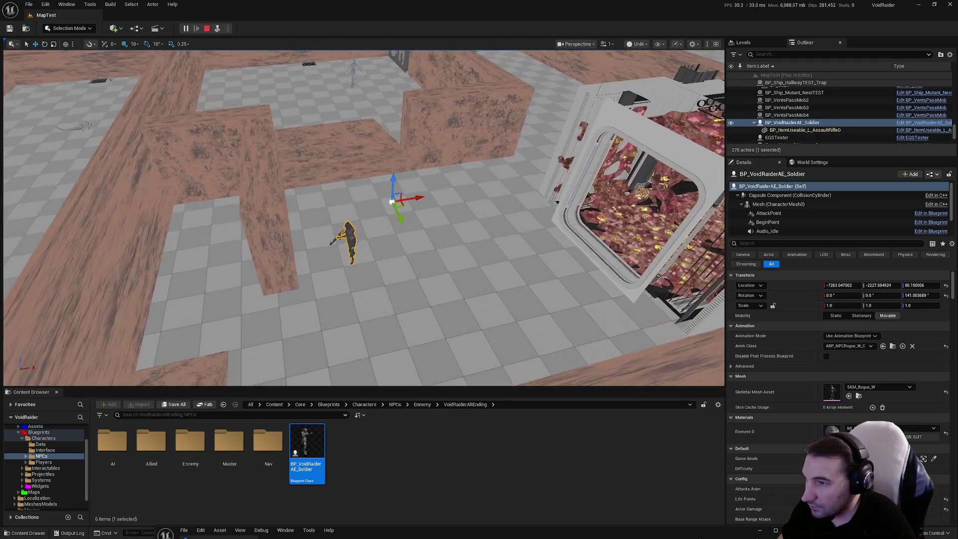
{"action": "left_click_drag", "start_coordinate": [380, 181], "coordinate": [380, 181]}
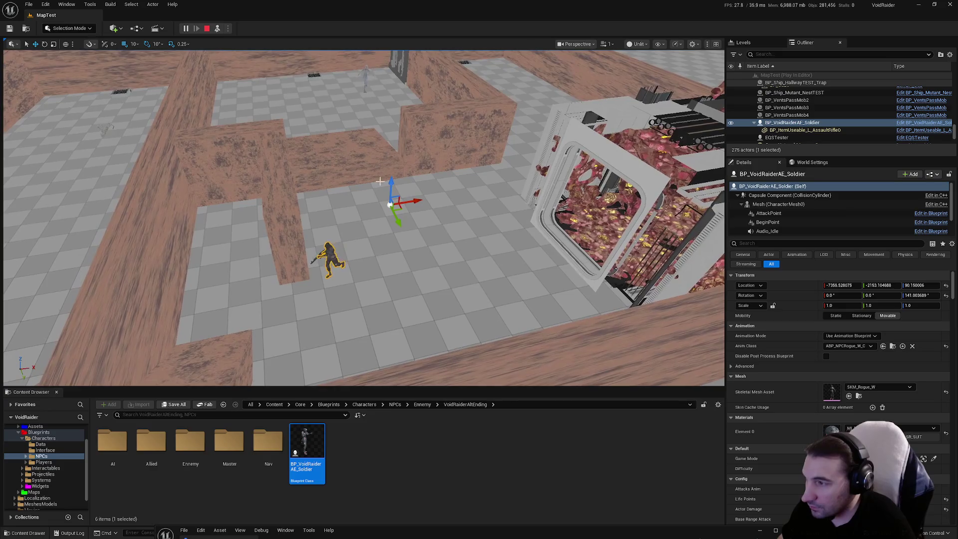
{"action": "scroll", "coordinate": [380, 239], "scroll_direction": "up", "scroll_amount": 2}
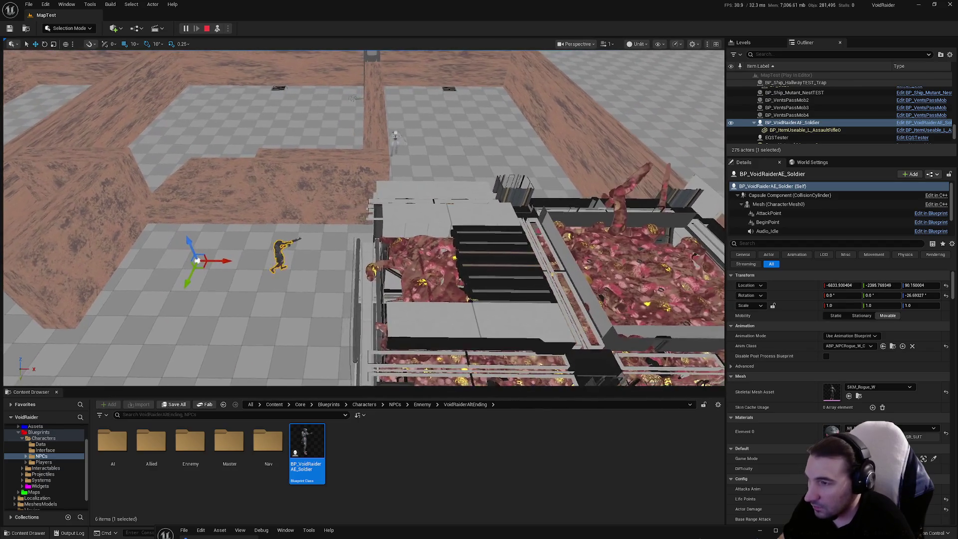
{"action": "key", "text": "f"}
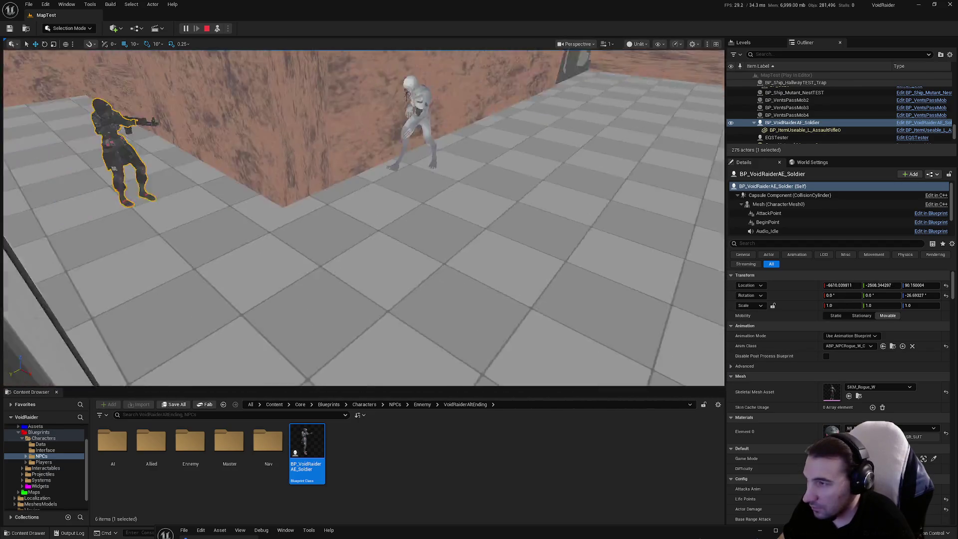
{"action": "key", "text": "f"}
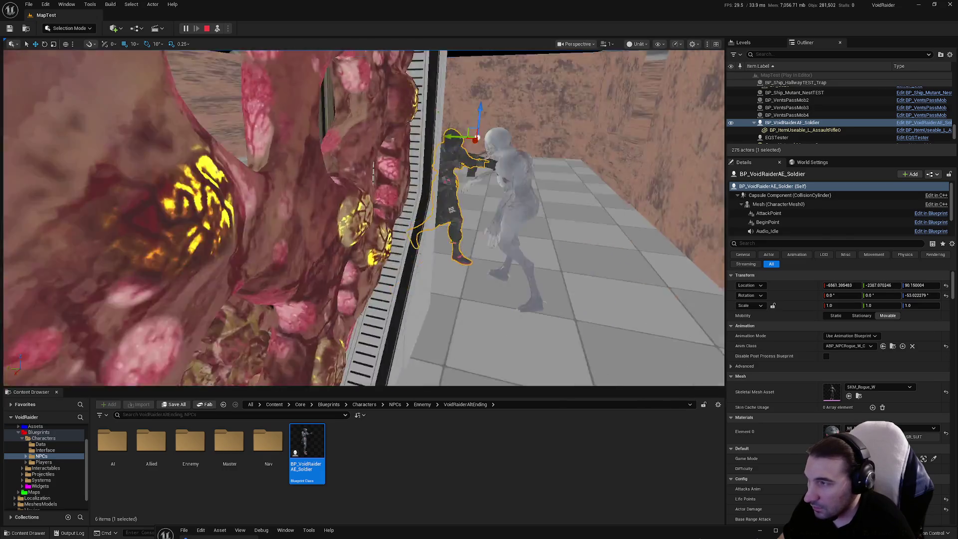
{"action": "key", "text": "f"}
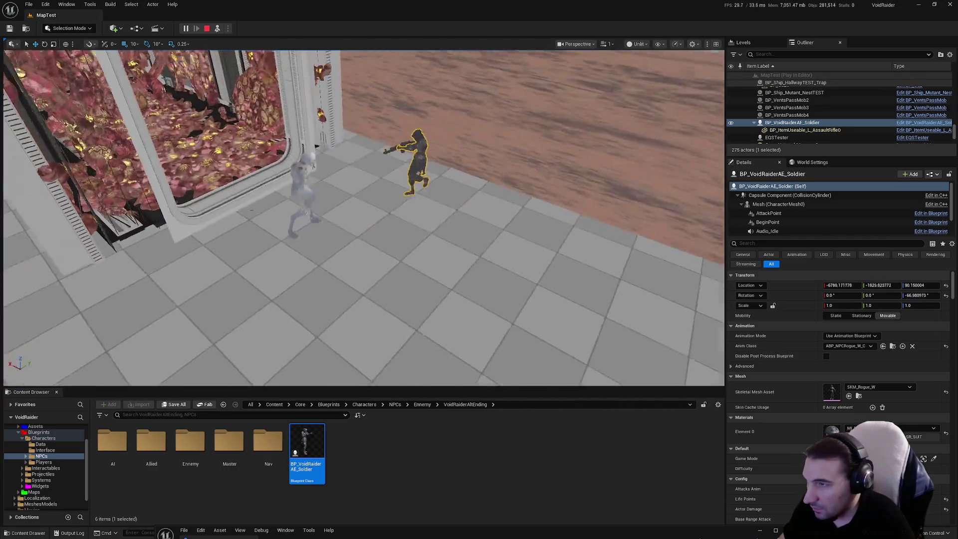
{"action": "key", "text": "f"}
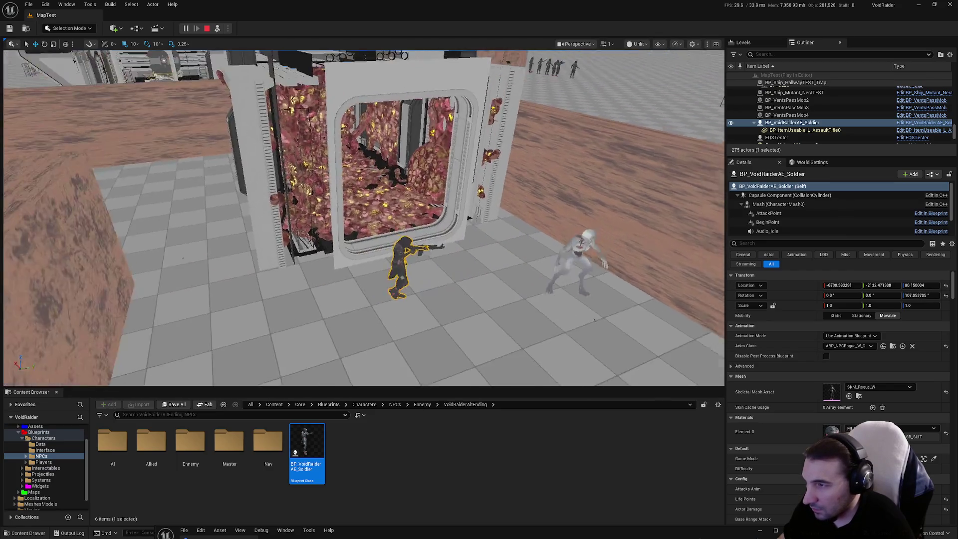
{"action": "key", "text": "f"}
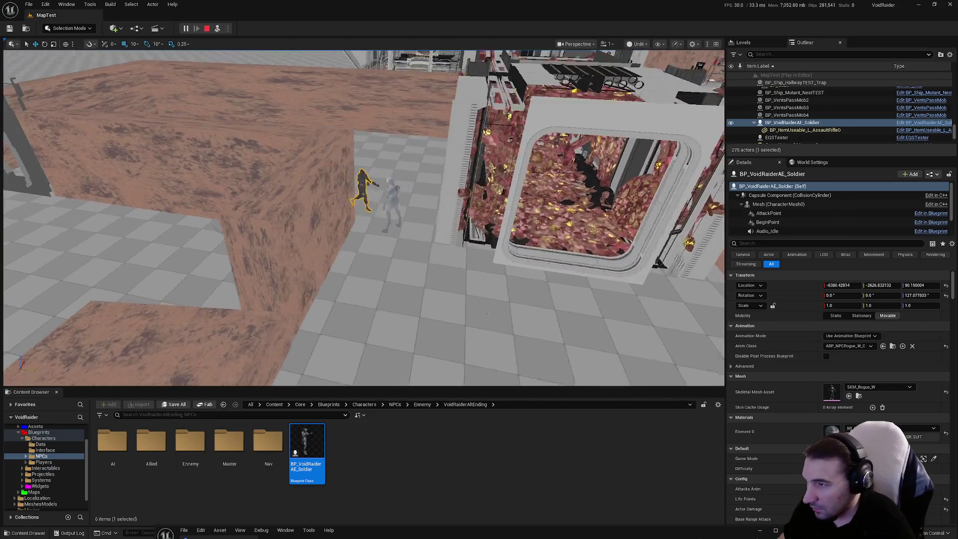
{"action": "key", "text": "f"}
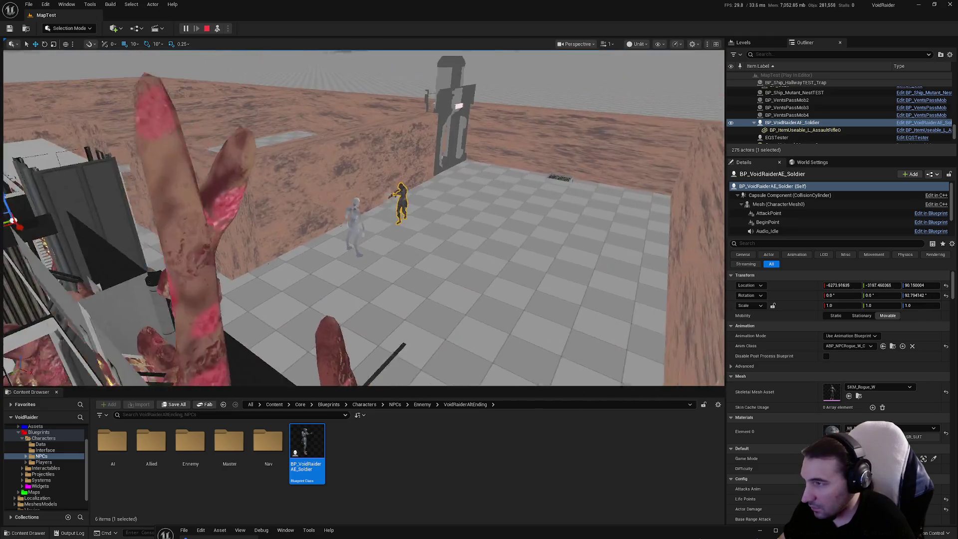
{"action": "key", "text": "f"}
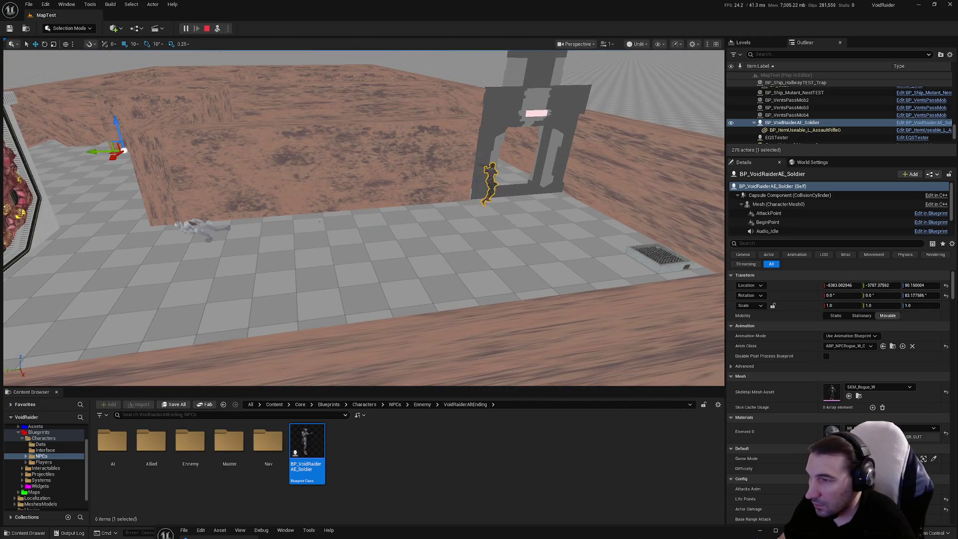
{"action": "key", "text": "f"}
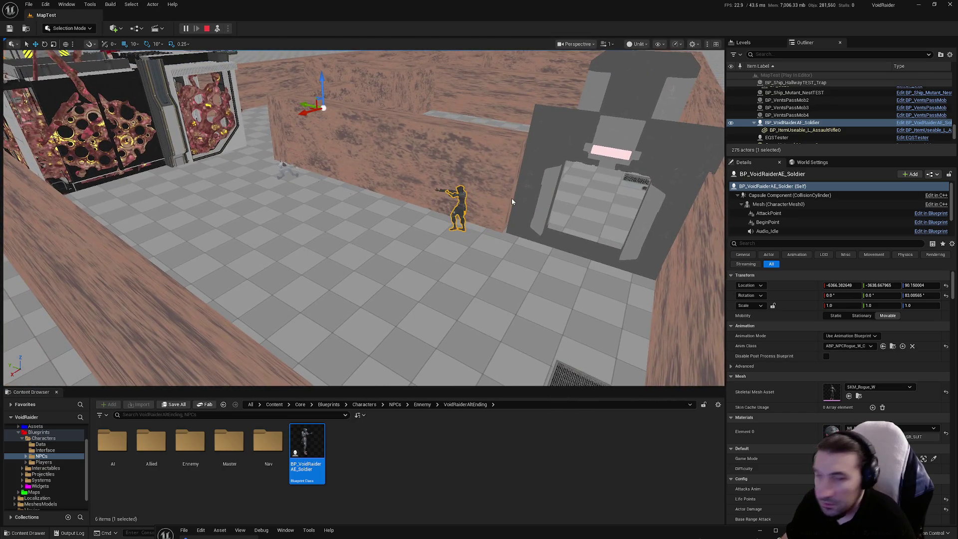
{"action": "key", "text": "Escape"}
Check the EQSTester's debug spheres, then move the soldier to another maze spot.
{"action": "mouse_move", "coordinate": [484, 187]}
{"action": "left_mouse_down"}
{"action": "mouse_move", "coordinate": [469, 195]}
{"action": "mouse_move", "coordinate": [474, 210]}
{"action": "mouse_move", "coordinate": [459, 197]}
{"action": "mouse_move", "coordinate": [364, 190]}
{"action": "left_mouse_up"}
{"action": "left_click", "coordinate": [356, 237]}
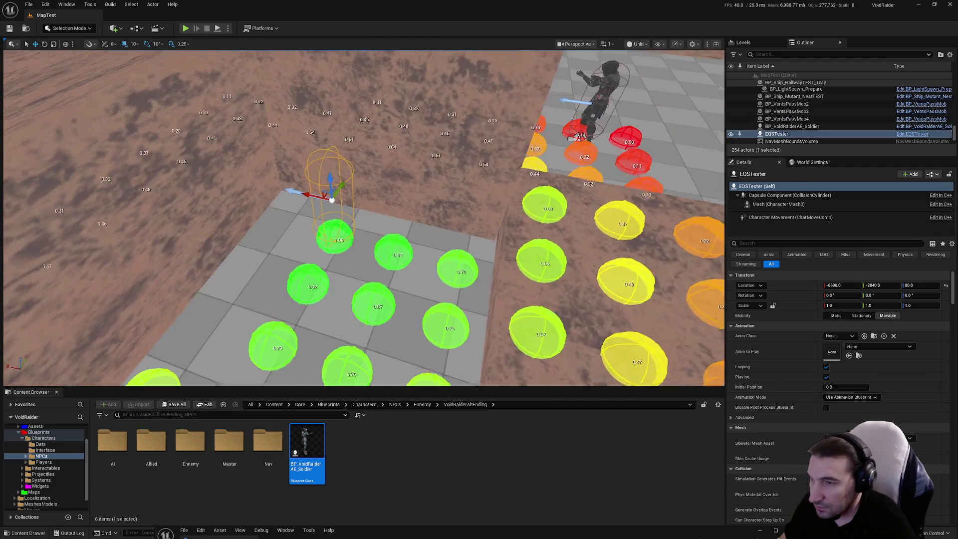
{"action": "scroll", "coordinate": [345, 300], "scroll_direction": "down", "scroll_amount": 5}
{"action": "left_click_drag", "start_coordinate": [570, 245], "coordinate": [432, 190]}
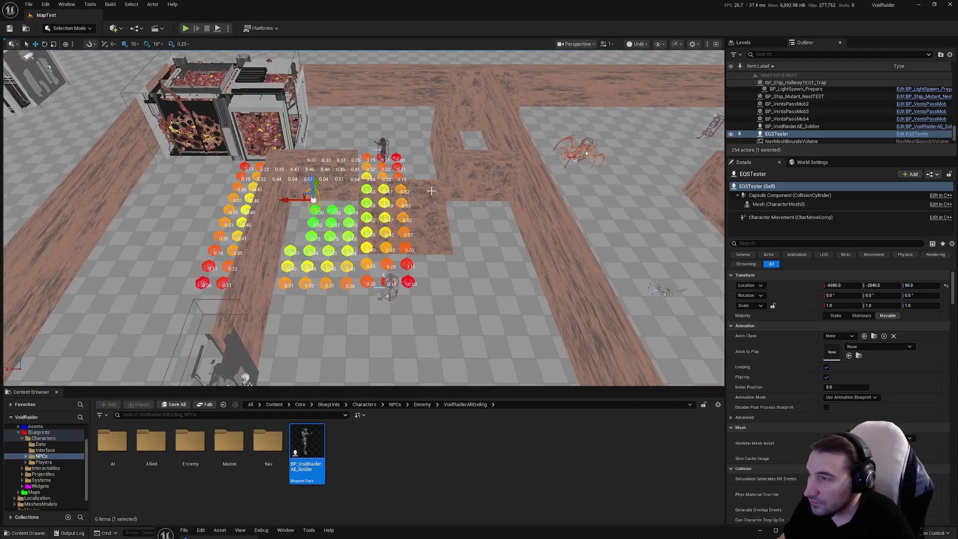
{"action": "left_click", "coordinate": [383, 146]}
{"action": "mouse_move", "coordinate": [374, 150]}
{"action": "left_mouse_down"}
{"action": "mouse_move", "coordinate": [278, 155]}
{"action": "mouse_move", "coordinate": [220, 140]}
{"action": "mouse_move", "coordinate": [233, 155]}
{"action": "left_mouse_up"}
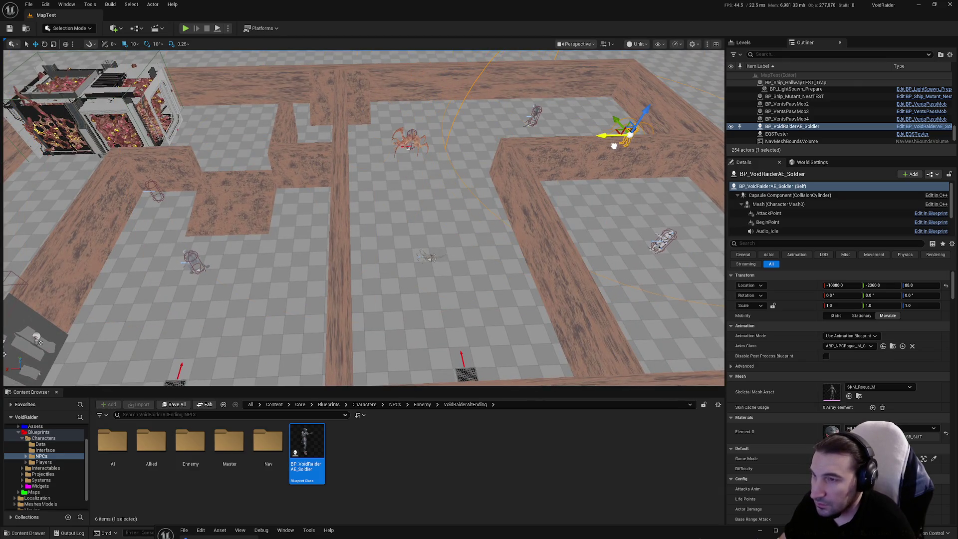
{"action": "left_click_drag", "start_coordinate": [611, 145], "coordinate": [611, 115]}
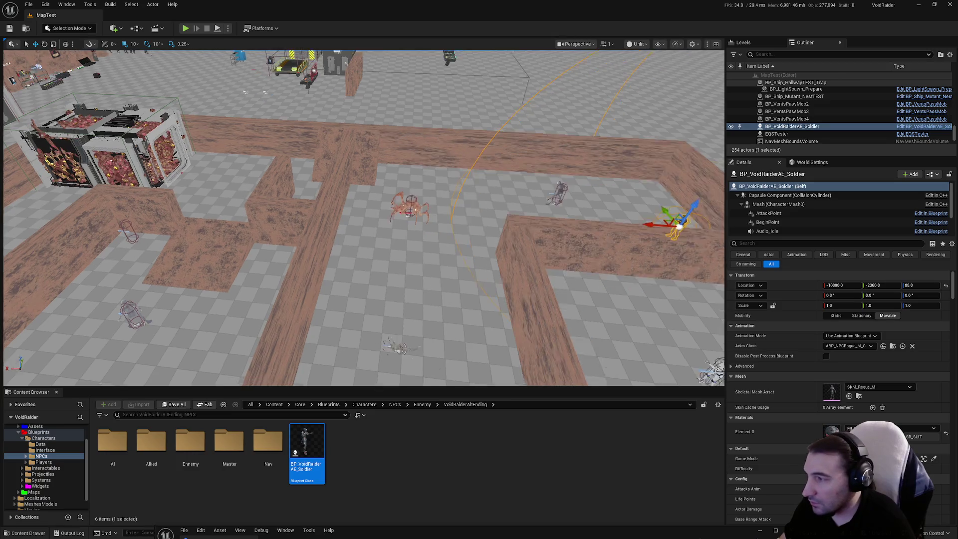
Slide the Fleshhauler mutant along X and save both modified assets.
{"action": "left_click", "coordinate": [217, 283]}
{"action": "left_click_drag", "start_coordinate": [202, 289], "coordinate": [366, 313]}
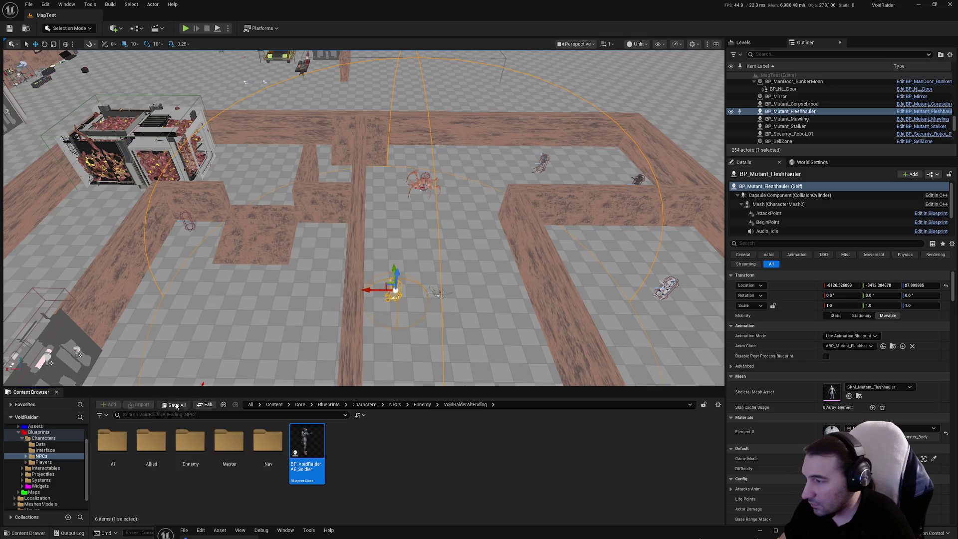
{"action": "left_click", "coordinate": [176, 406]}
{"action": "left_click", "coordinate": [528, 360]}
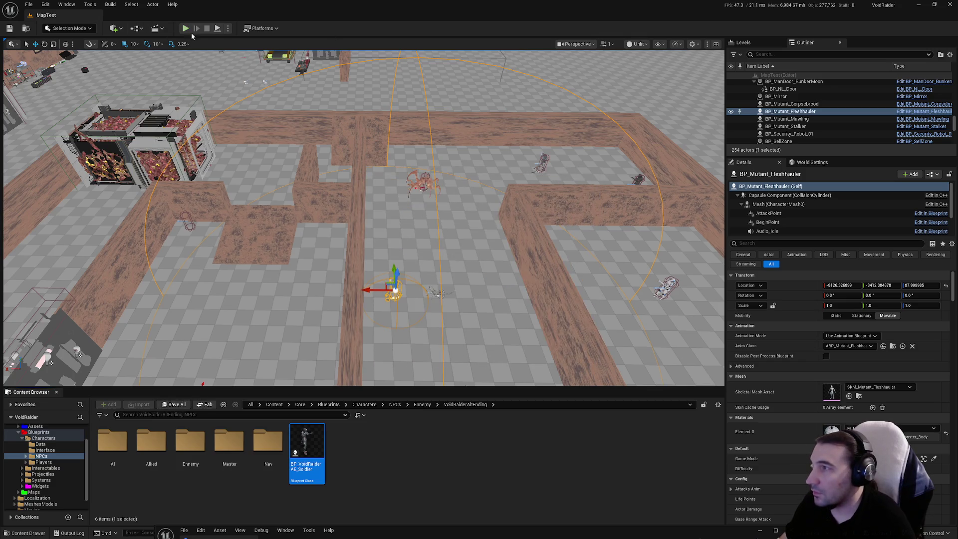
Play-test MapTest watching the Fleshhauler, then end the session.
{"action": "key", "text": "alt+p"}
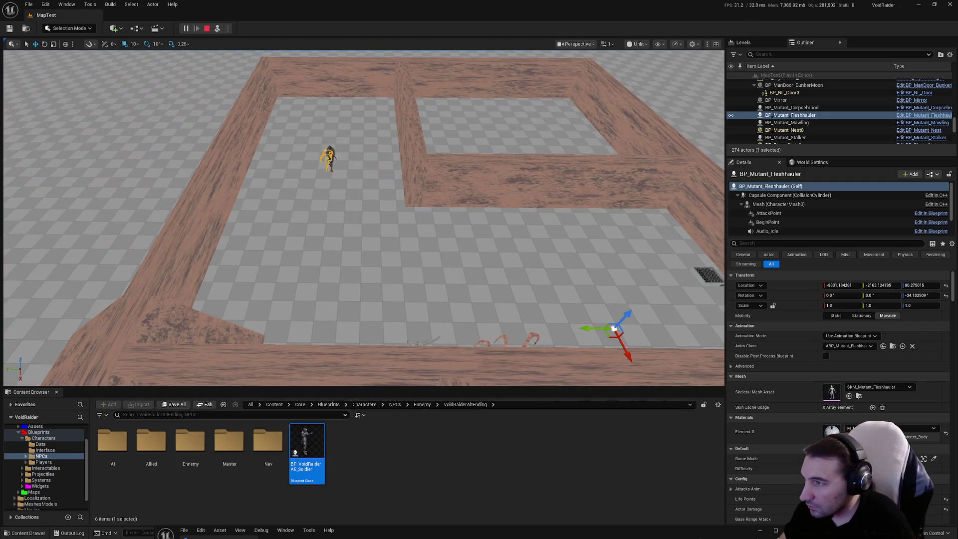
{"action": "left_click_drag", "start_coordinate": [485, 185], "coordinate": [485, 185]}
{"action": "key", "text": "Escape"}
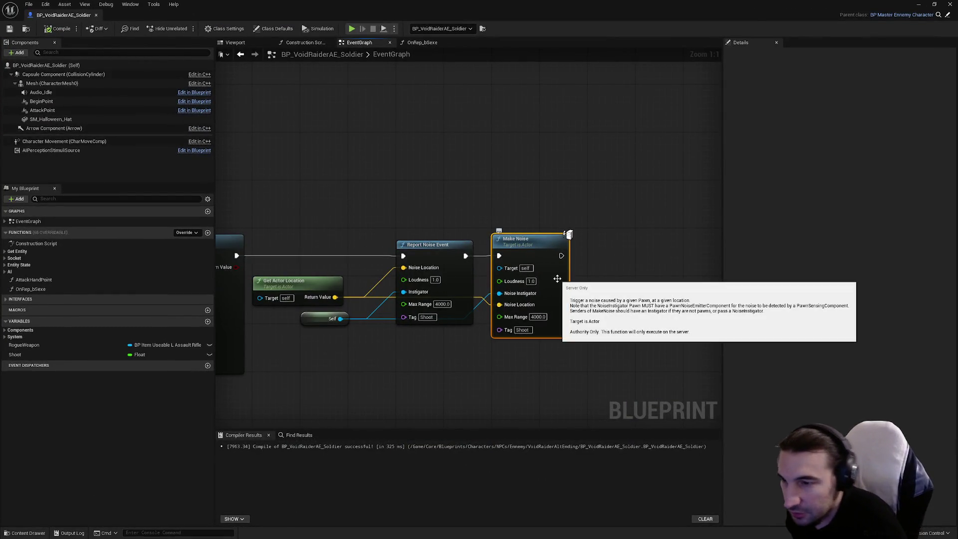
Delete the Make Noise node and add a Get AIController node.
{"action": "key", "text": "Delete"}
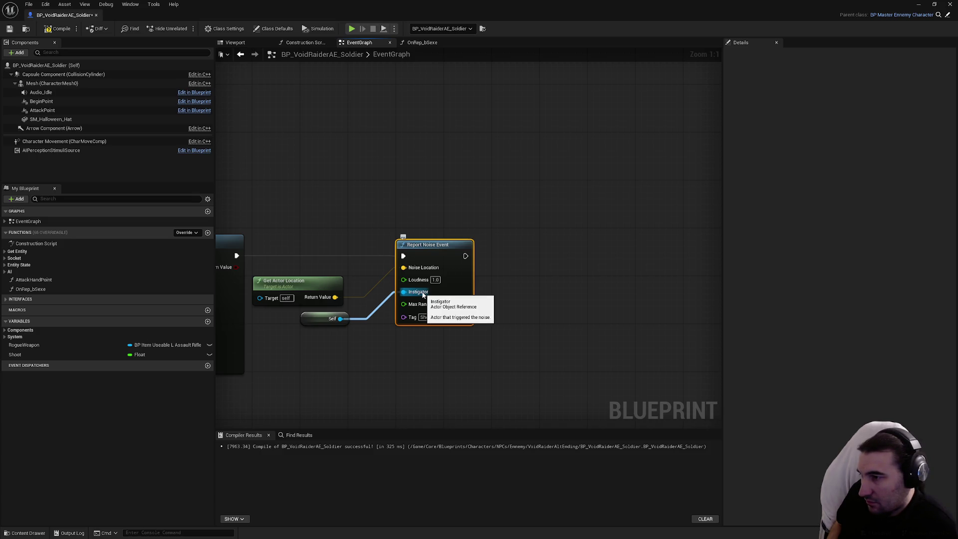
{"action": "right_click", "coordinate": [355, 363]}
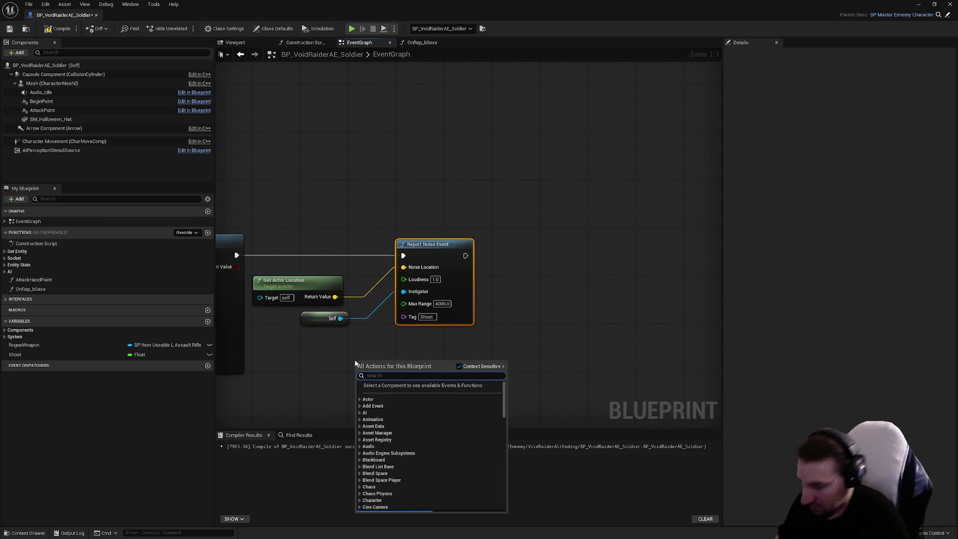
{"action": "type", "text": "get controller"}
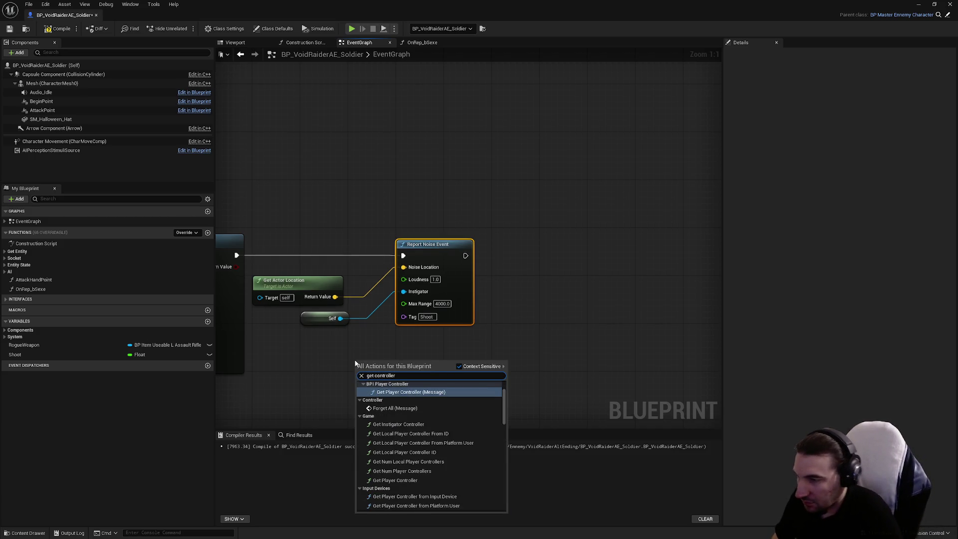
{"action": "scroll", "coordinate": [414, 452], "scroll_direction": "down", "scroll_amount": 5}
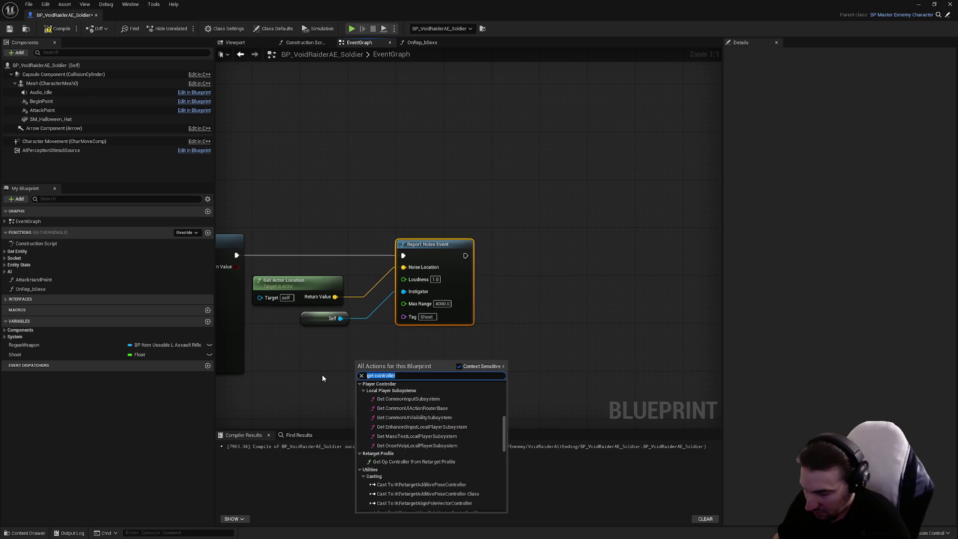
{"action": "type", "text": "get ai"}
{"action": "key", "text": "Return"}
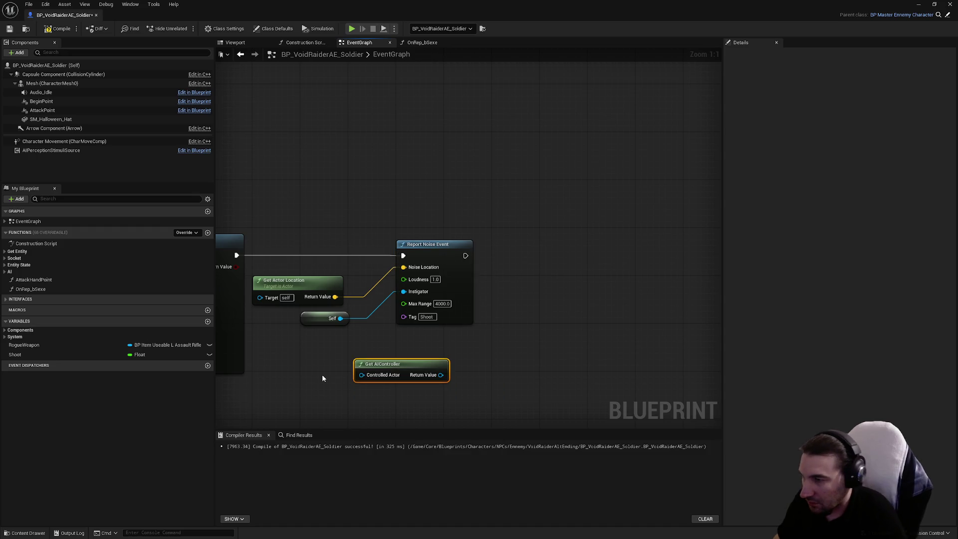
Feed Get AIController from Self, replace the old Self with its Return Value on Instigator, and save.
{"action": "mouse_move", "coordinate": [362, 375]}
{"action": "left_mouse_down"}
{"action": "mouse_move", "coordinate": [339, 394]}
{"action": "mouse_move", "coordinate": [363, 390]}
{"action": "mouse_move", "coordinate": [297, 348]}
{"action": "mouse_move", "coordinate": [298, 334]}
{"action": "left_mouse_up"}
{"action": "type", "text": "self"}
{"action": "key", "text": "Return"}
{"action": "left_click", "coordinate": [313, 324]}
{"action": "key", "text": "Delete"}
{"action": "left_click_drag", "start_coordinate": [421, 287], "coordinate": [404, 292]}
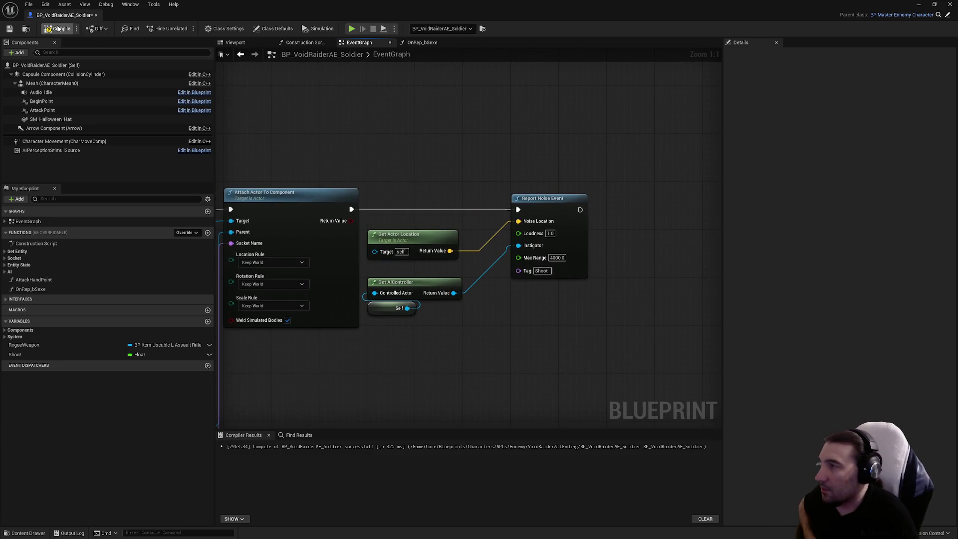
{"action": "left_click", "coordinate": [8, 31]}
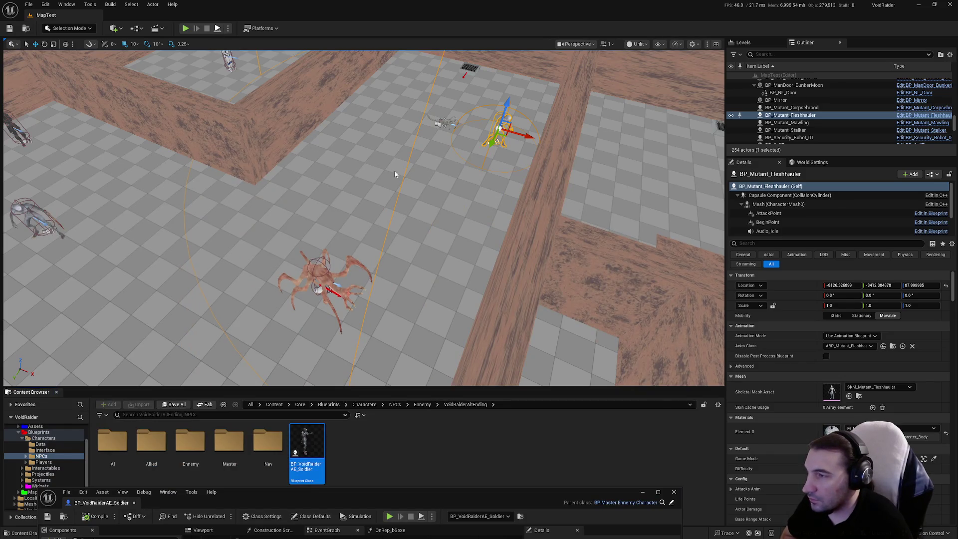
Run a quick MapTest play test, then expand the soldier Blueprint editor to full screen.
{"action": "key", "text": "alt+p"}
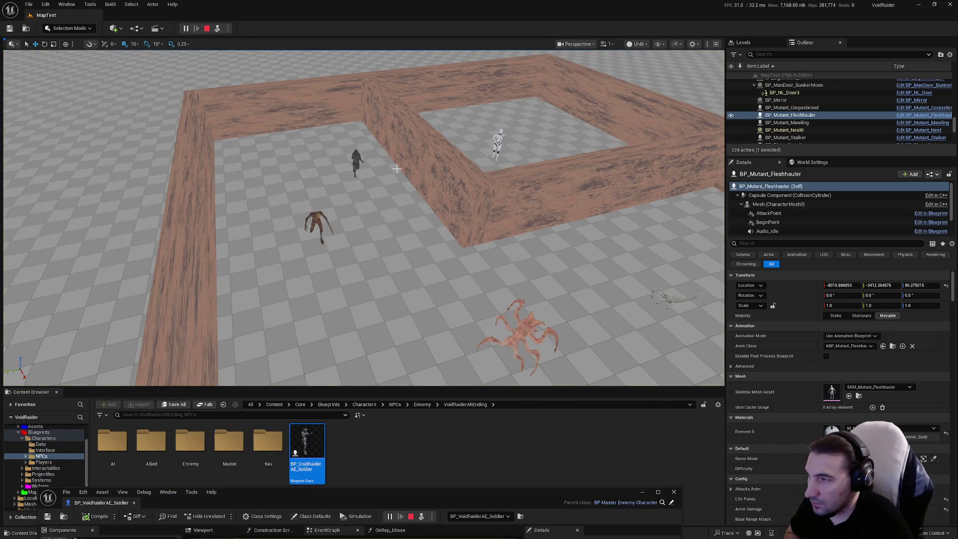
{"action": "key", "text": "Escape"}
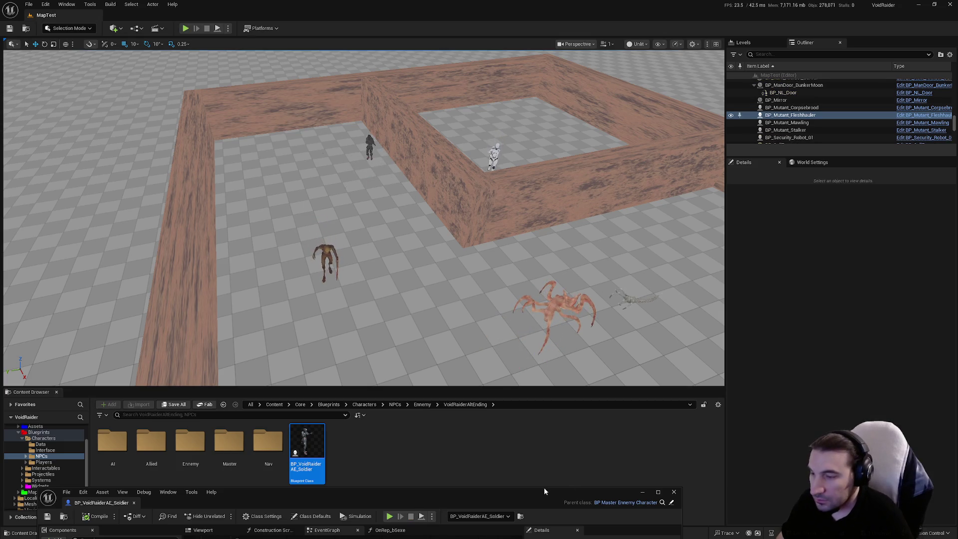
{"action": "double_click", "coordinate": [544, 491]}
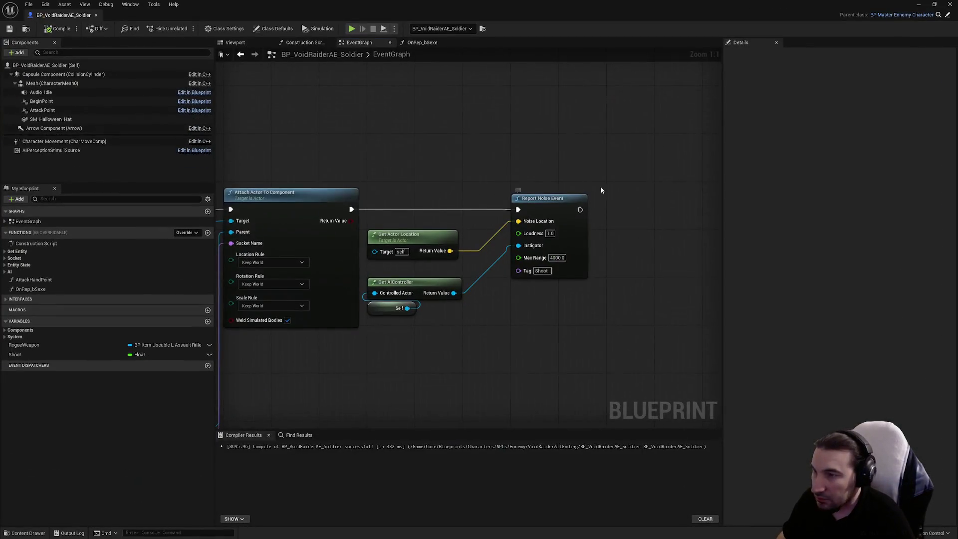
Add a Print String after Report Noise Event, then compile and save.
{"action": "right_click", "coordinate": [601, 188]}
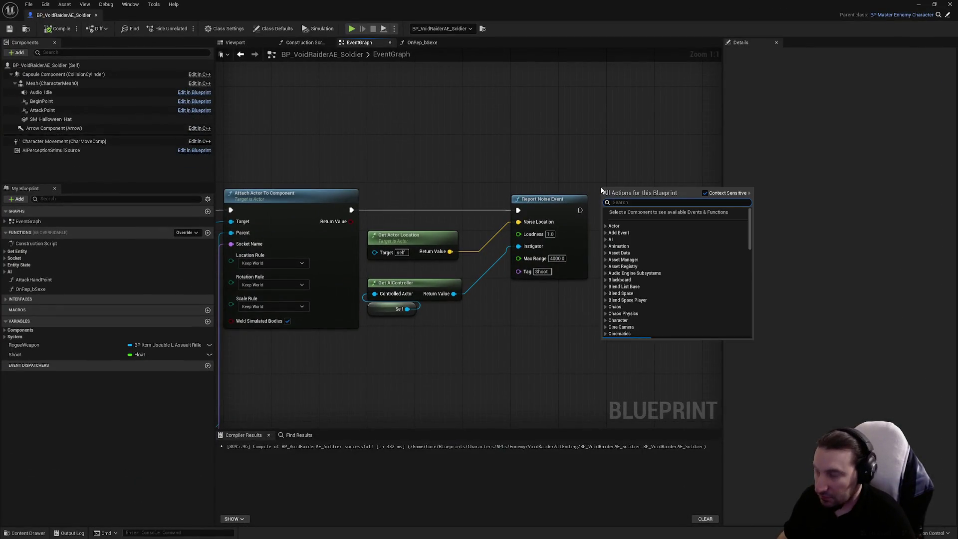
{"action": "type", "text": "print"}
{"action": "key", "text": "Return"}
{"action": "left_click_drag", "start_coordinate": [580, 210], "coordinate": [626, 202]}
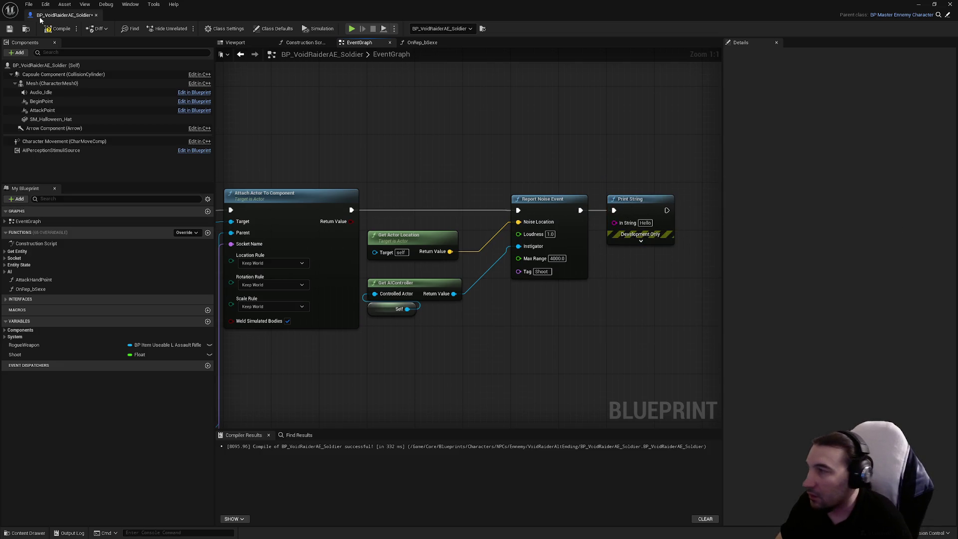
{"action": "left_click", "coordinate": [9, 29]}
Simulate the level, then bring Report Noise Event and Print String back into view.
{"action": "double_click", "coordinate": [200, 7]}
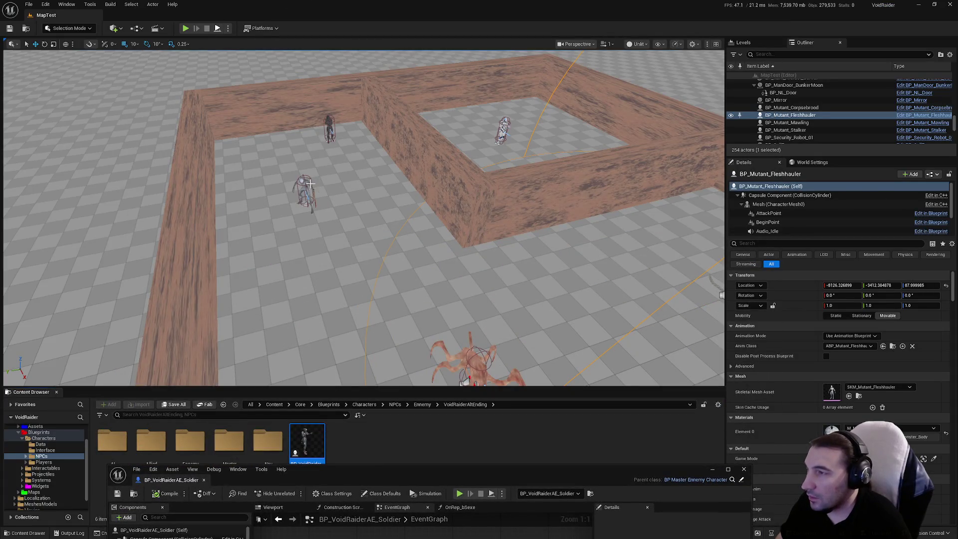
{"action": "key", "text": "alt+s"}
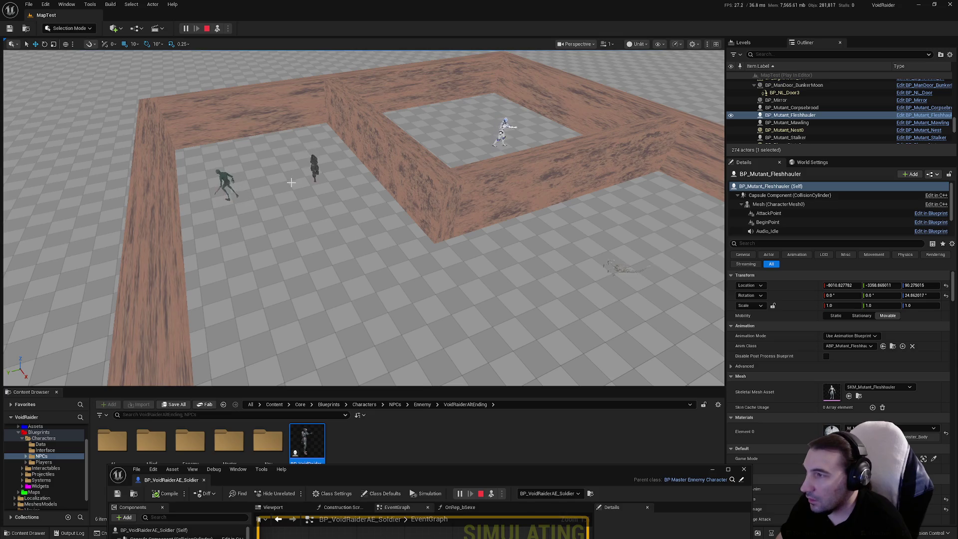
{"action": "mouse_move", "coordinate": [558, 466]}
{"action": "left_mouse_down"}
{"action": "mouse_move", "coordinate": [586, 215]}
{"action": "mouse_move", "coordinate": [589, 3]}
{"action": "left_mouse_up"}
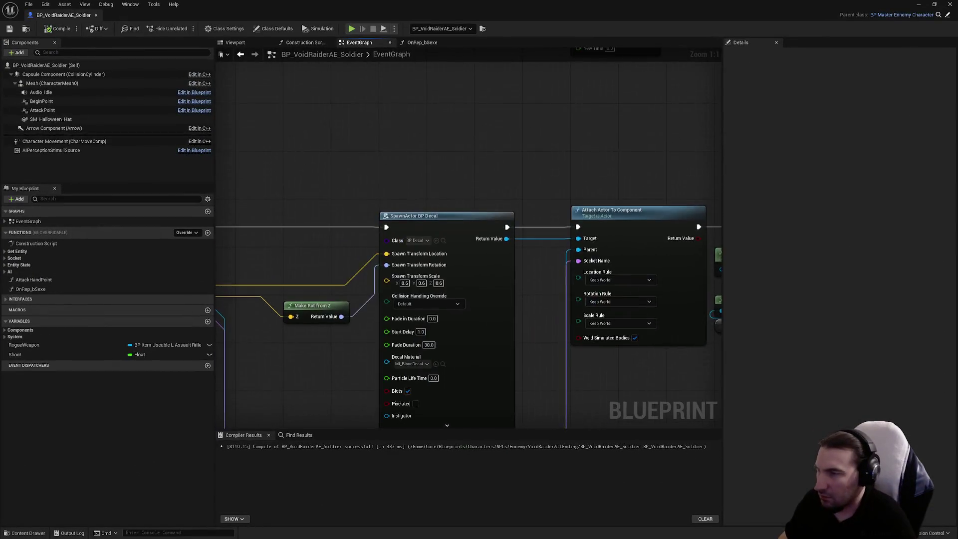
{"action": "scroll", "coordinate": [644, 195], "scroll_direction": "down", "scroll_amount": 2}
{"action": "mouse_move", "coordinate": [647, 193]}
{"action": "left_mouse_down"}
{"action": "mouse_move", "coordinate": [481, 217]}
{"action": "mouse_move", "coordinate": [664, 335]}
{"action": "left_mouse_up"}
Move Timeline_Shoot and its SET node up and right, keeping the noise and print nodes.
{"action": "key", "text": "Delete"}
{"action": "mouse_move", "coordinate": [473, 183]}
{"action": "left_mouse_down"}
{"action": "mouse_move", "coordinate": [340, 249]}
{"action": "mouse_move", "coordinate": [345, 235]}
{"action": "mouse_move", "coordinate": [504, 260]}
{"action": "left_mouse_up"}
{"action": "scroll", "coordinate": [340, 232], "scroll_direction": "down", "scroll_amount": 2}
{"action": "left_click_drag", "start_coordinate": [310, 226], "coordinate": [517, 202]}
{"action": "left_click", "coordinate": [288, 250]}
{"action": "key", "text": "ctrl+z"}
{"action": "scroll", "coordinate": [328, 167], "scroll_direction": "up", "scroll_amount": 4}
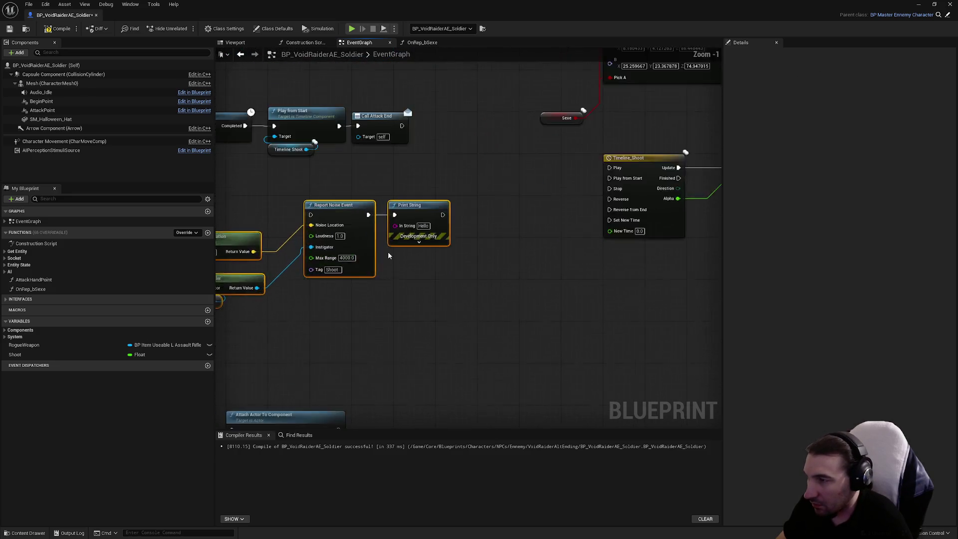
Run Report Noise Event after Call Attack End, then compile and save.
{"action": "left_click_drag", "start_coordinate": [417, 193], "coordinate": [315, 294]}
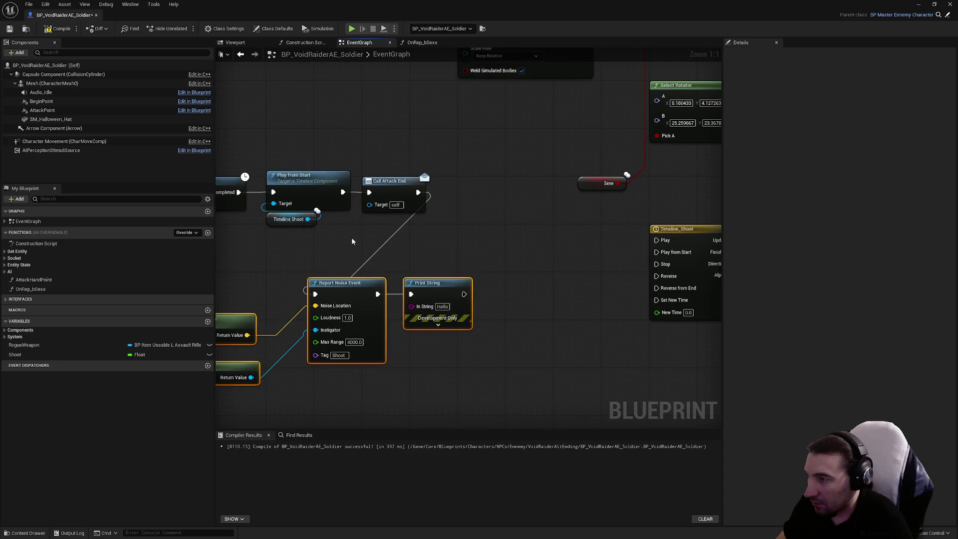
{"action": "left_click", "coordinate": [10, 29]}
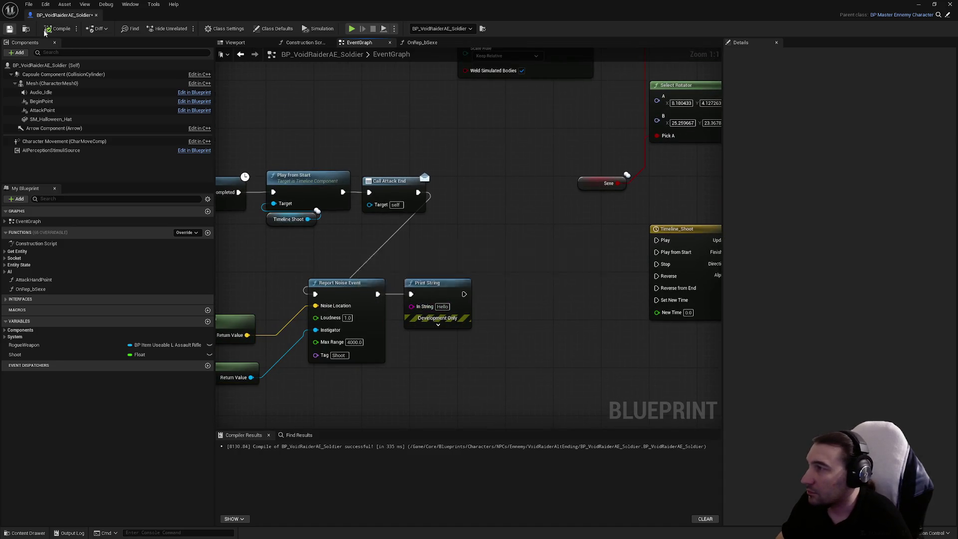
{"action": "left_click_drag", "start_coordinate": [347, 5], "coordinate": [292, 493]}
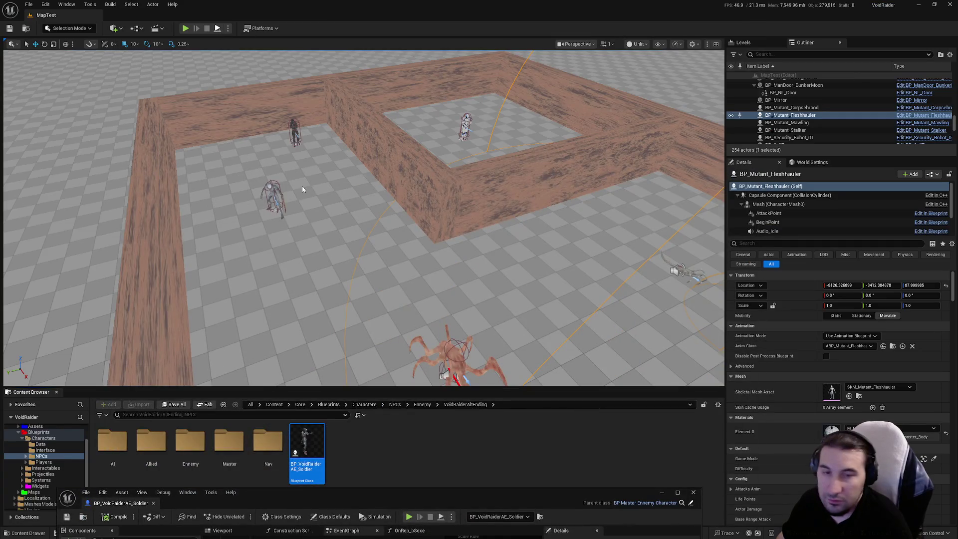
Play-test MapTest for the noise, then return to the full-screen Blueprint editor.
{"action": "key", "text": "alt+p"}
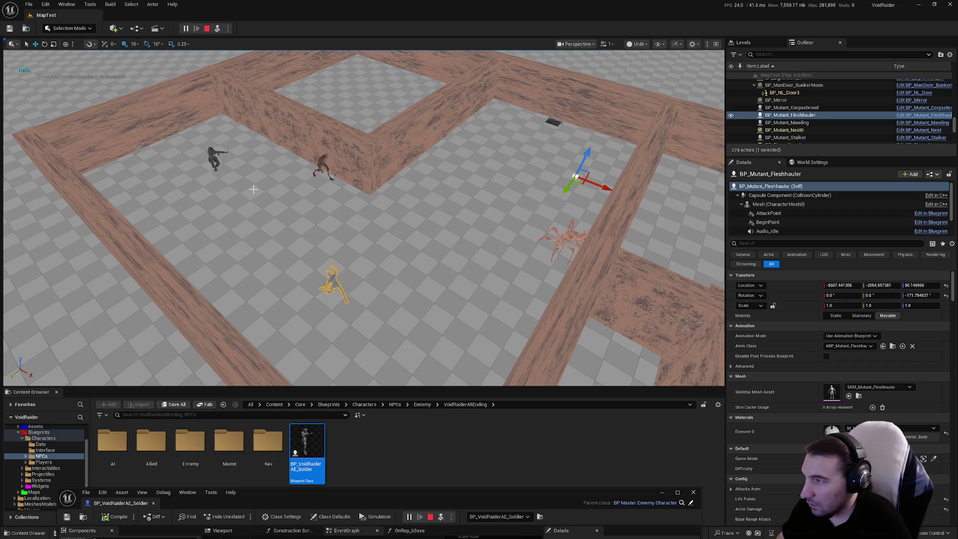
{"action": "key", "text": "Escape"}
{"action": "double_click", "coordinate": [536, 492]}
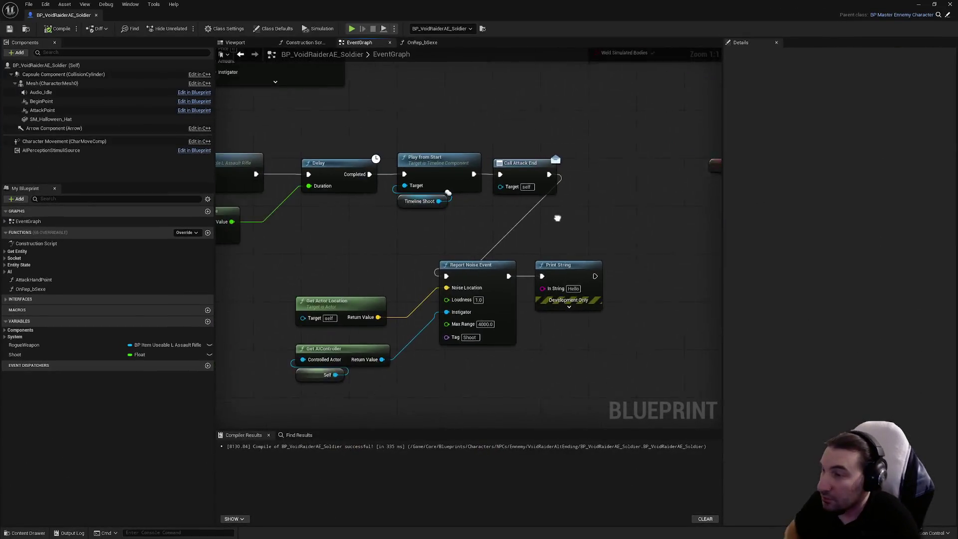
Wire Self directly into Report Noise Event's Instigator and delete the Get AIController node.
{"action": "mouse_move", "coordinate": [569, 196]}
{"action": "left_mouse_down"}
{"action": "mouse_move", "coordinate": [610, 206]}
{"action": "mouse_move", "coordinate": [649, 239]}
{"action": "mouse_move", "coordinate": [622, 233]}
{"action": "left_mouse_up"}
{"action": "left_click_drag", "start_coordinate": [532, 370], "coordinate": [643, 307]}
{"action": "left_click", "coordinate": [555, 340]}
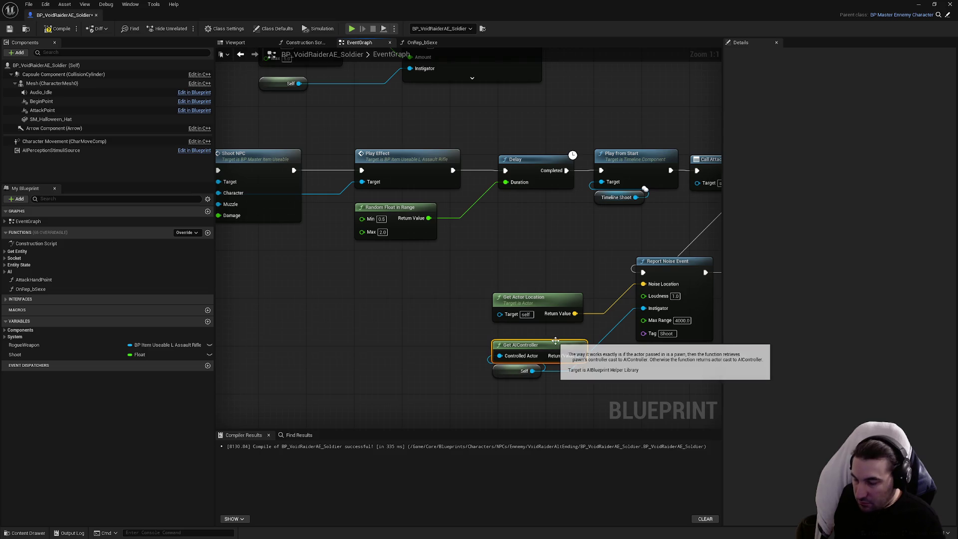
{"action": "key", "text": "Delete"}
{"action": "left_click_drag", "start_coordinate": [527, 365], "coordinate": [560, 342]}
{"action": "left_click_drag", "start_coordinate": [534, 300], "coordinate": [542, 299]}
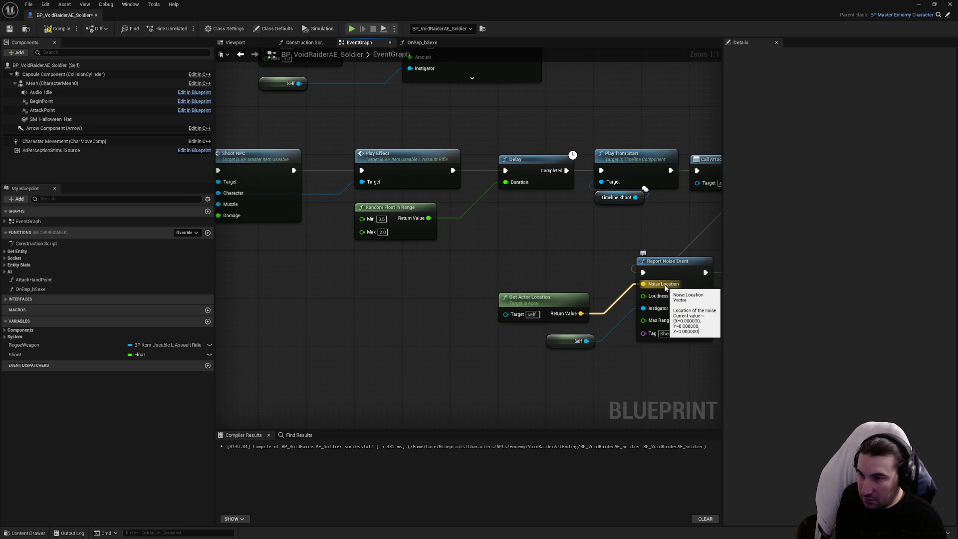
{"action": "left_click_drag", "start_coordinate": [535, 265], "coordinate": [430, 255]}
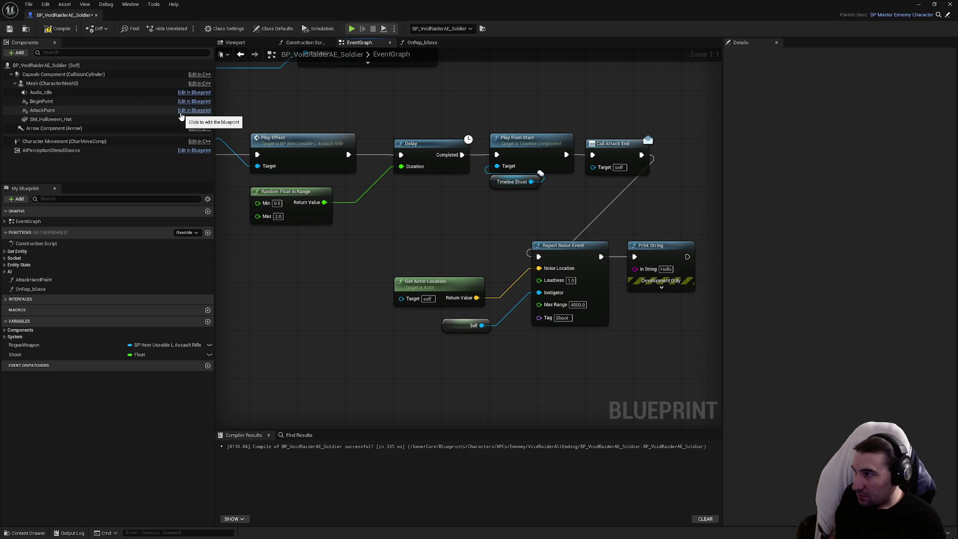
Feed Audio_Idle's Get World Location into Noise Location, replacing Get Actor Location, then compile and save.
{"action": "mouse_move", "coordinate": [92, 92]}
{"action": "left_mouse_down"}
{"action": "mouse_move", "coordinate": [335, 337]}
{"action": "mouse_move", "coordinate": [433, 366]}
{"action": "left_mouse_up"}
{"action": "type", "text": "get"}
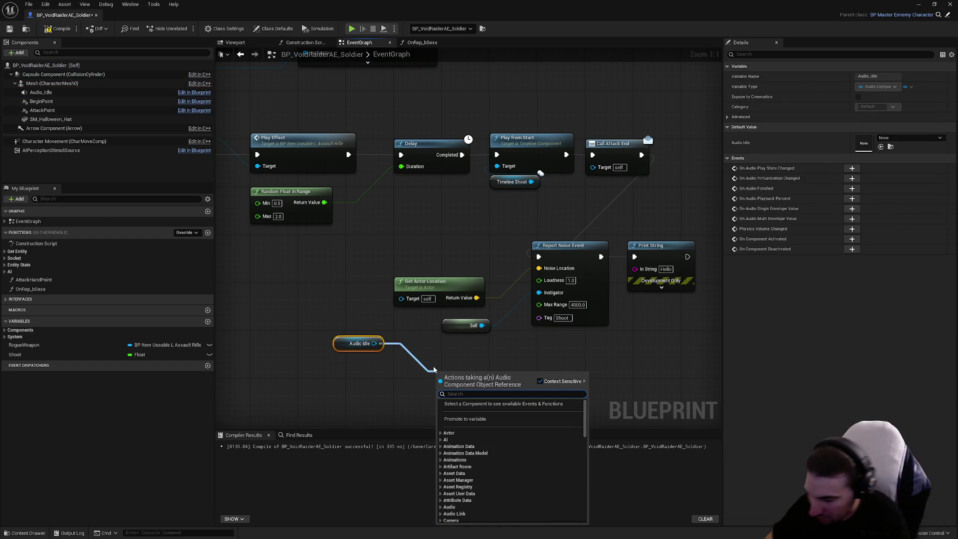
{"action": "type", "text": " world location"}
{"action": "key", "text": "Return"}
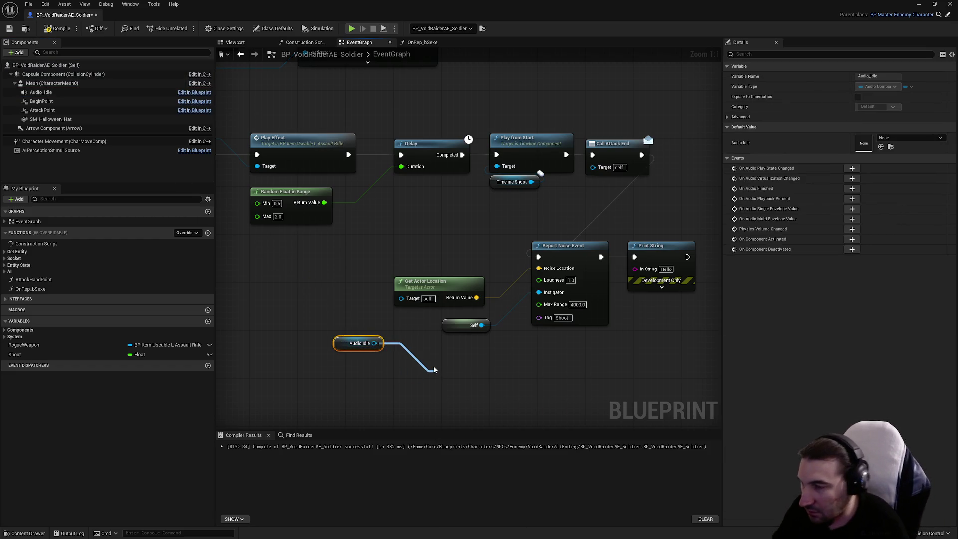
{"action": "left_click_drag", "start_coordinate": [470, 374], "coordinate": [374, 314]}
{"action": "left_click", "coordinate": [440, 282]}
{"action": "key", "text": "Delete"}
{"action": "mouse_move", "coordinate": [329, 354]}
{"action": "left_mouse_down"}
{"action": "mouse_move", "coordinate": [442, 265]}
{"action": "mouse_move", "coordinate": [524, 278]}
{"action": "mouse_move", "coordinate": [539, 269]}
{"action": "left_mouse_up"}
{"action": "left_click", "coordinate": [406, 192]}
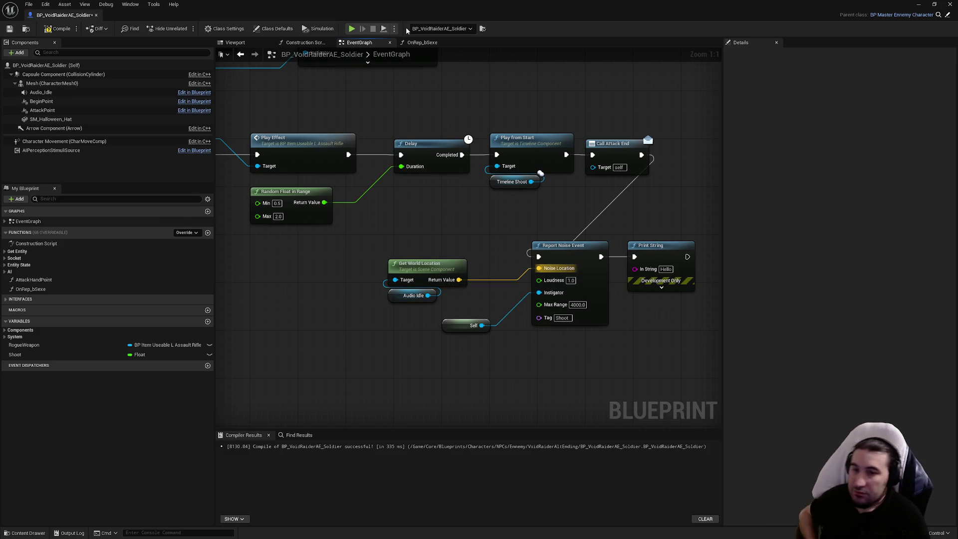
{"action": "left_click", "coordinate": [10, 31]}
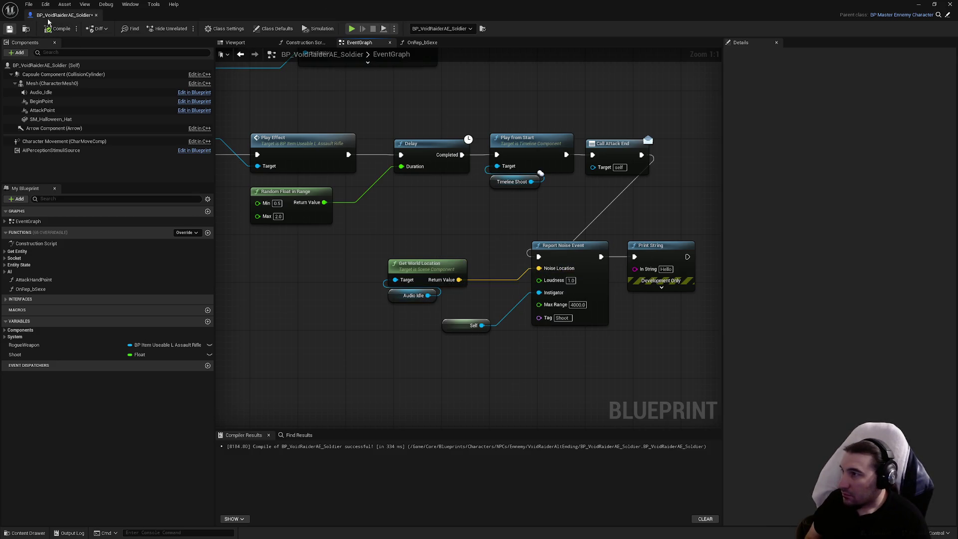
{"action": "double_click", "coordinate": [171, 20]}
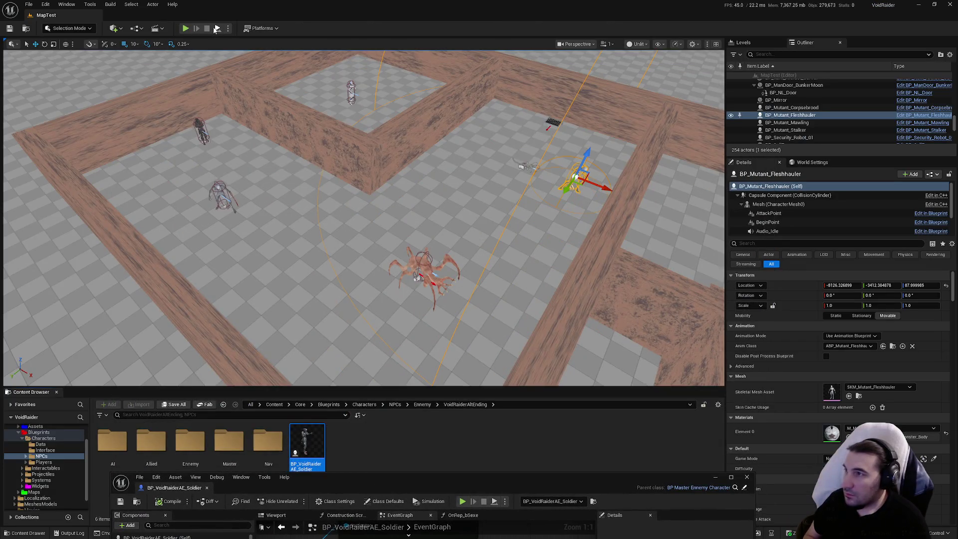
Simulate MapTest twice, stopping each run, then maximize the soldier Blueprint editor again.
{"action": "left_click", "coordinate": [194, 31]}
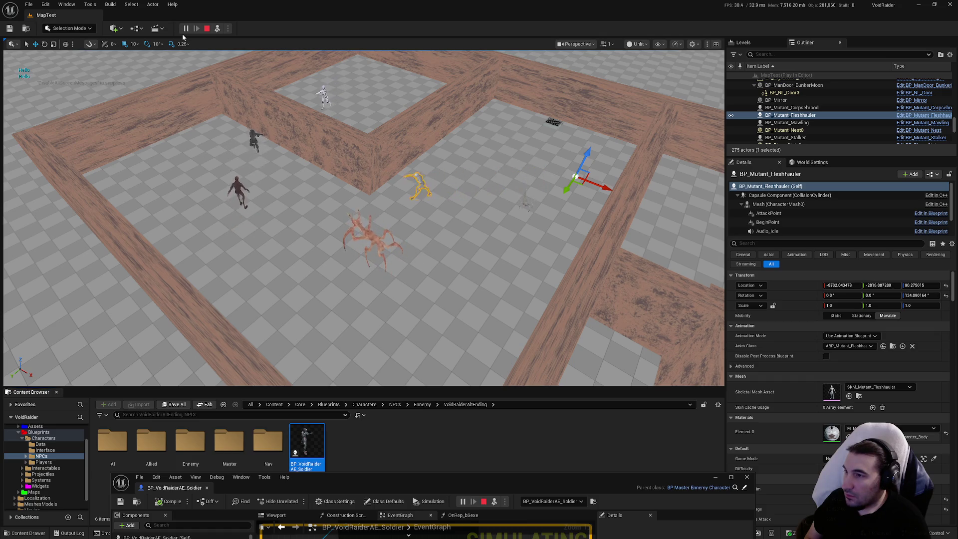
{"action": "left_click", "coordinate": [206, 29]}
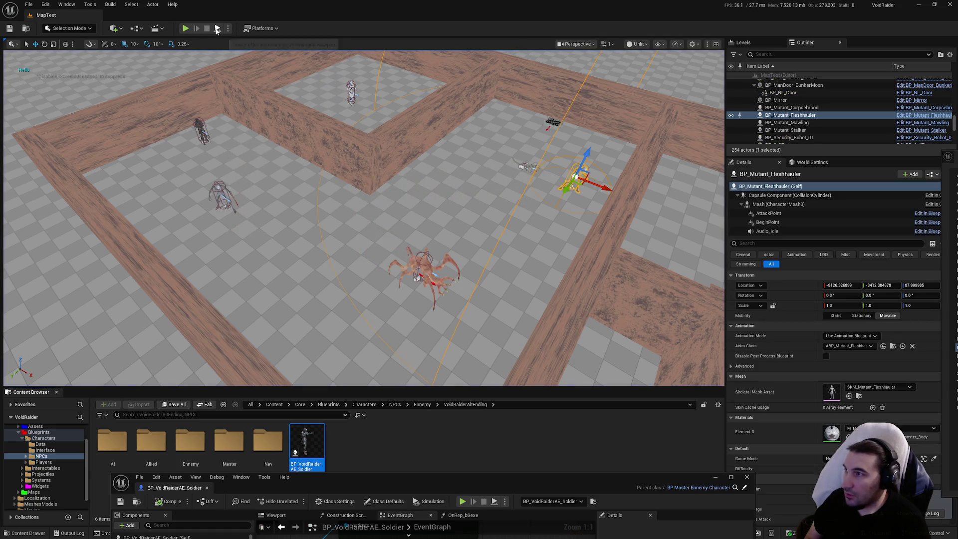
{"action": "left_click", "coordinate": [216, 29]}
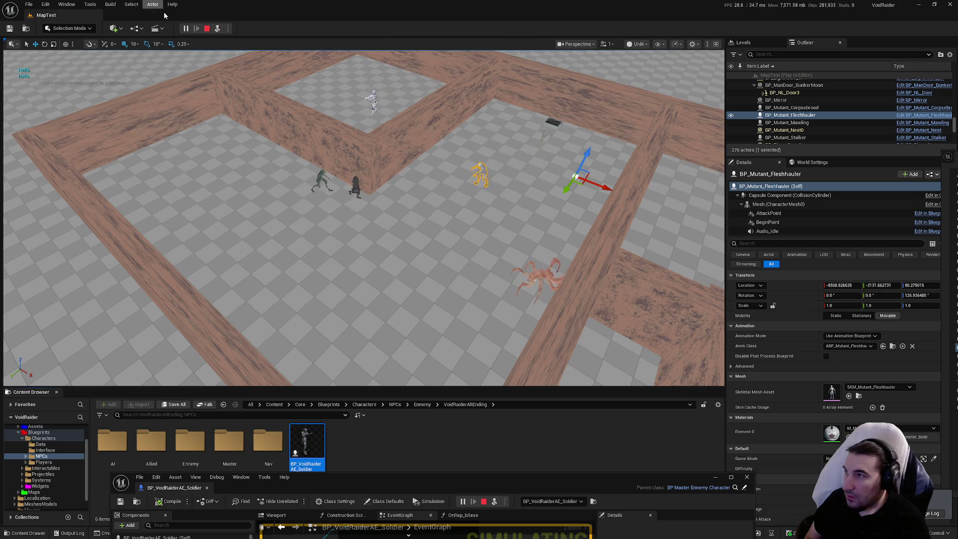
{"action": "key", "text": "Escape"}
{"action": "double_click", "coordinate": [575, 488]}
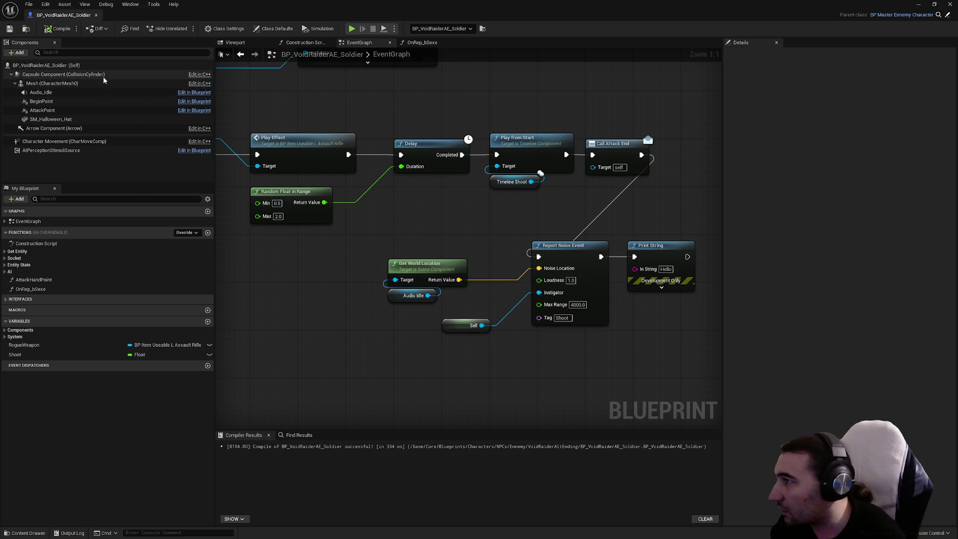
Delete the Print String node and move Report Noise Event up into the shoot chain.
{"action": "mouse_move", "coordinate": [439, 306]}
{"action": "left_mouse_down"}
{"action": "mouse_move", "coordinate": [402, 282]}
{"action": "mouse_move", "coordinate": [419, 248]}
{"action": "left_mouse_up"}
{"action": "left_click", "coordinate": [653, 245]}
{"action": "key", "text": "Delete"}
{"action": "left_click_drag", "start_coordinate": [429, 176], "coordinate": [587, 255]}
{"action": "mouse_move", "coordinate": [406, 281]}
{"action": "left_mouse_down"}
{"action": "mouse_move", "coordinate": [480, 214]}
{"action": "mouse_move", "coordinate": [458, 178]}
{"action": "left_mouse_up"}
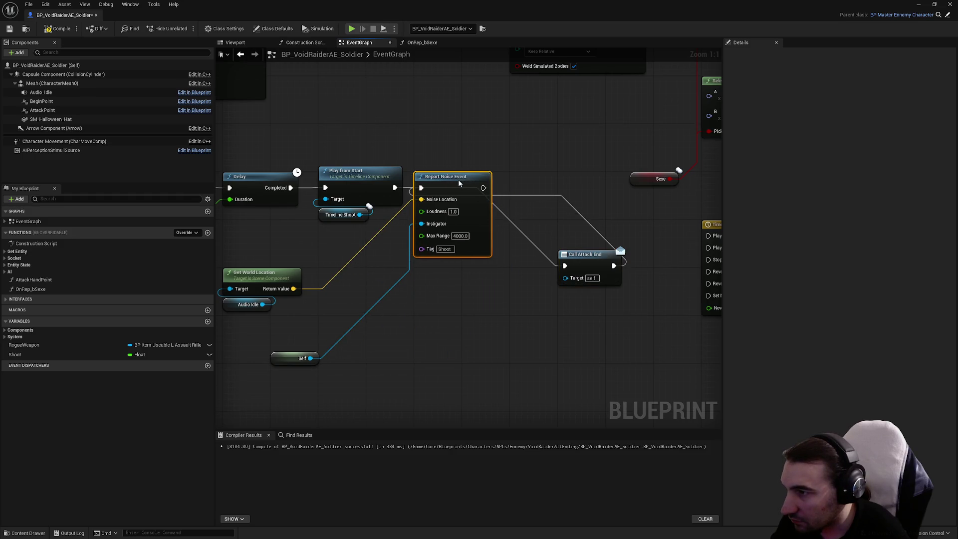
Place Call Attack End after Report Noise Event and tidy the Audio_Idle, location and Self nodes beneath it.
{"action": "left_click_drag", "start_coordinate": [582, 255], "coordinate": [534, 184]}
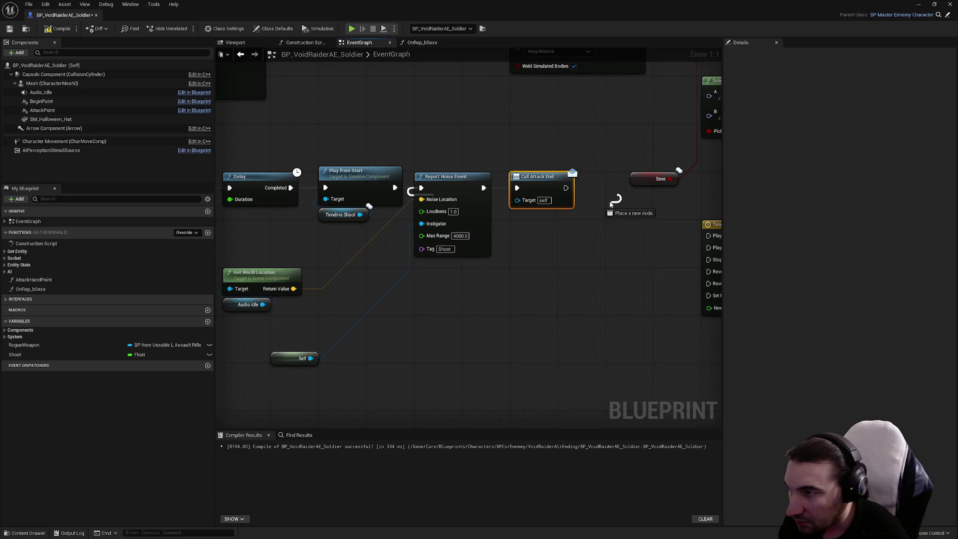
{"action": "left_click_drag", "start_coordinate": [424, 243], "coordinate": [388, 323]}
{"action": "left_click_drag", "start_coordinate": [394, 272], "coordinate": [395, 225]}
{"action": "left_click_drag", "start_coordinate": [434, 341], "coordinate": [479, 255]}
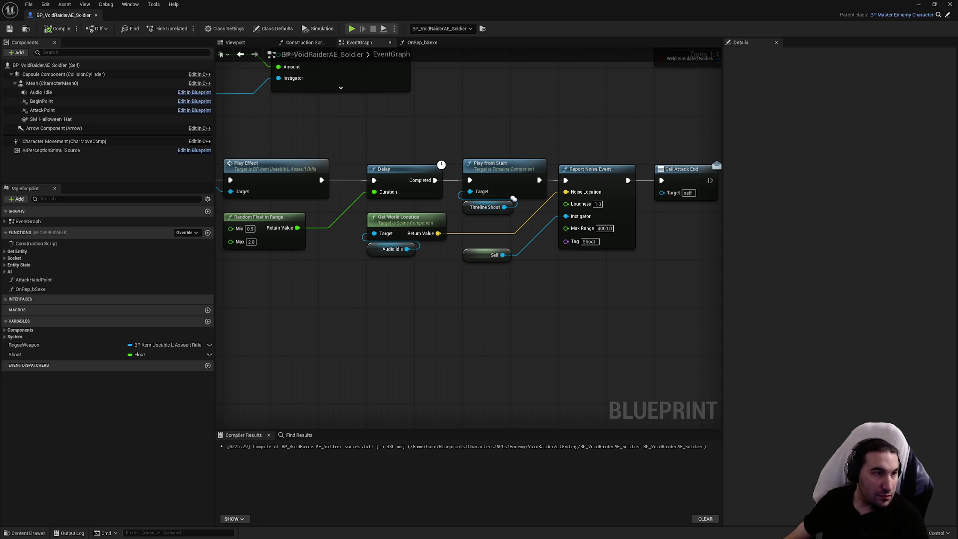
{"action": "key", "text": "super"}
{"action": "key", "text": "super"}
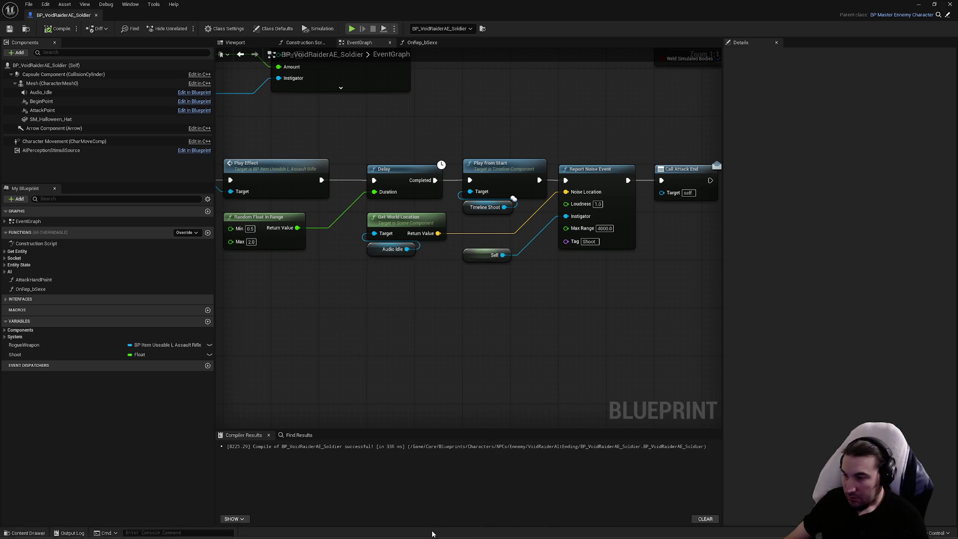